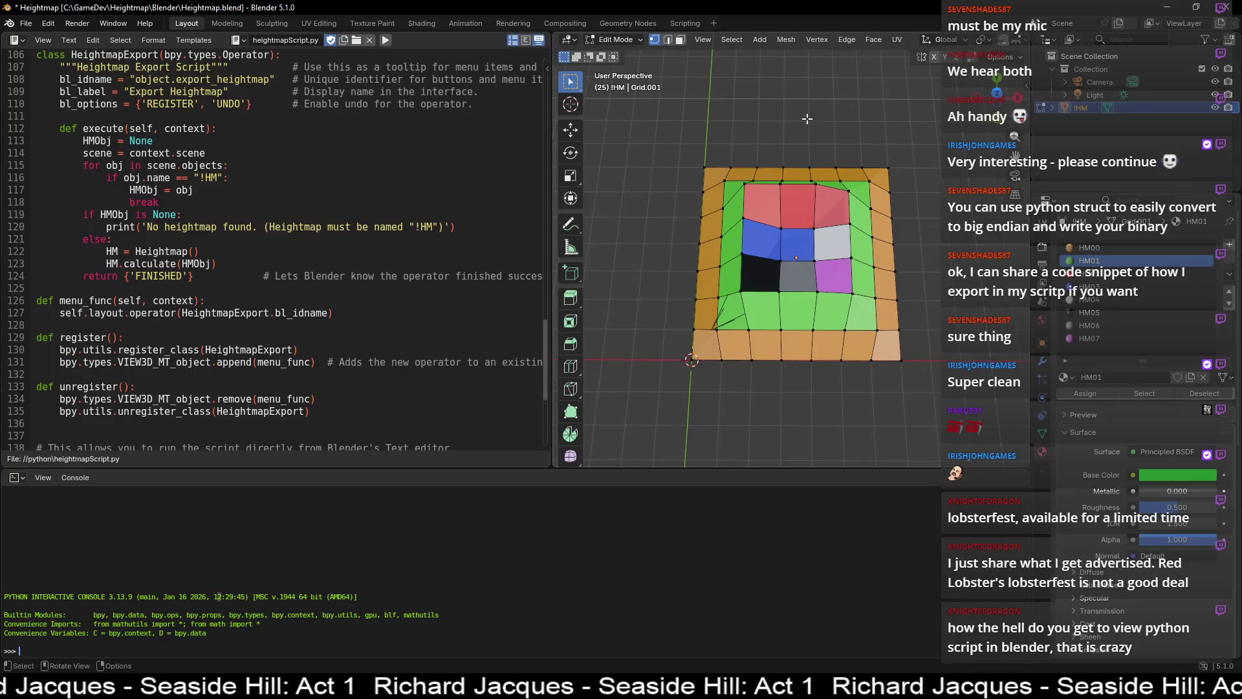
- Switch the grid to Object Mode, run Object > Export Heightmap, and check the system console output
key(Tab)
click(758, 40)
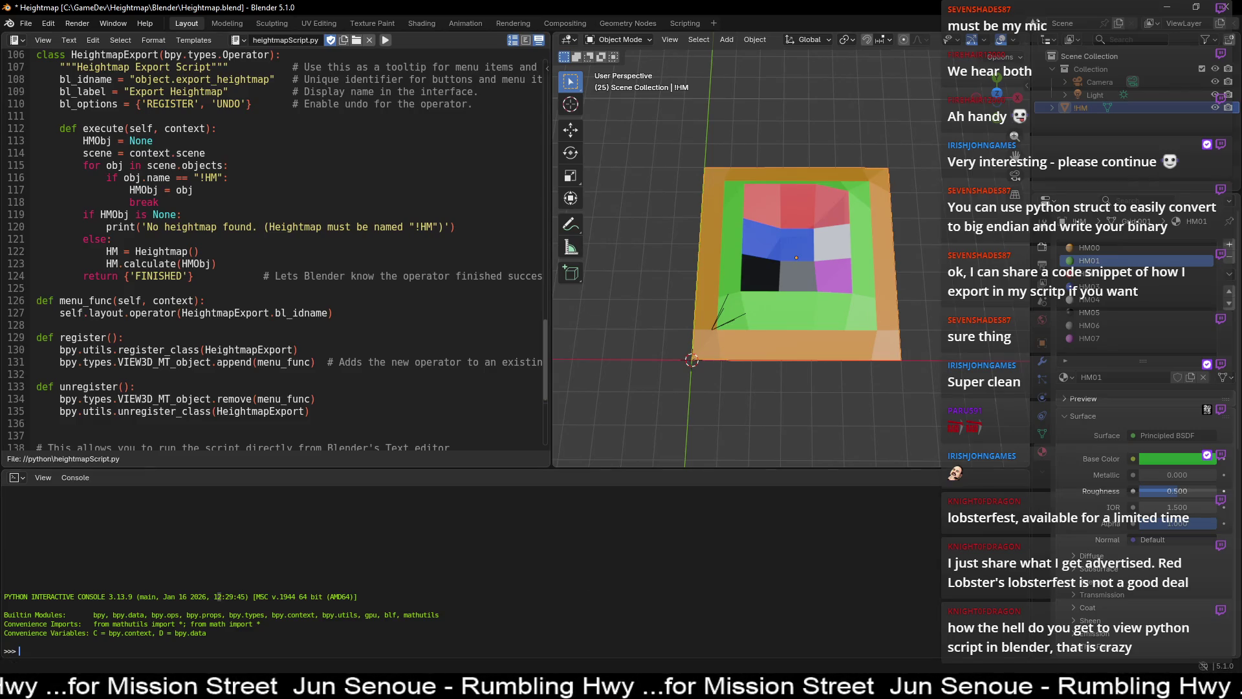
key(alt+Tab)
click(737, 5)
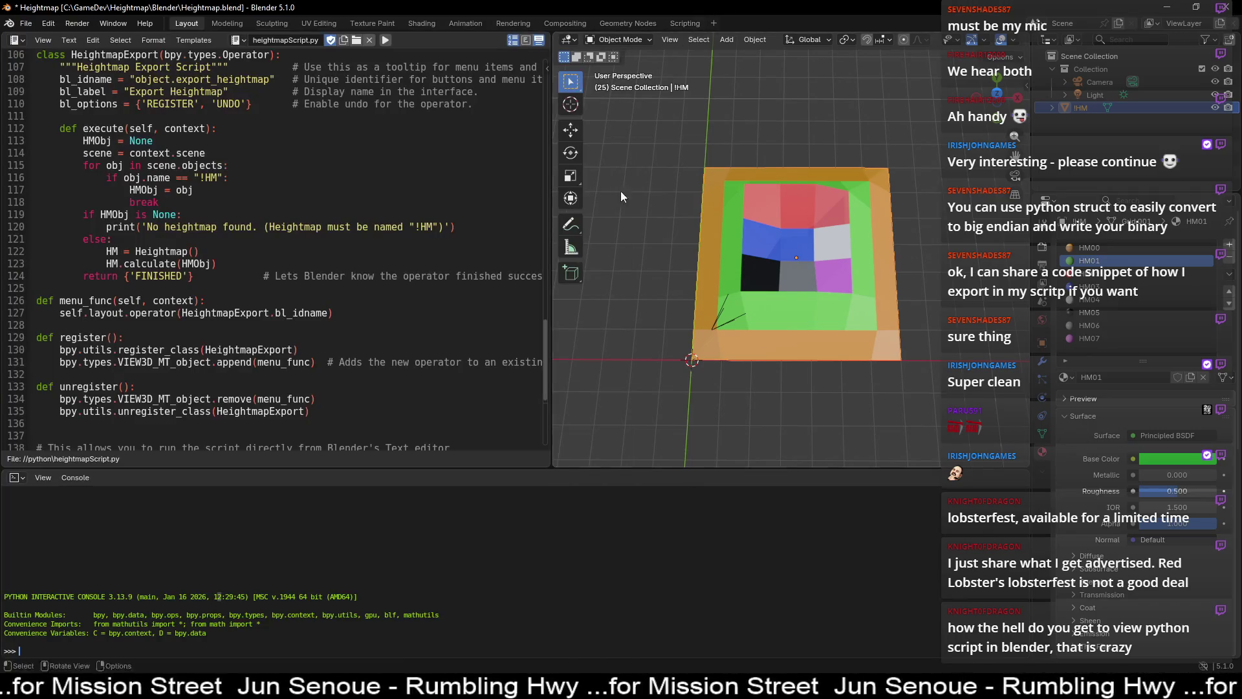
key(alt+Tab)
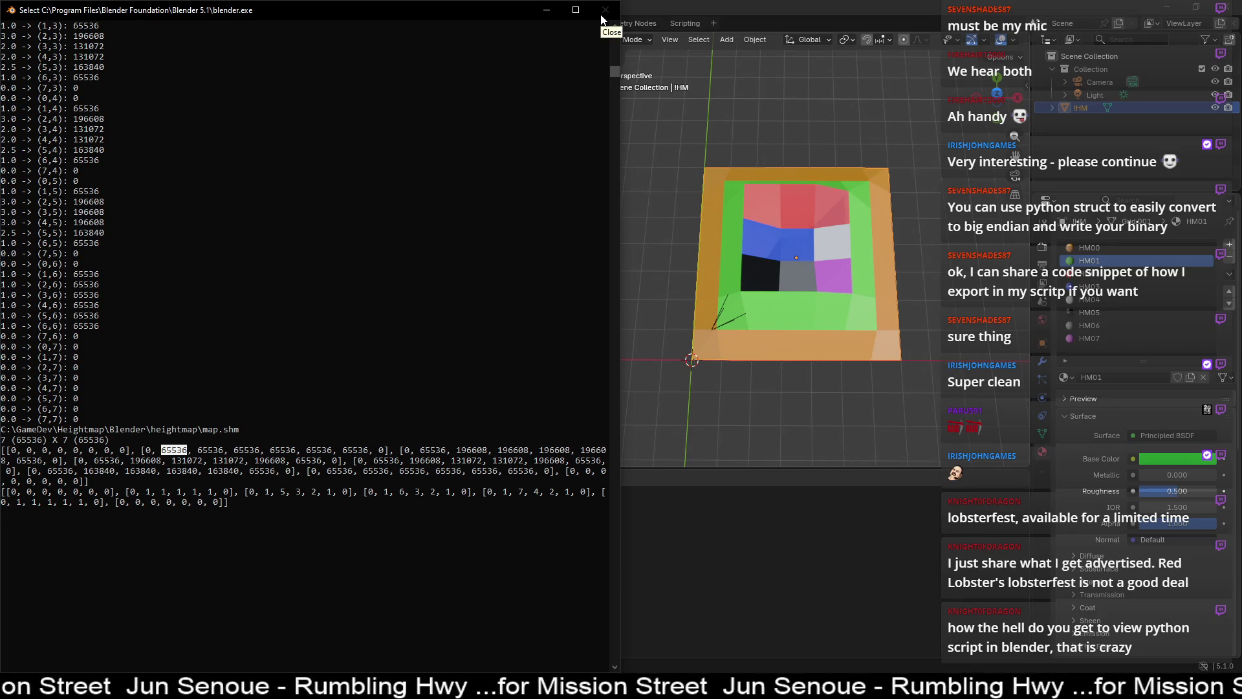
click(656, 16)
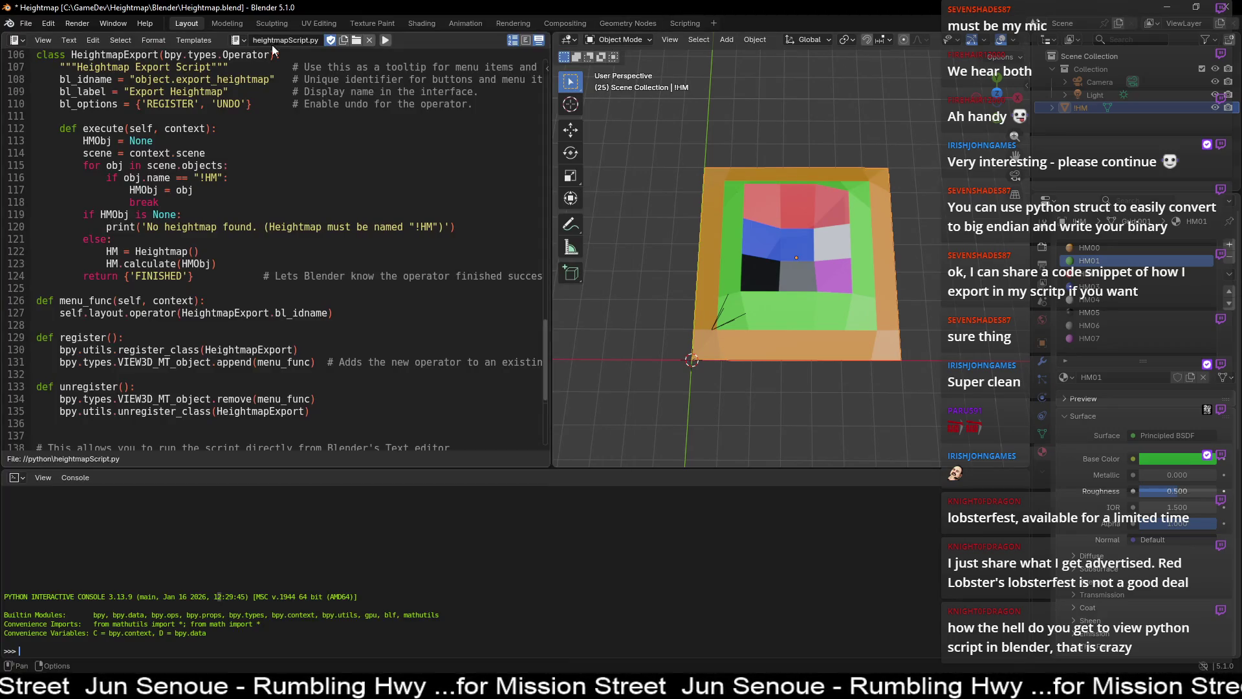
- Browse the Blender, Edit and Window menus, then turn on Window > Toggle System Console
click(10, 24)
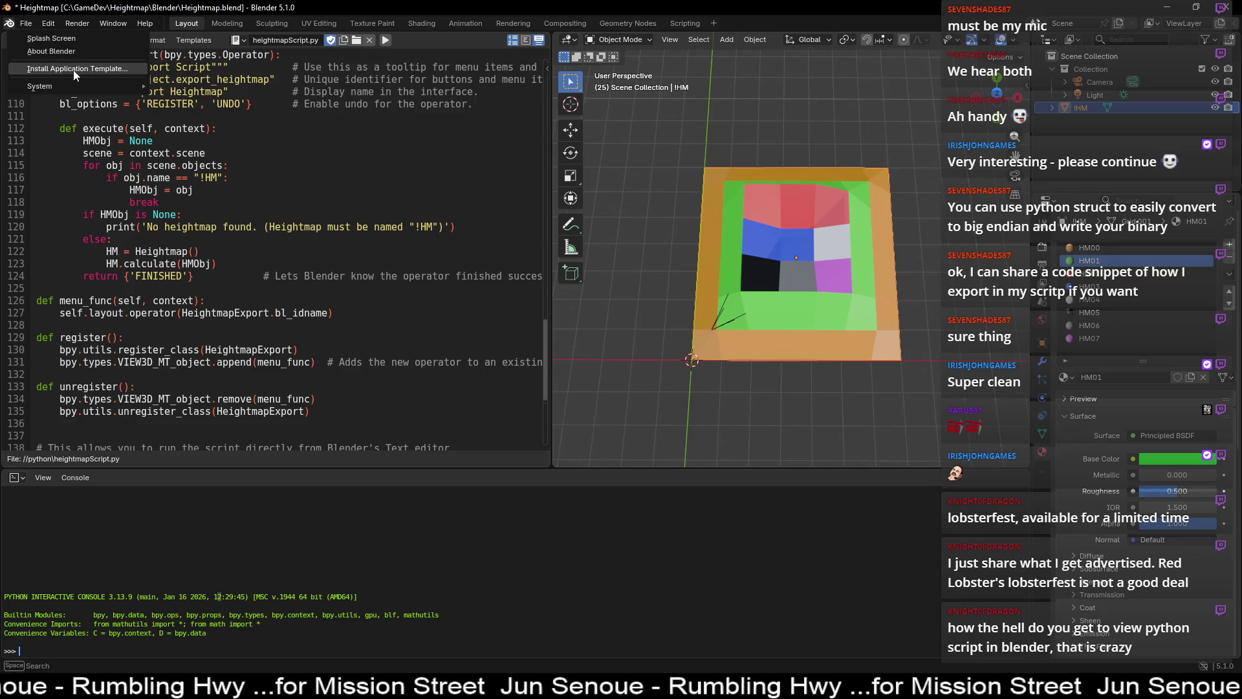
mouse_move(93, 84)
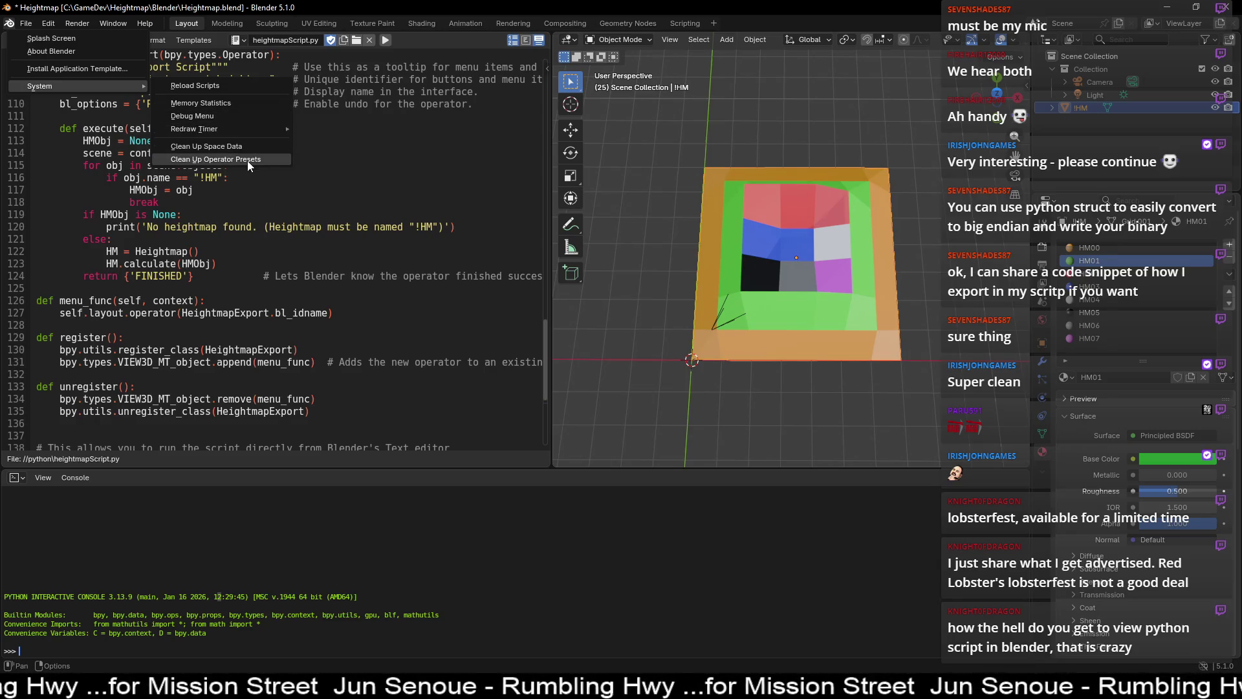
mouse_move(266, 132)
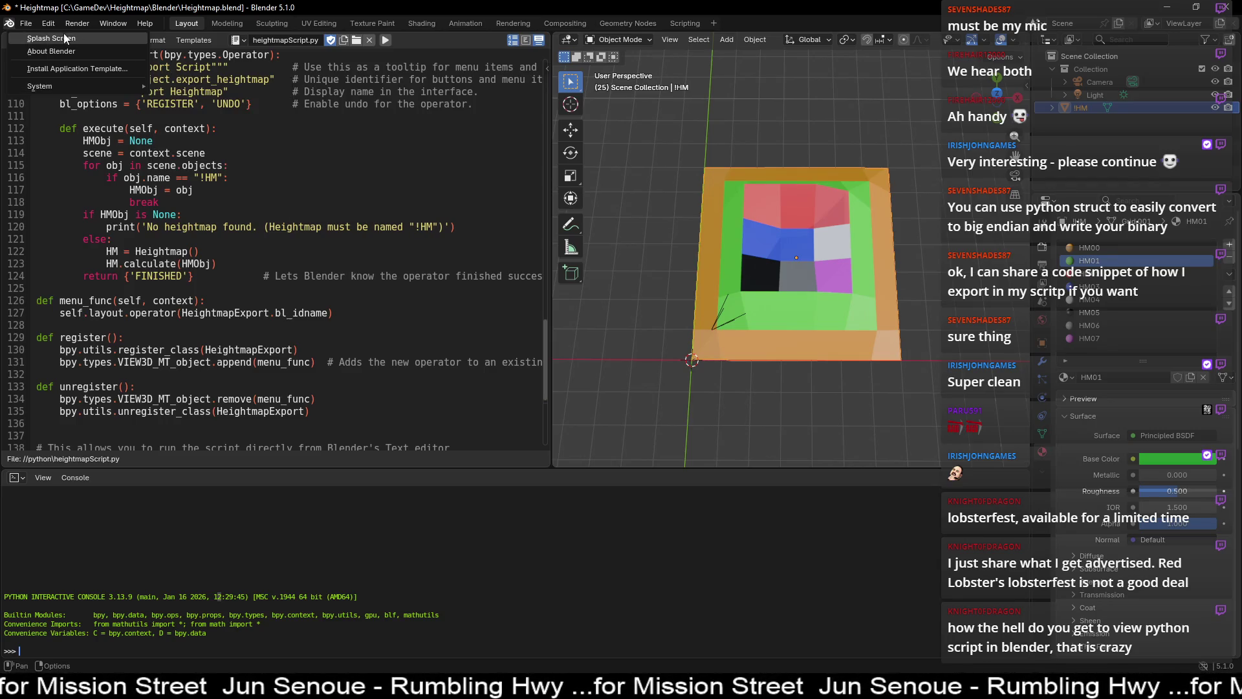
mouse_move(23, 26)
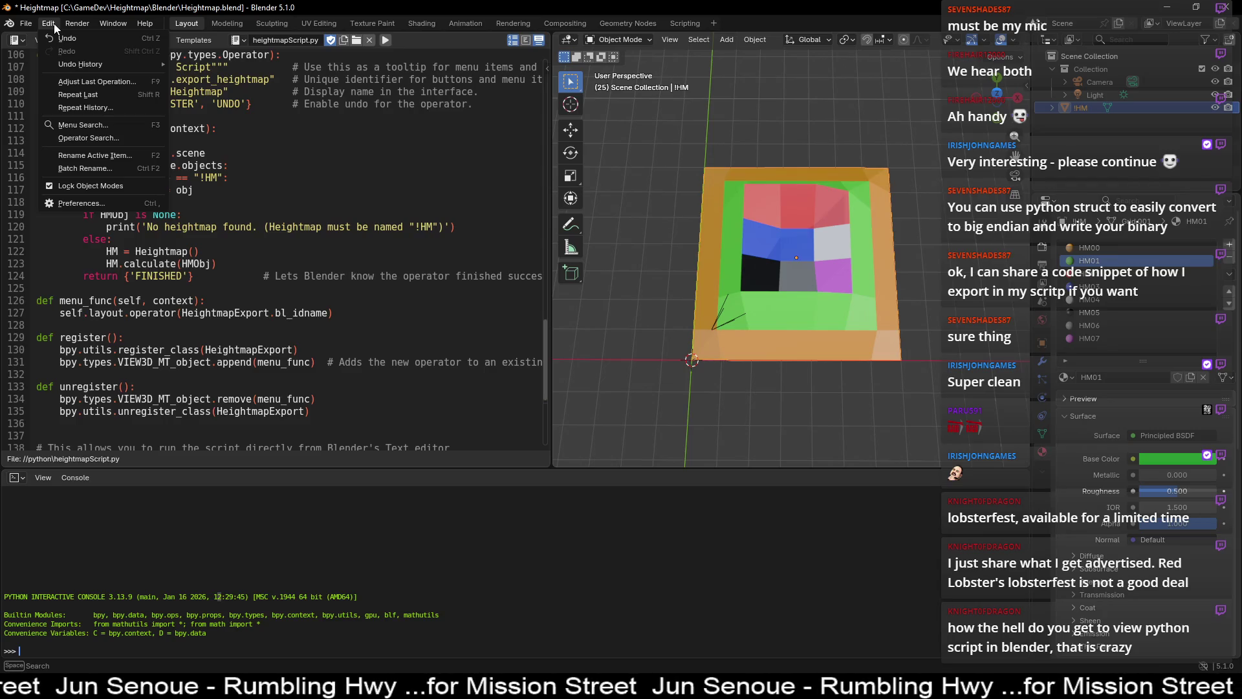
mouse_move(119, 23)
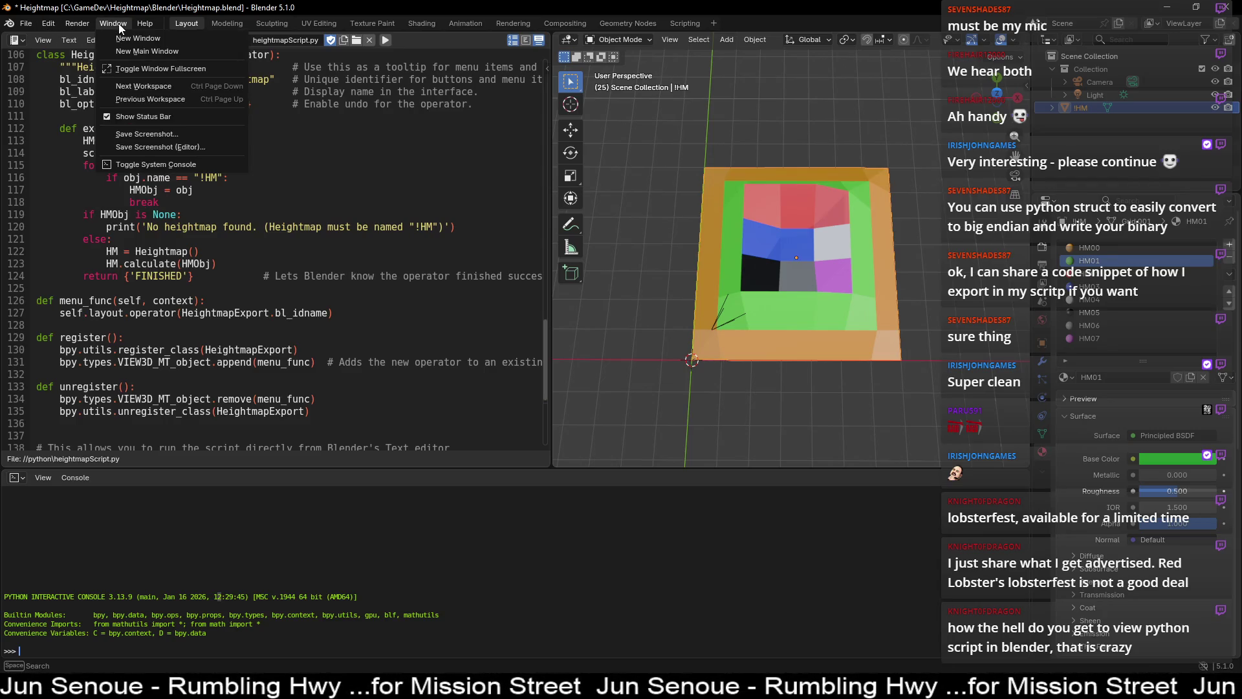
click(214, 165)
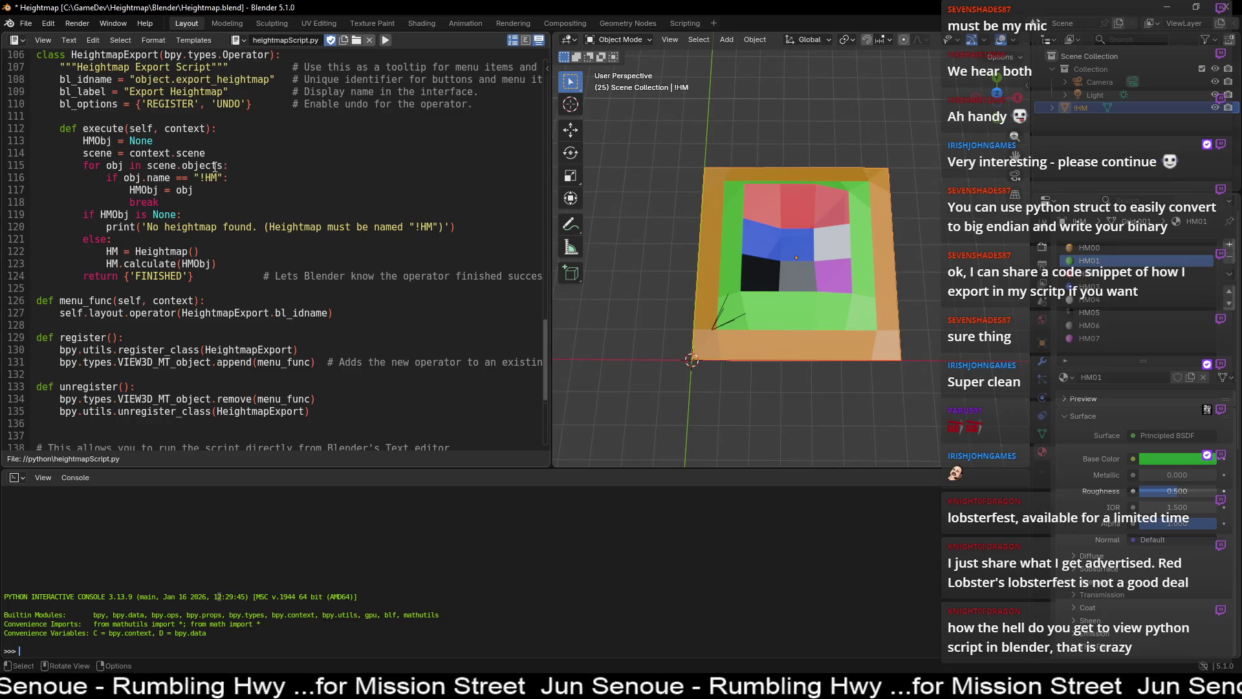
click(113, 23)
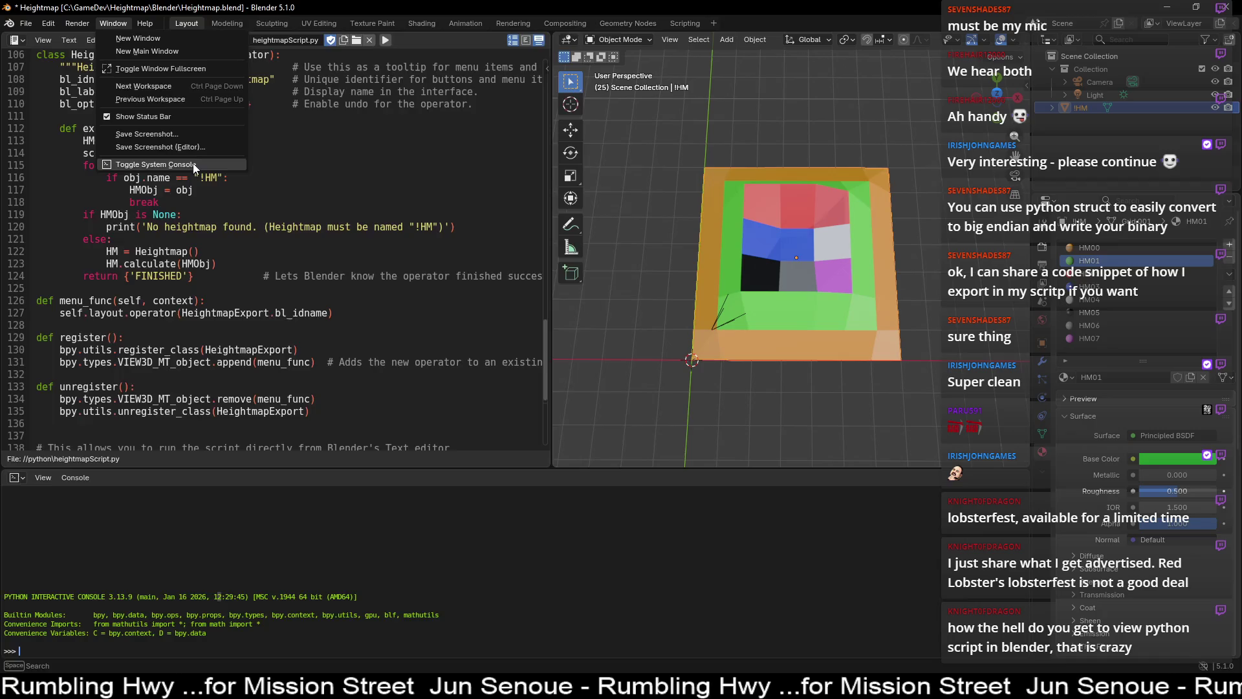
click(183, 165)
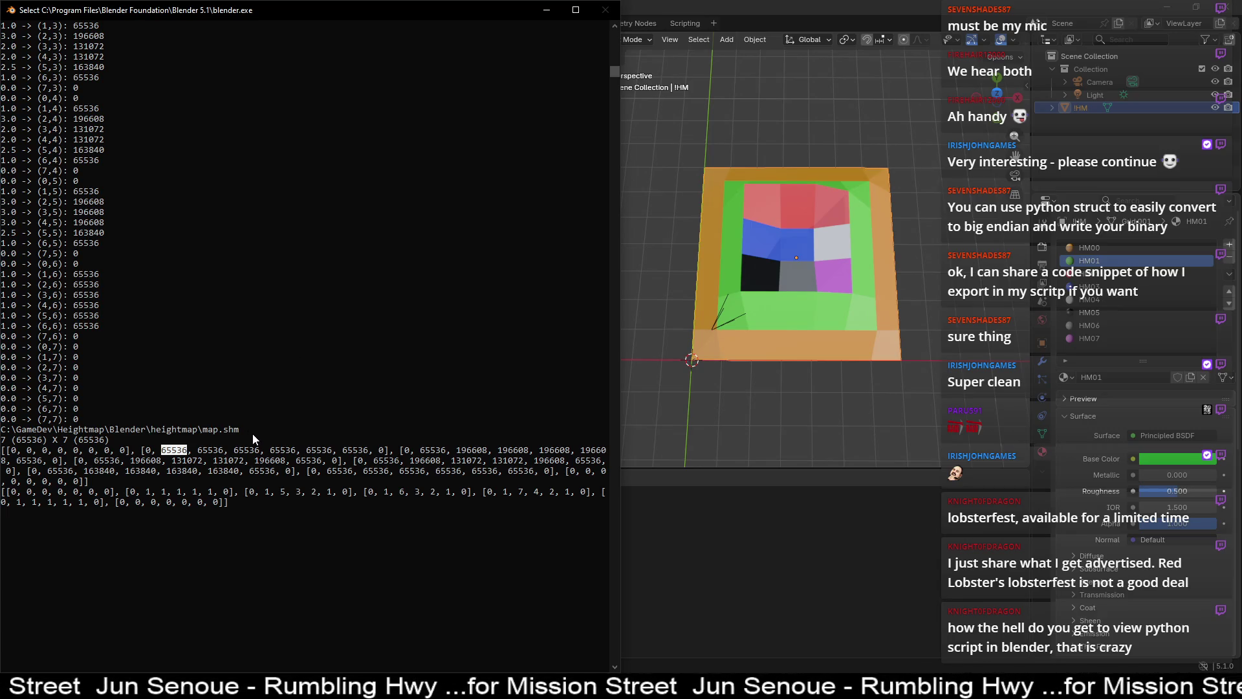
- Scroll through the console's export printout, highlight the map.shm path, then switch to File Explorer
drag(58, 234, 115, 325)
scroll(118, 251, up, 19)
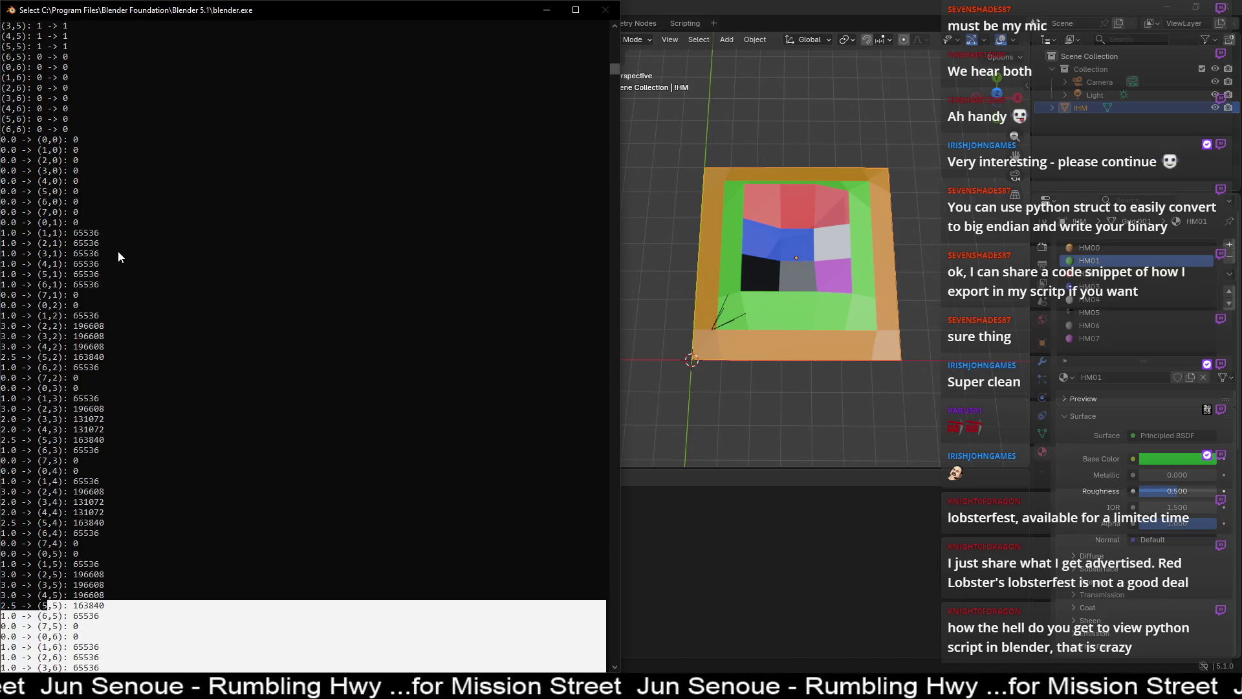
mouse_move(30, 253)
mouse_down()
mouse_move(136, 439)
mouse_move(156, 446)
mouse_up()
scroll(155, 447, down, 8)
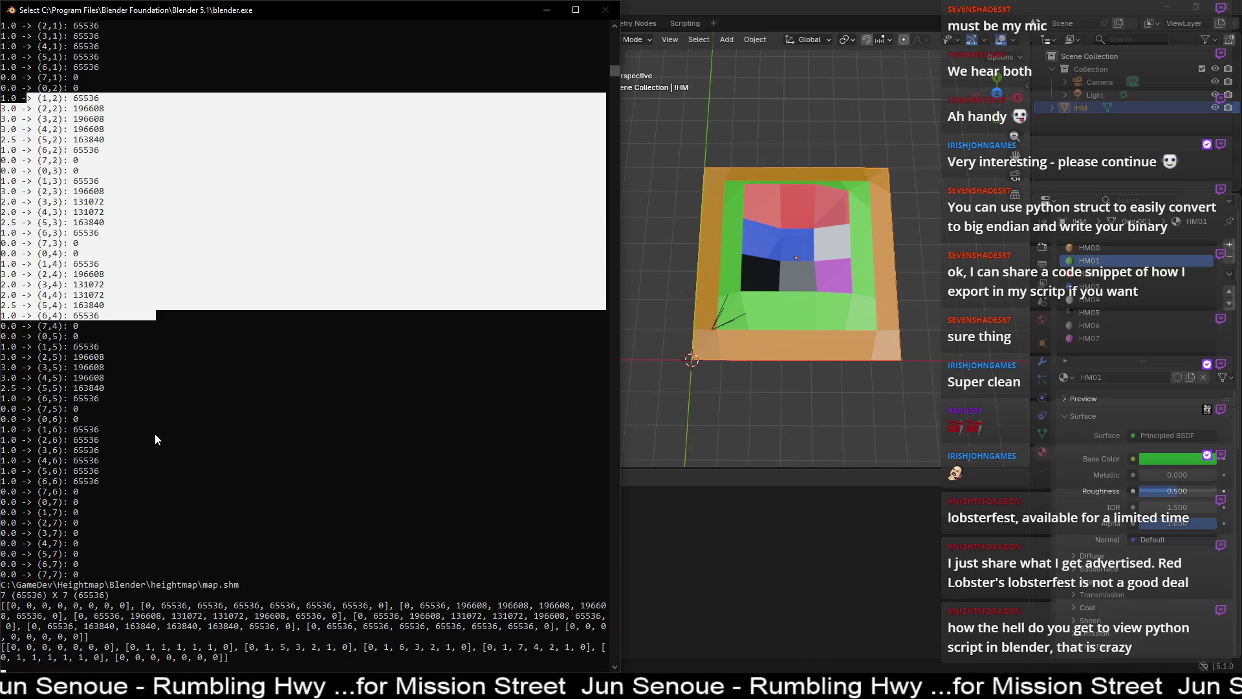
drag(13, 463, 243, 464)
click(230, 463)
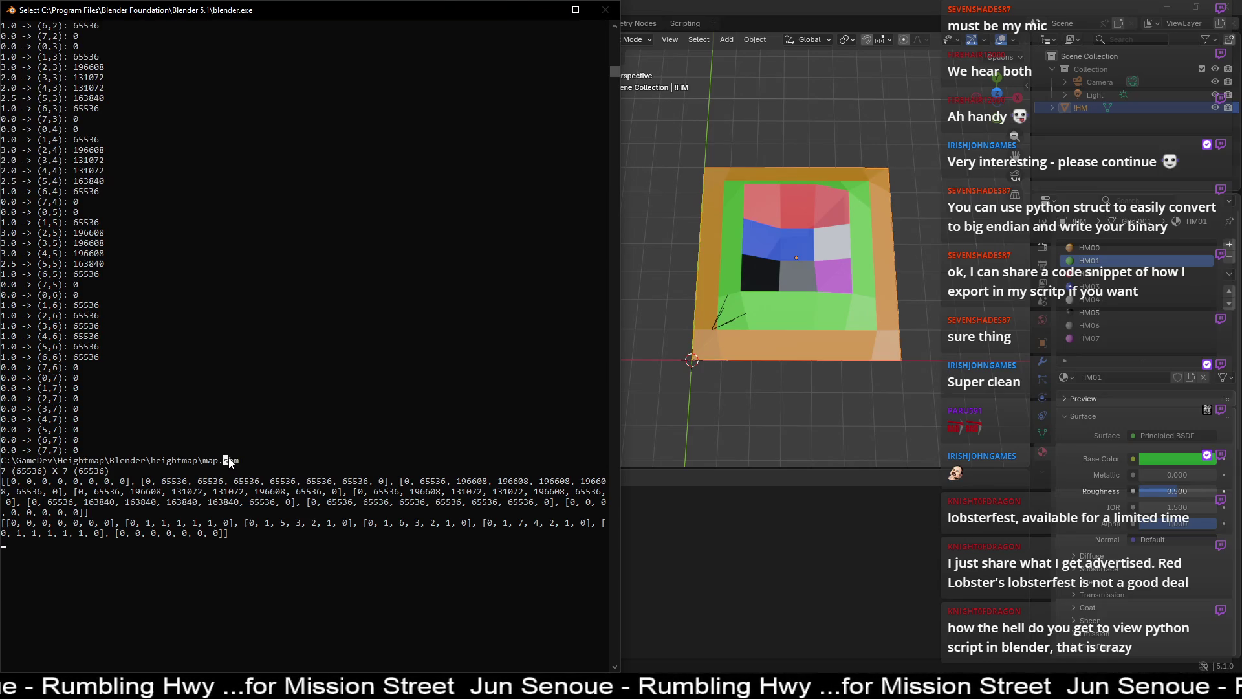
click(204, 460)
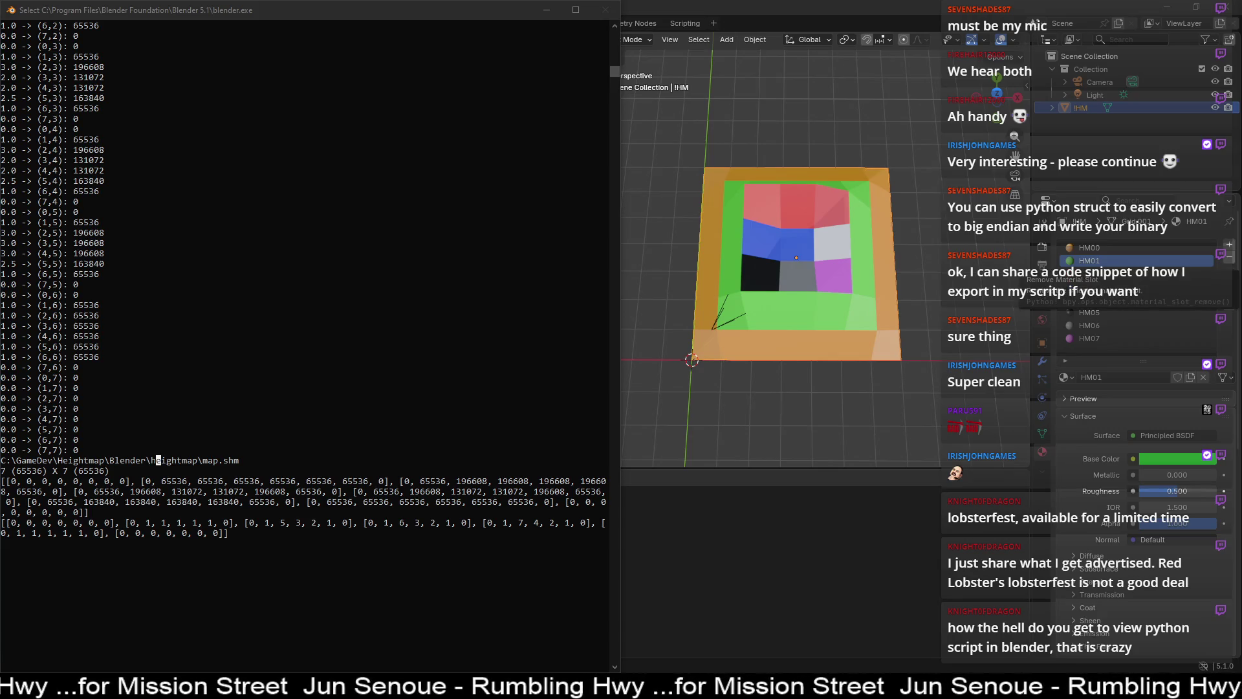
key(alt+Tab)
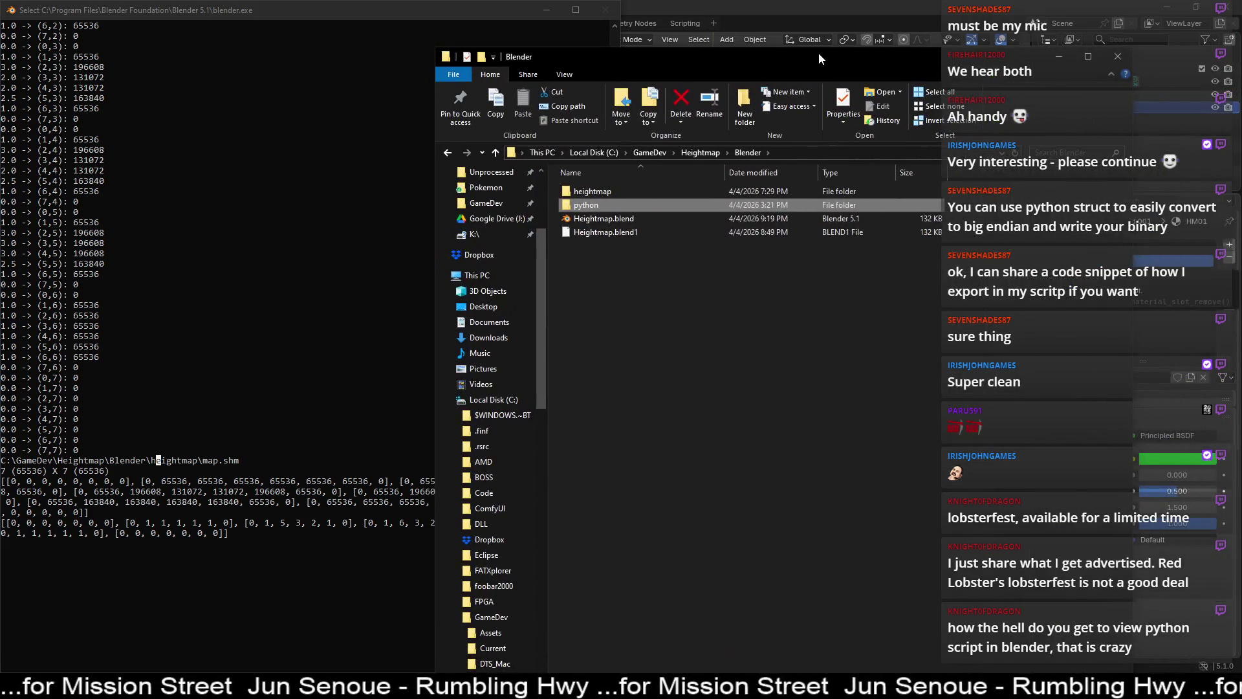
- Delete the heightmap output folder in Explorer, then rerun Object > Export Heightmap in Blender
click(791, 145)
key(Delete)
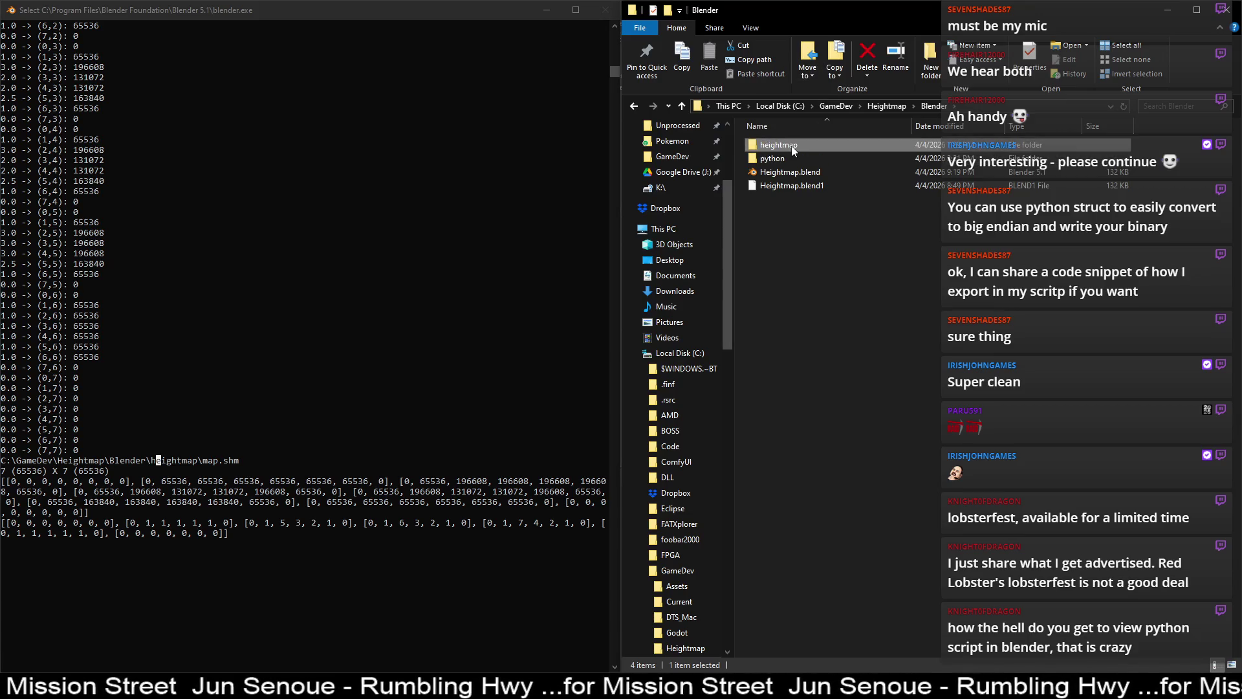
click(550, 8)
click(550, 8)
click(755, 39)
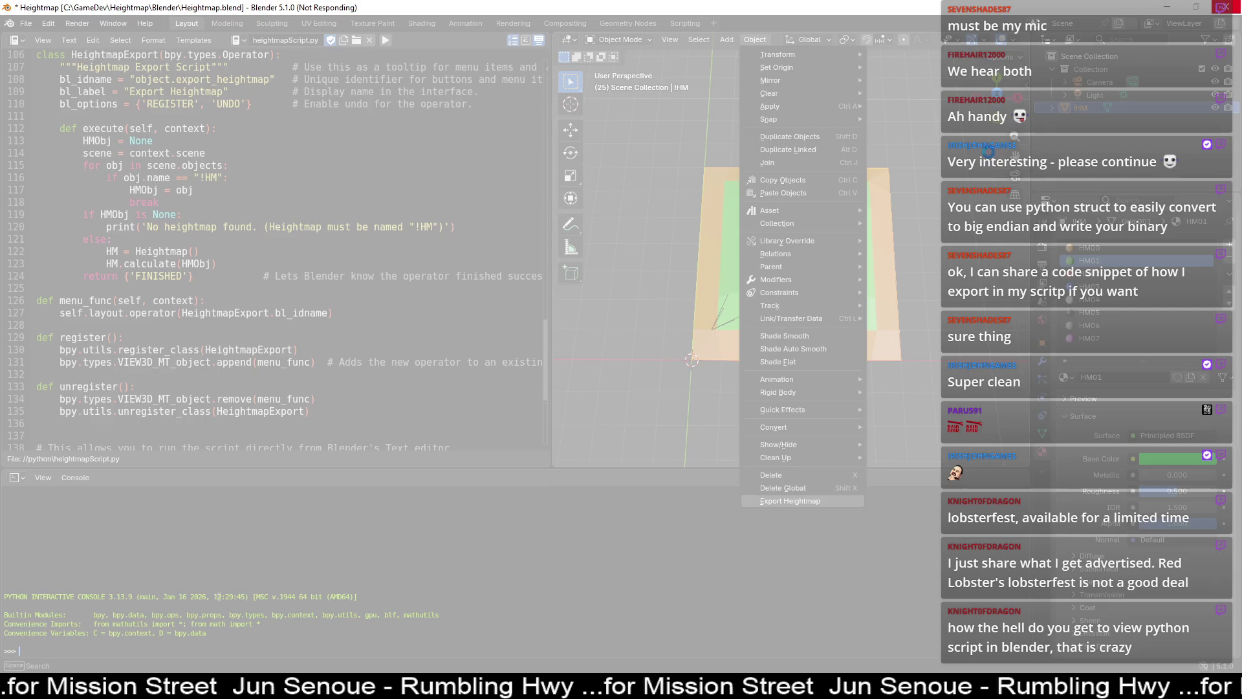
- End the frozen Blender process, relaunch Blender, reopen Heightmap.blend and switch to Object Mode
click(1221, 9)
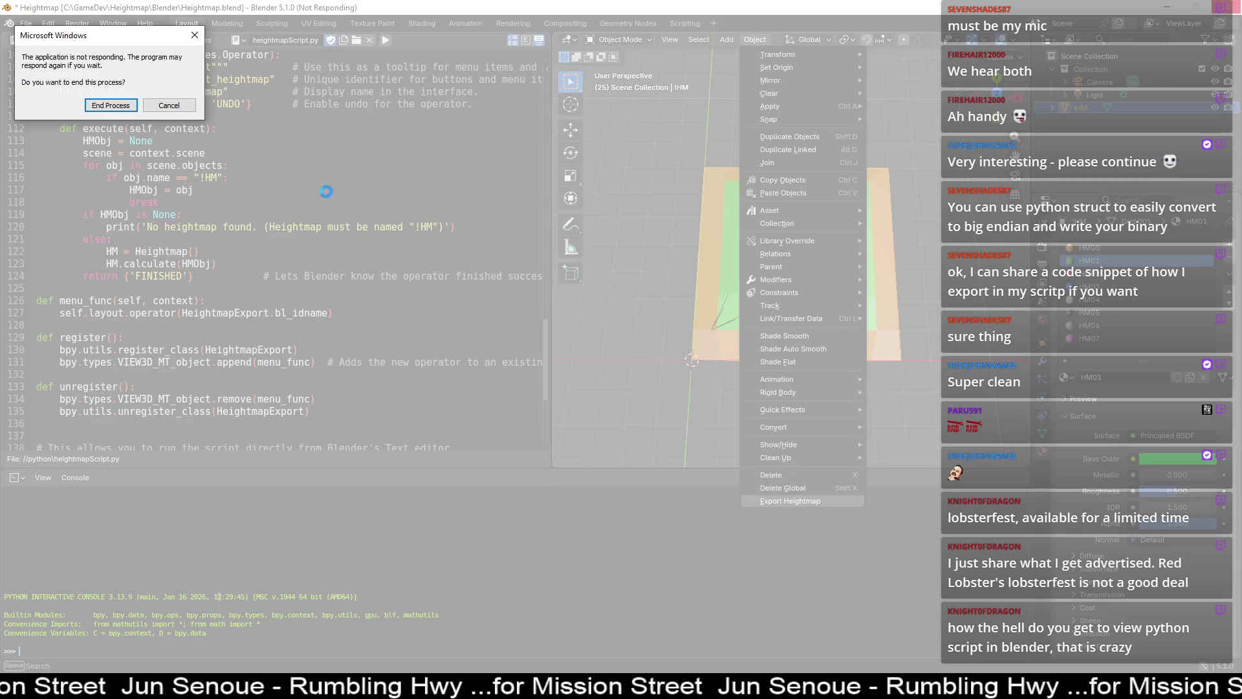
click(106, 110)
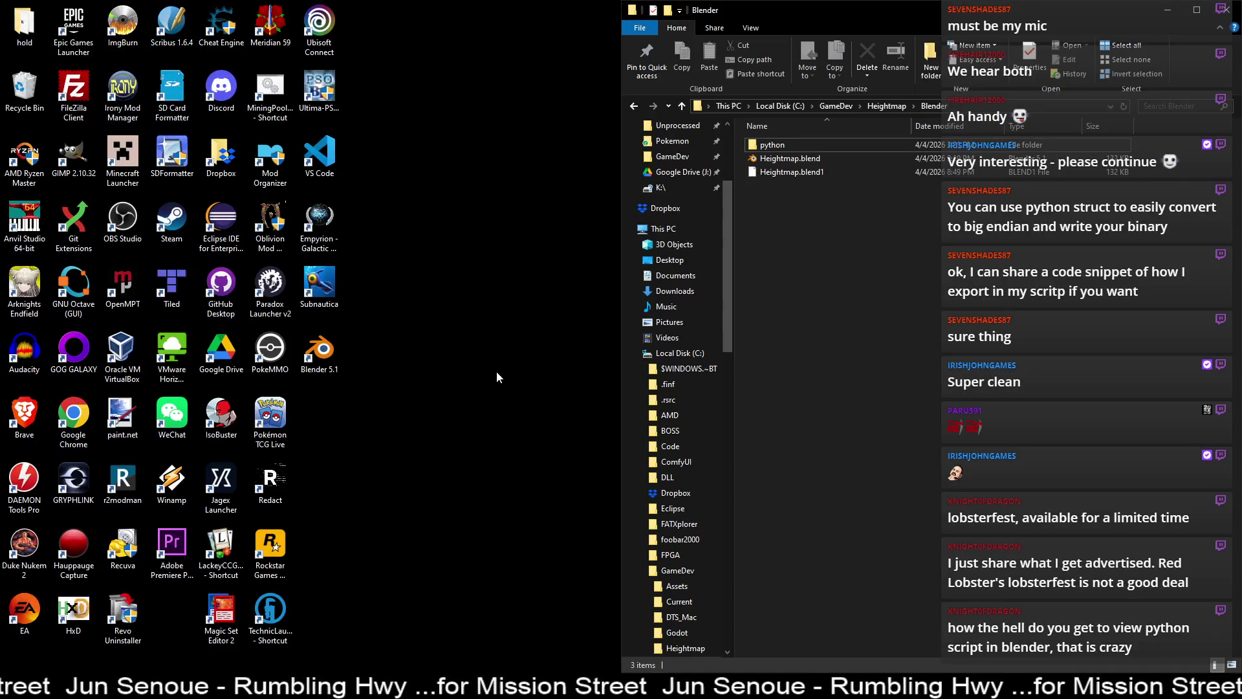
double_click(313, 360)
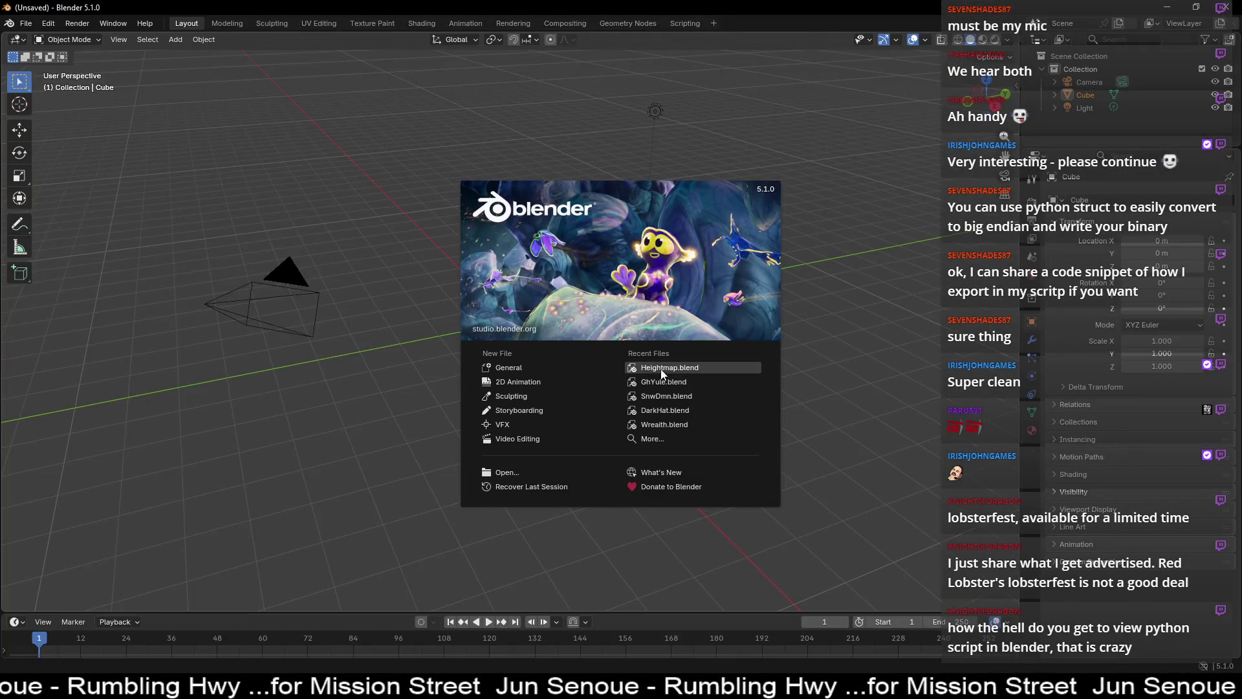
click(661, 362)
key(Tab)
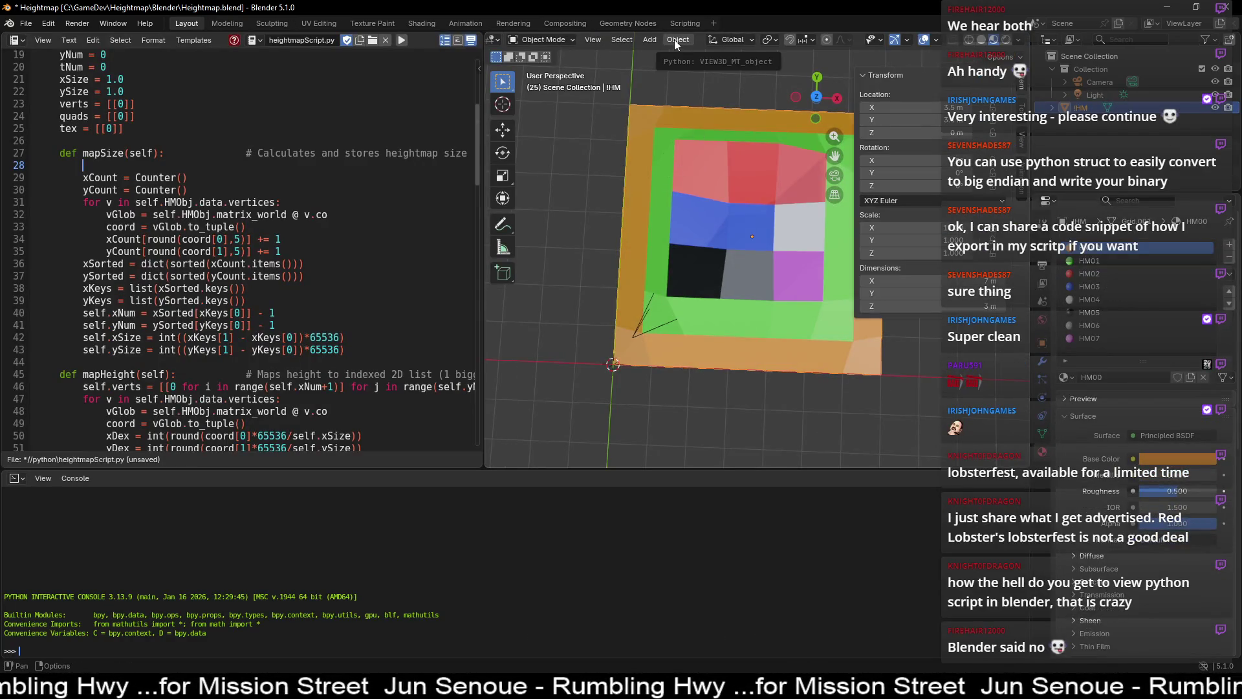
- Unlink the loaded script and open heightmapScript.py from the python folder
click(674, 40)
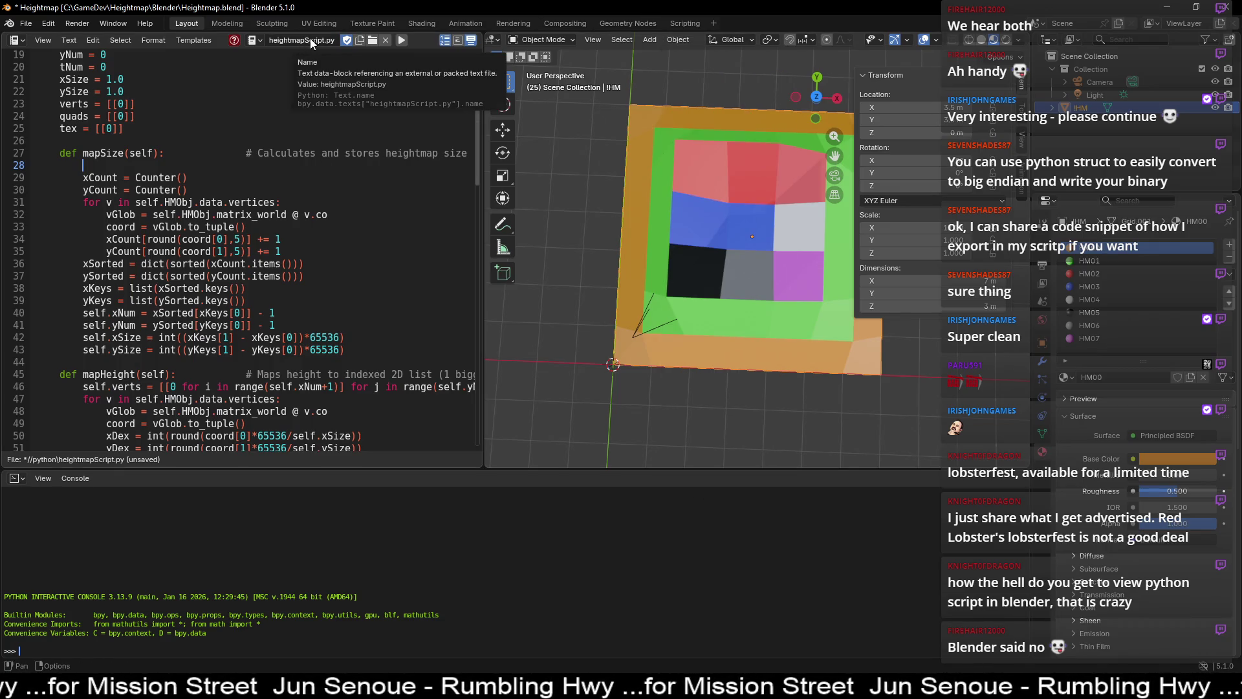
click(675, 40)
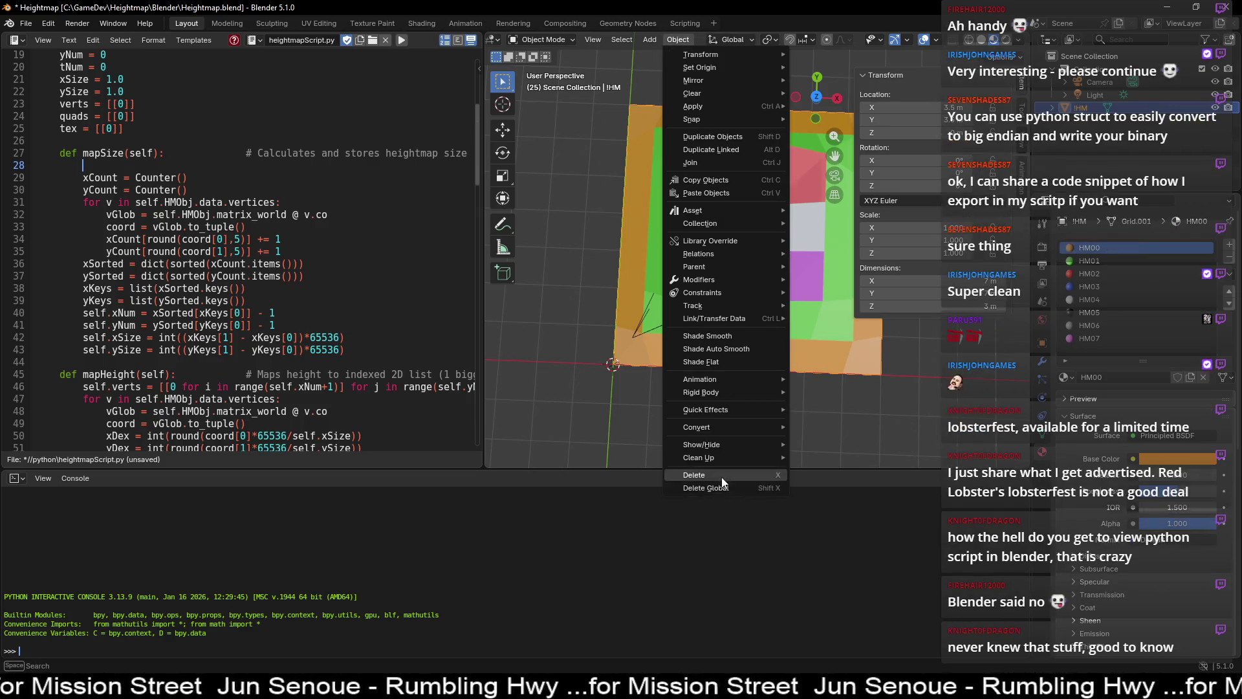
click(386, 40)
click(364, 50)
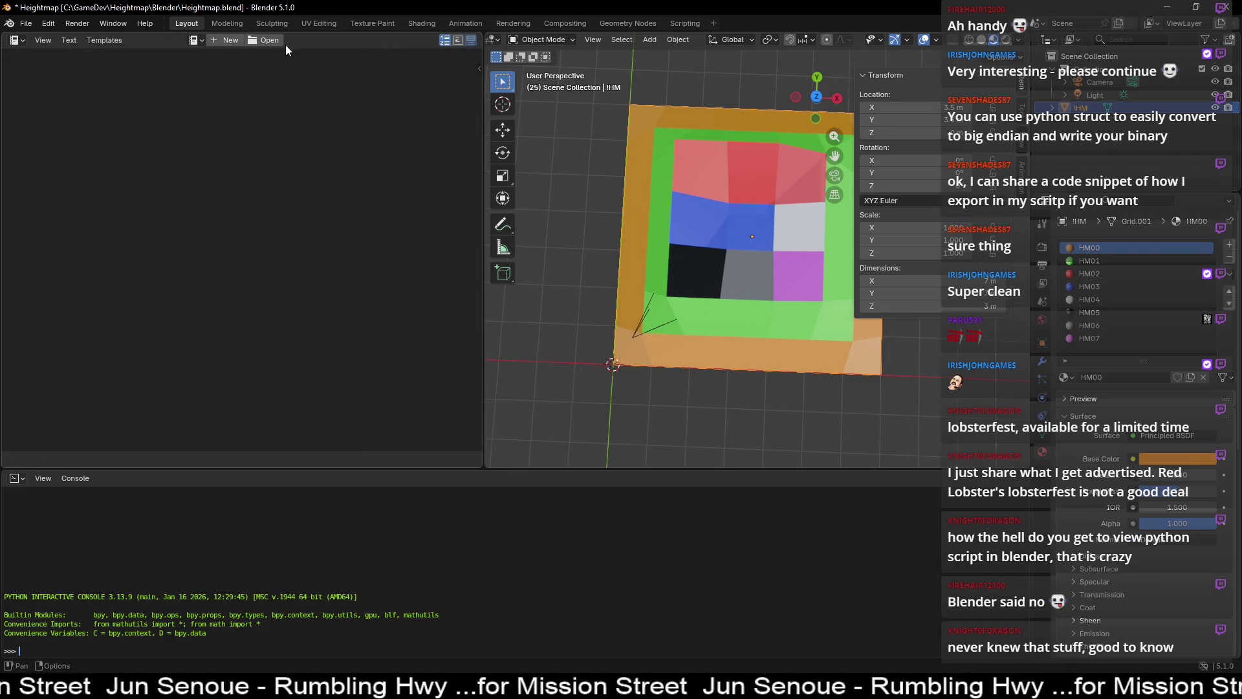
click(265, 41)
double_click(240, 117)
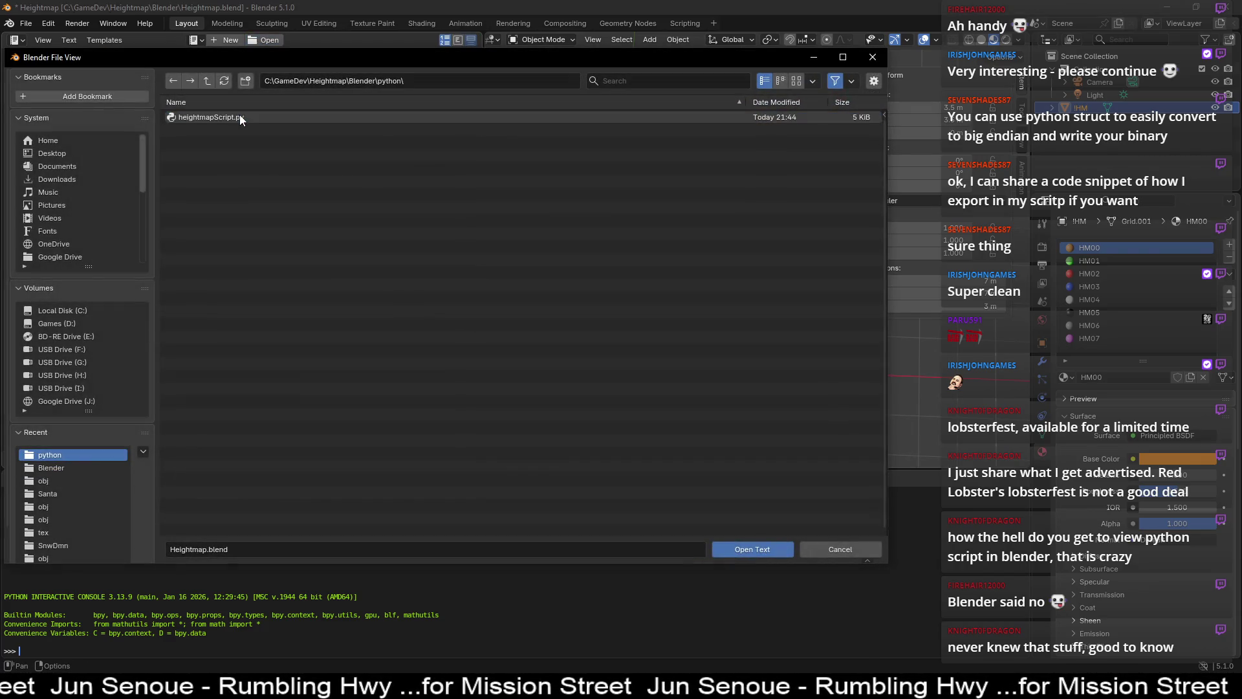
double_click(241, 117)
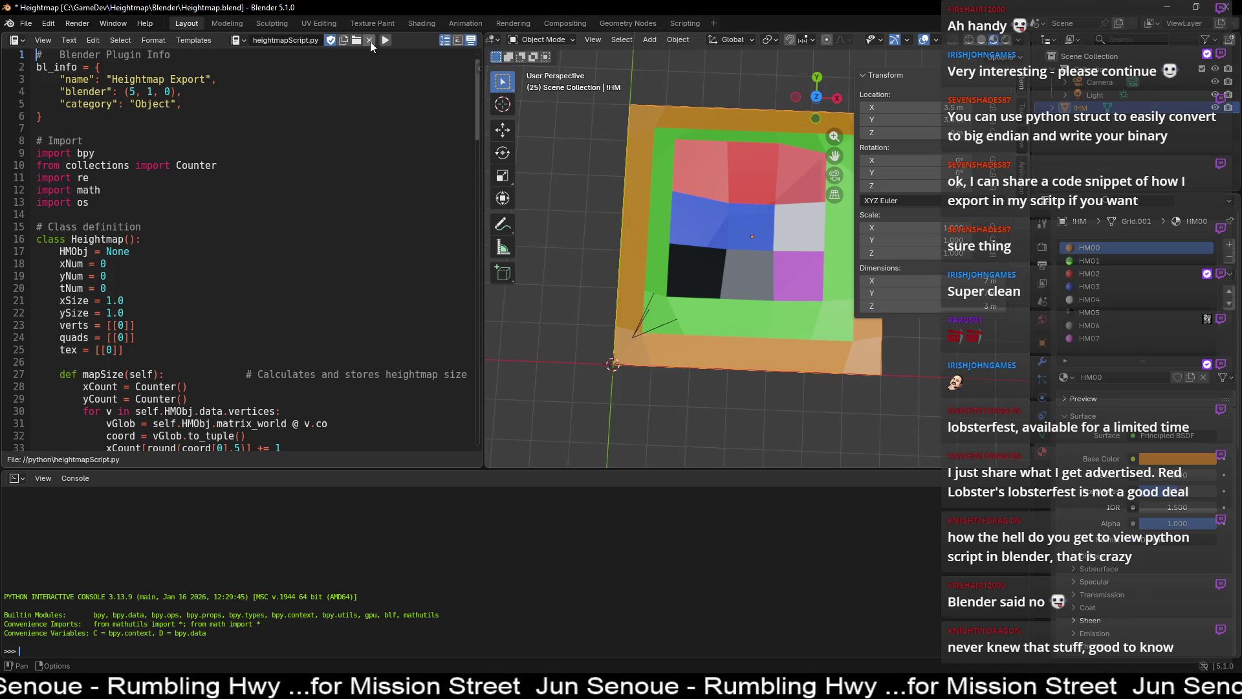
- Unlink heightmapScript.py again, reload it from disk, and scroll to its closing register() code
click(370, 40)
click(374, 51)
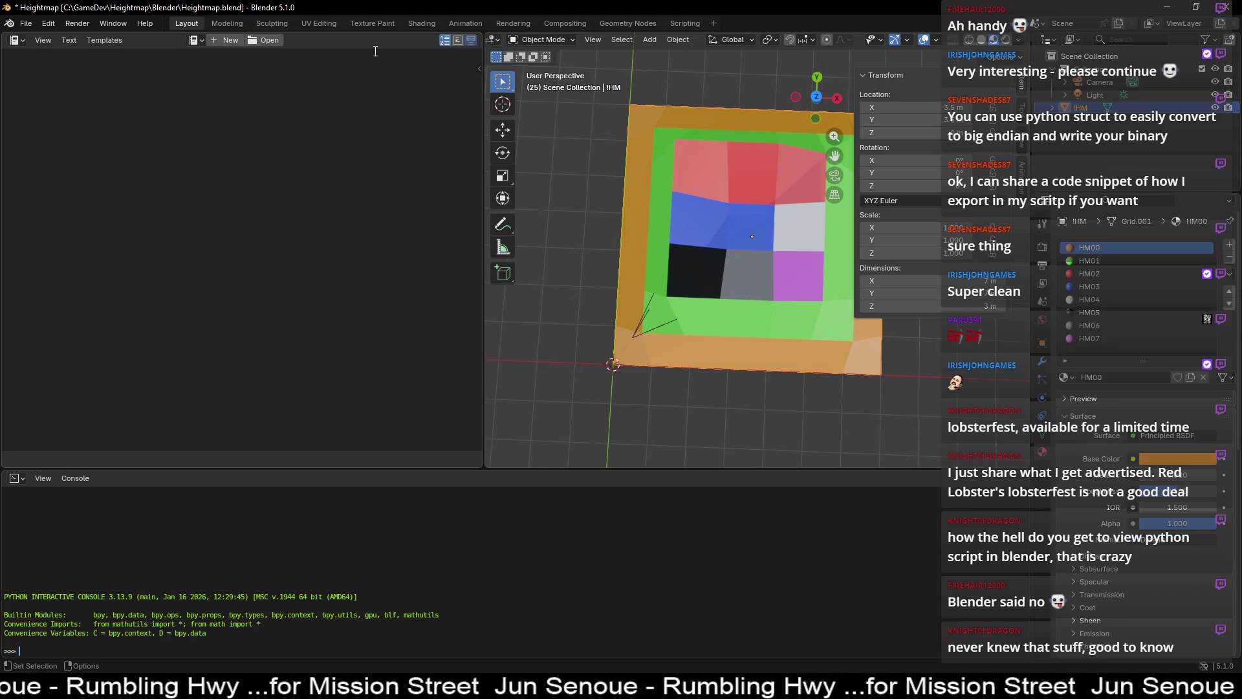
click(266, 41)
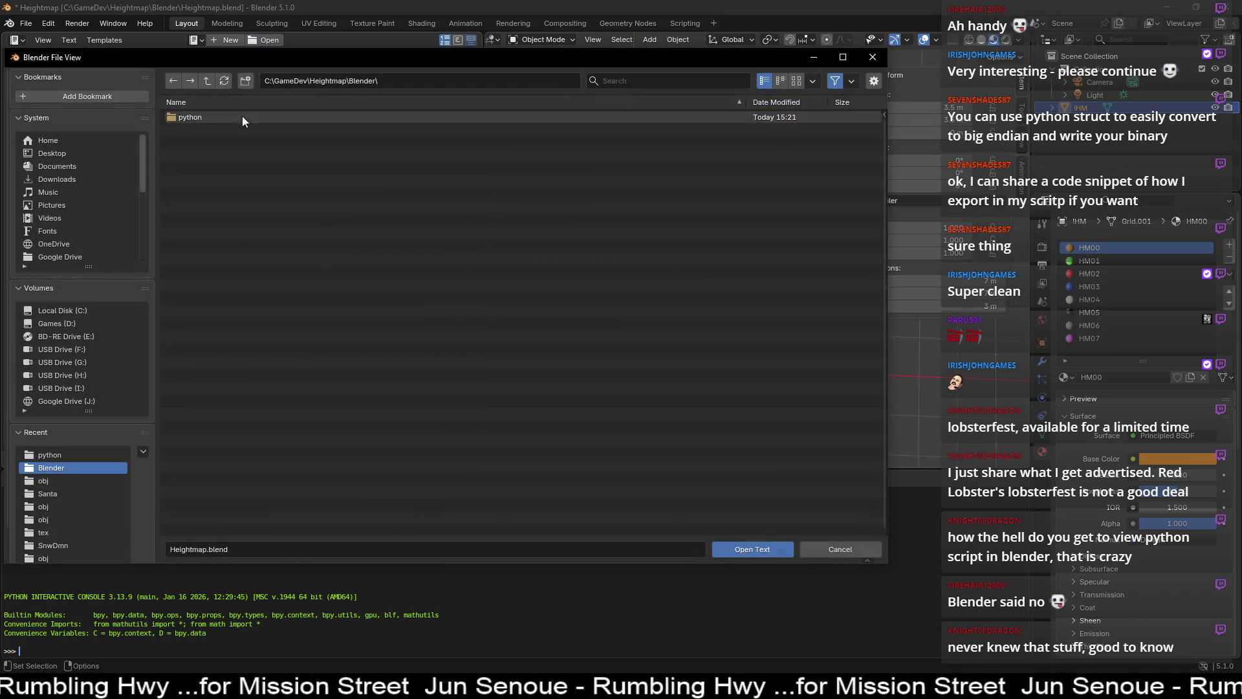
double_click(242, 116)
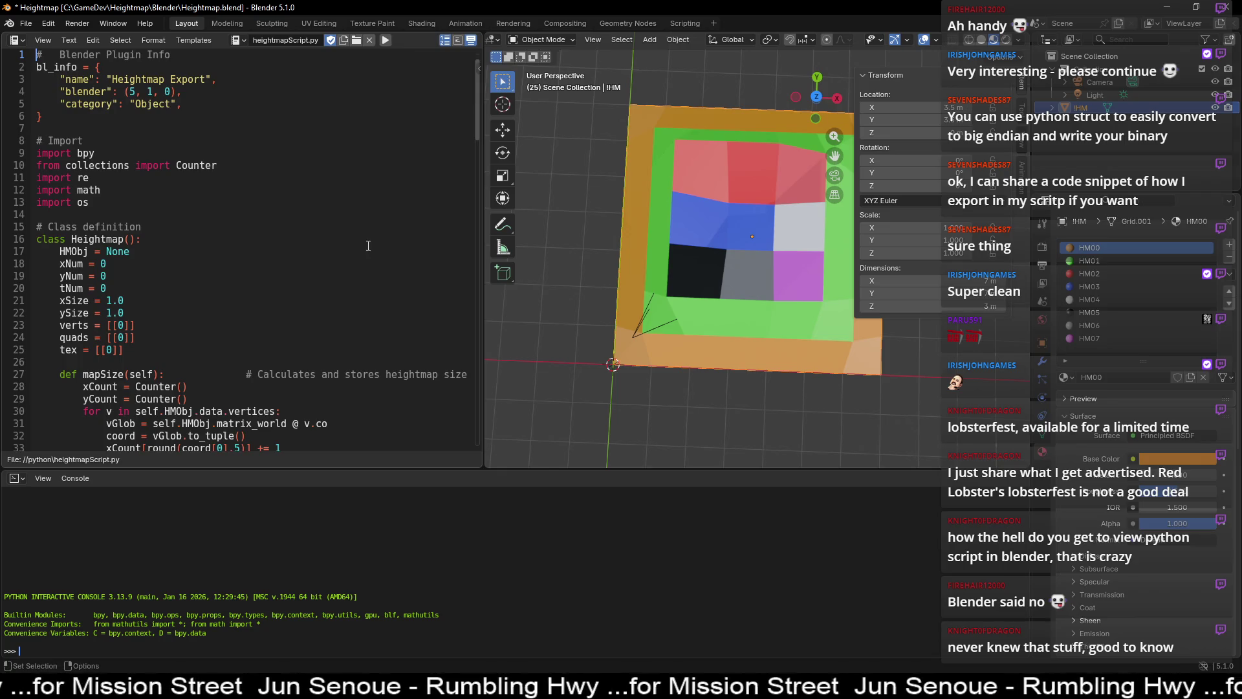
scroll(331, 251, down, 20)
scroll(331, 251, up, 1)
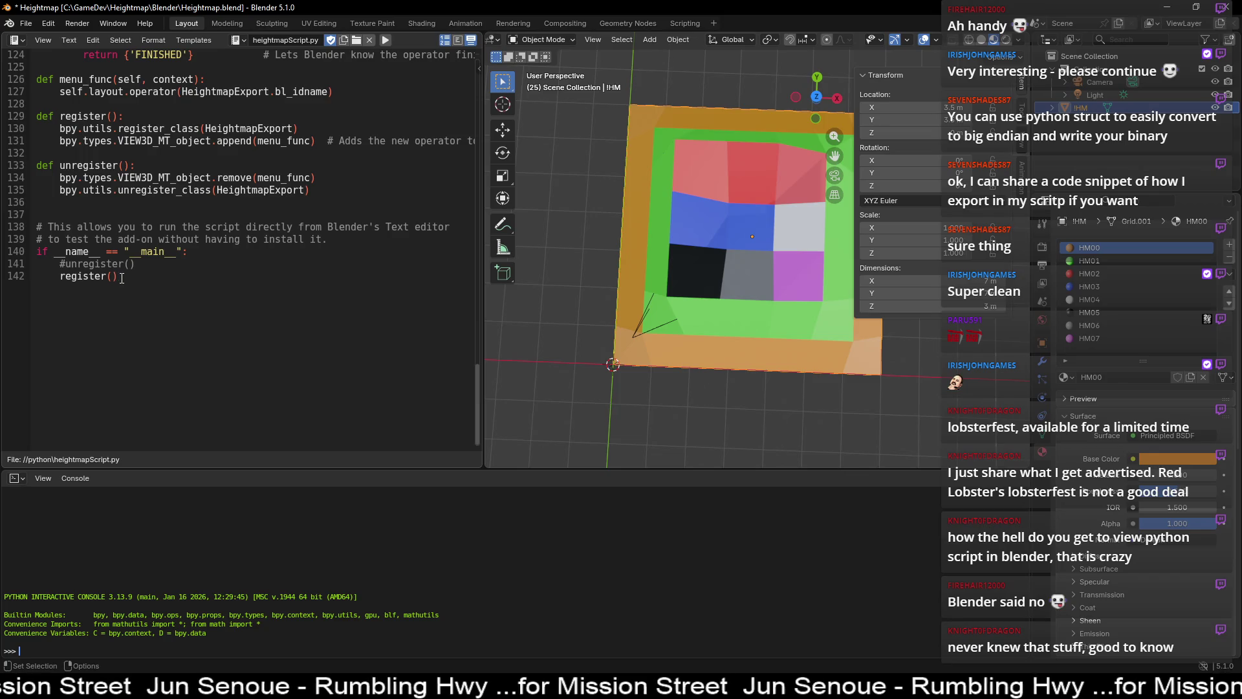
- Run heightmapScript.py to register the add-on, then launch Object > Export Heightmap
scroll(106, 283, up, 4)
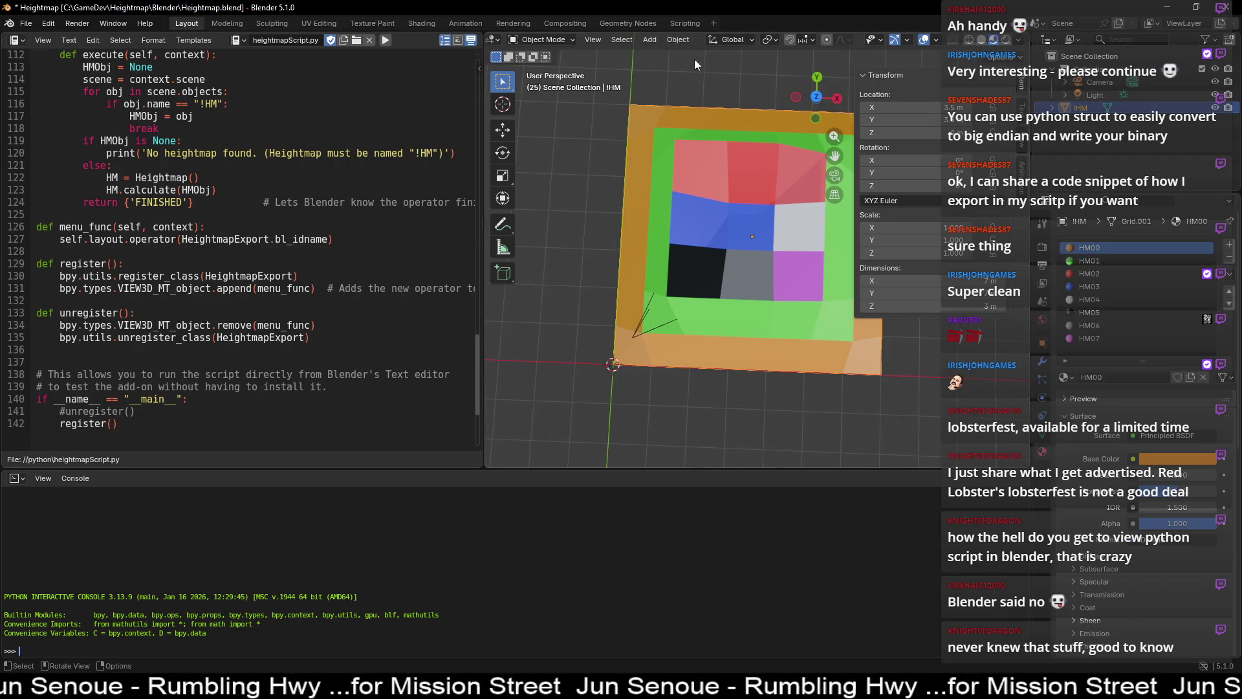
click(384, 41)
click(679, 39)
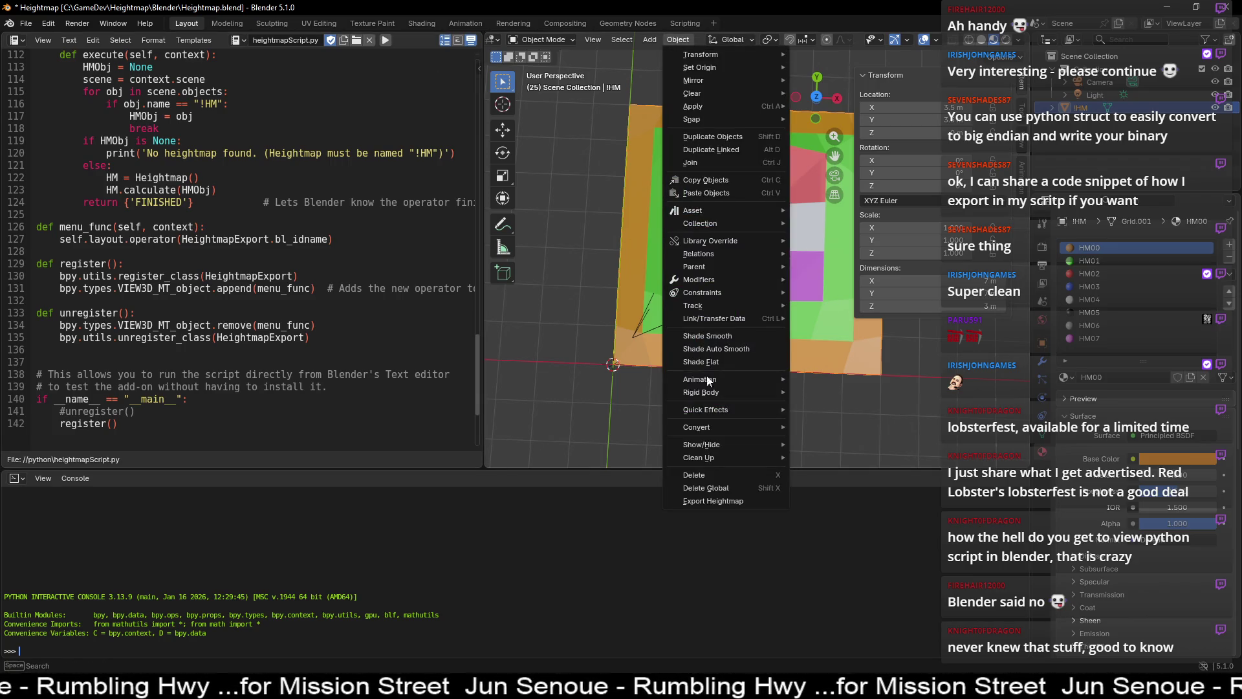
click(713, 501)
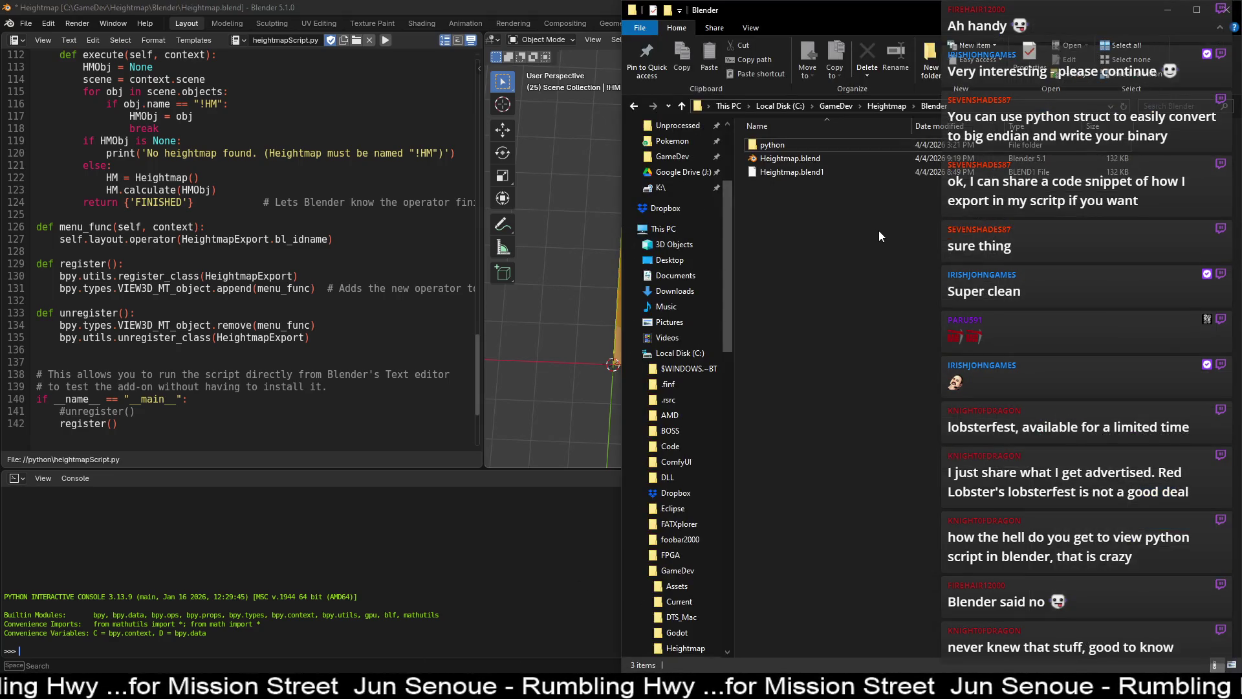
- Rerun Export Heightmap, then open map.shm from the new heightmap folder in HxD
click(479, 261)
click(678, 39)
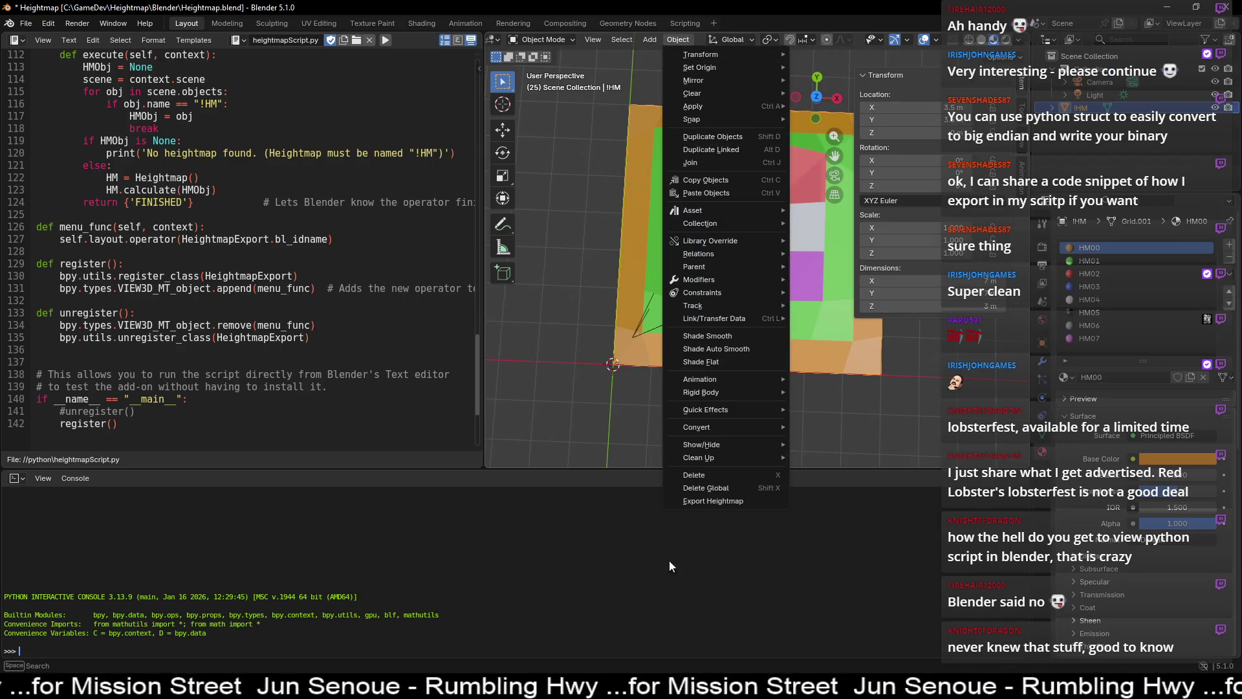
click(706, 500)
key(alt+Tab)
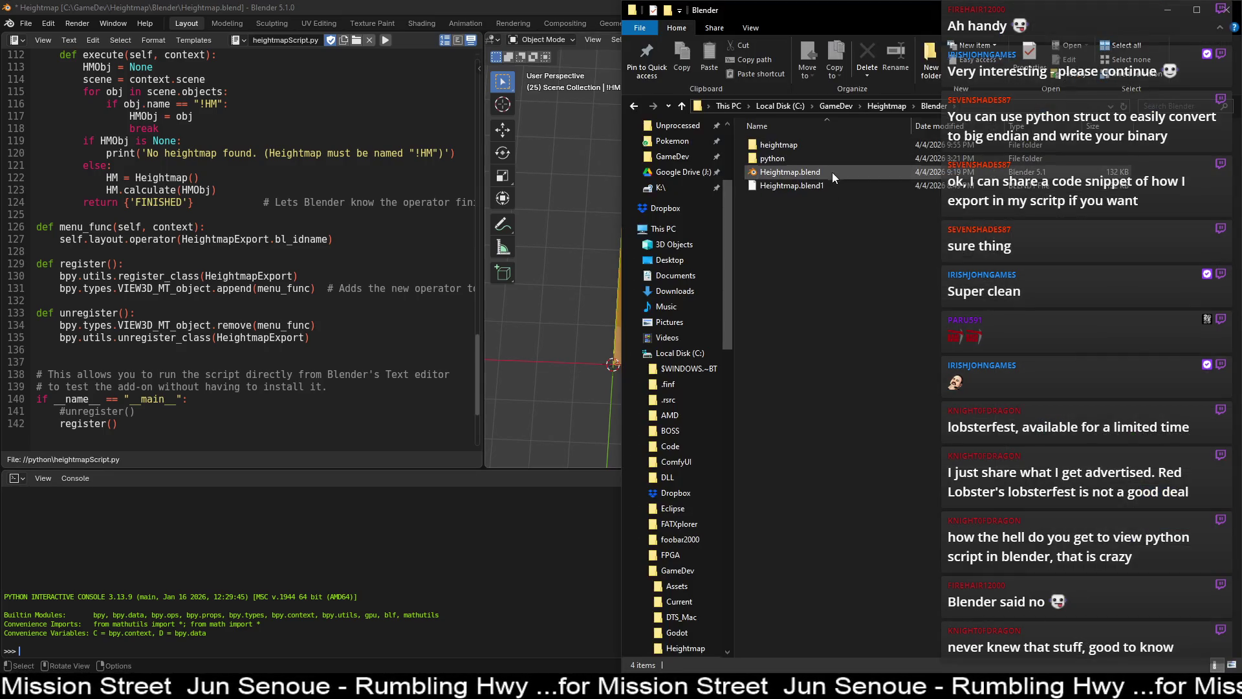
double_click(801, 146)
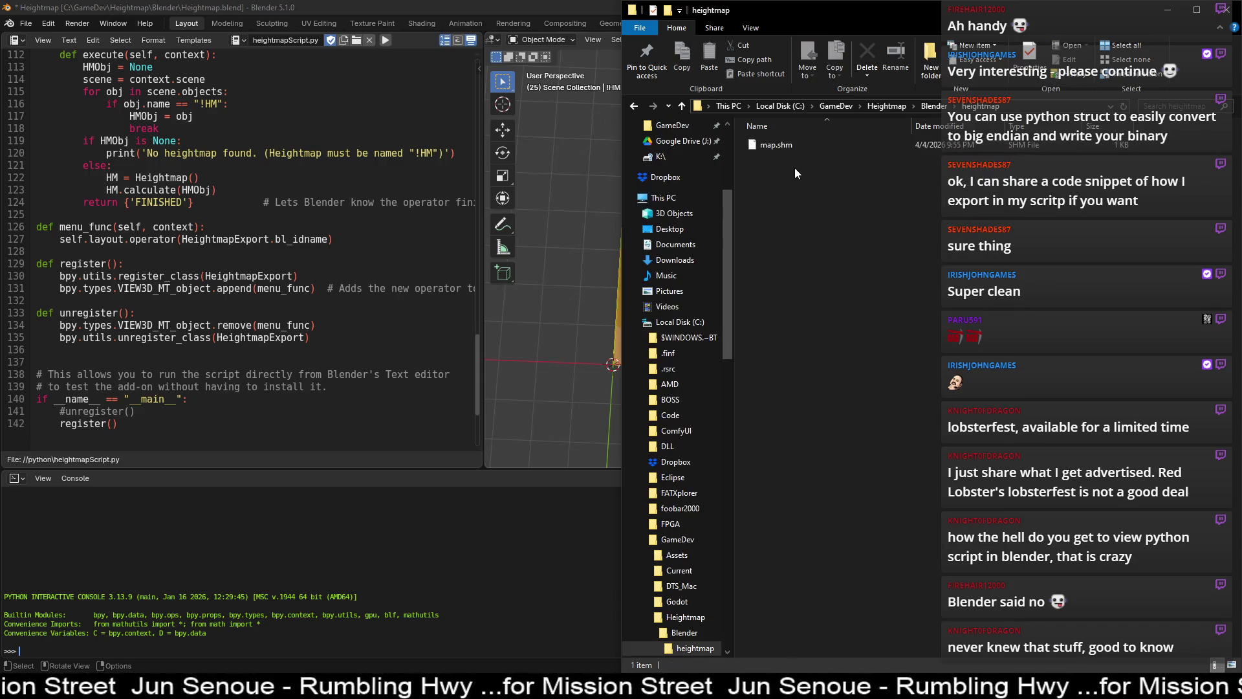
click(794, 142)
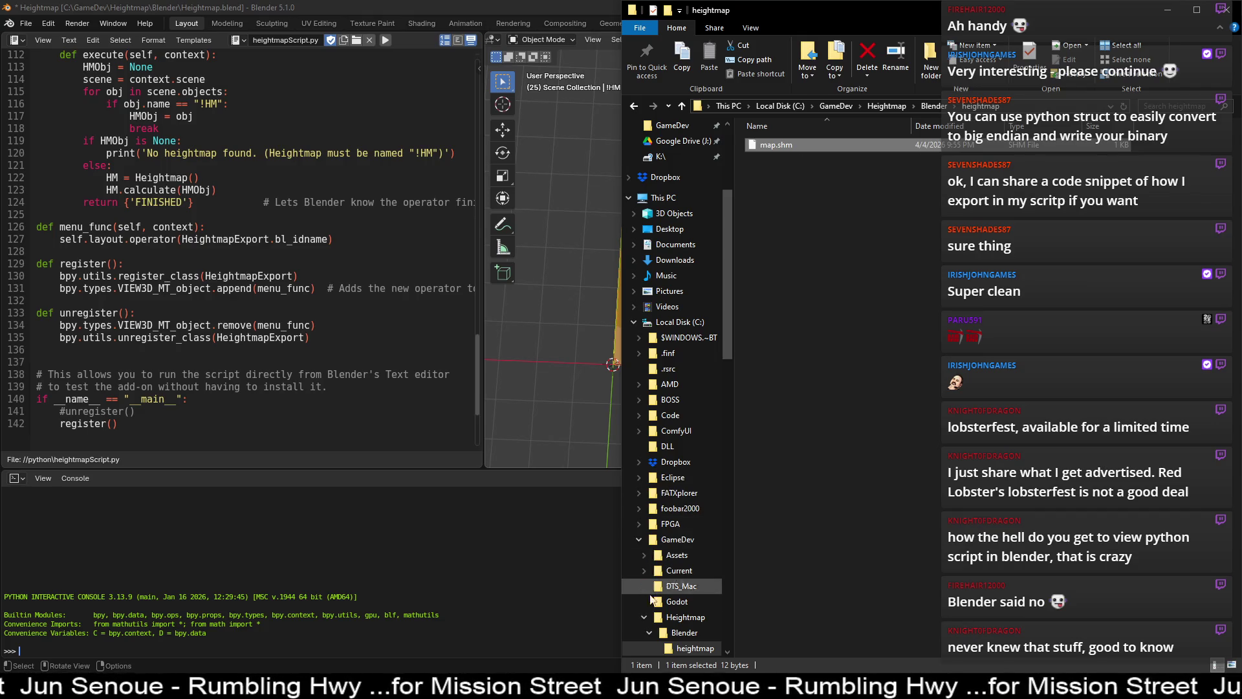
key(Return)
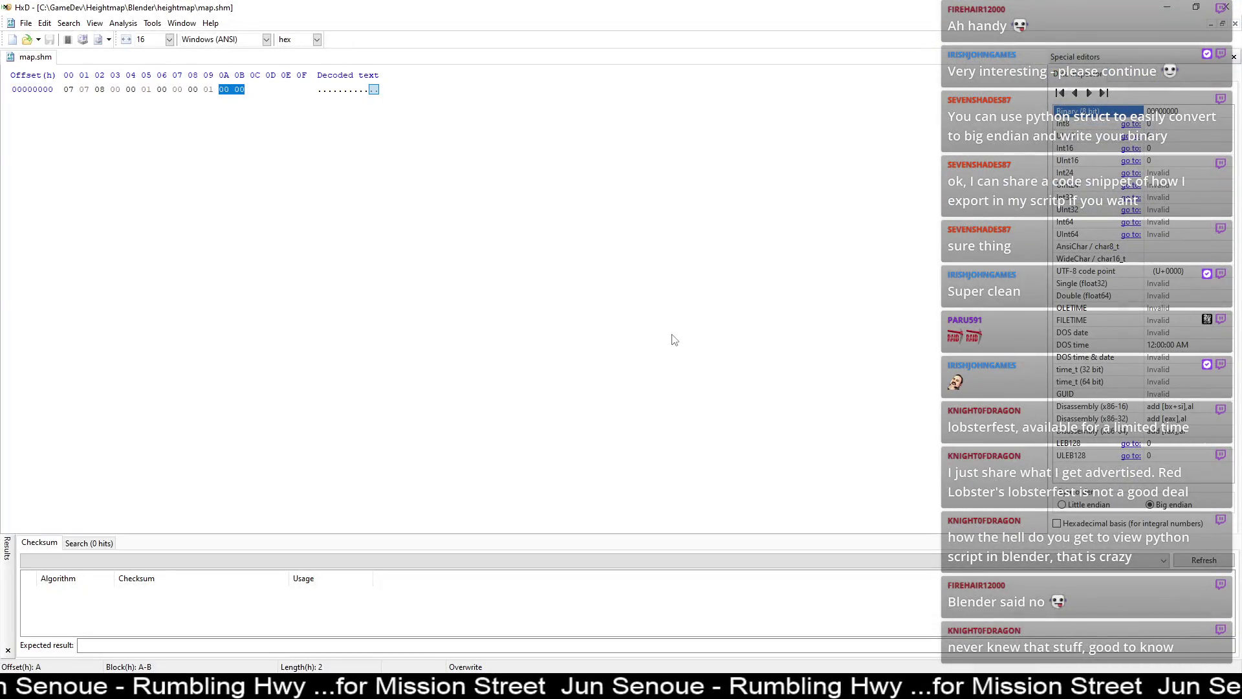
- Snap HxD to the left half and reload map.shm by dragging it in from Explorer
key(super+Left)
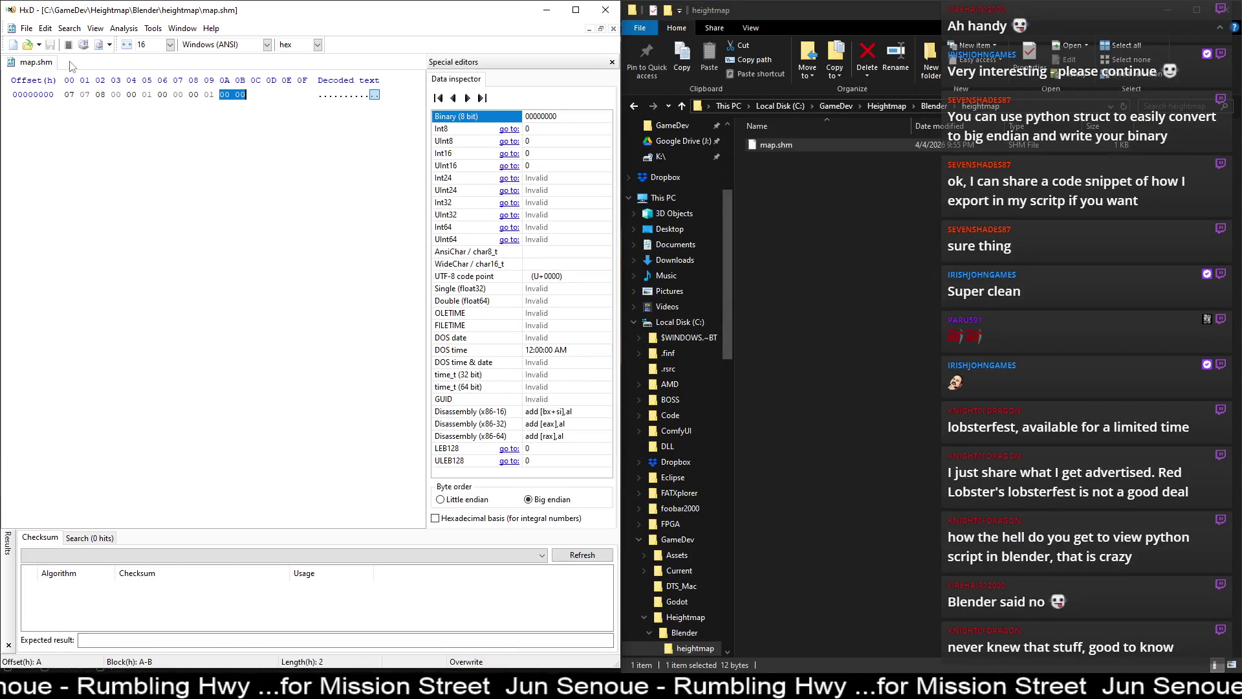
click(79, 68)
drag(777, 145, 364, 156)
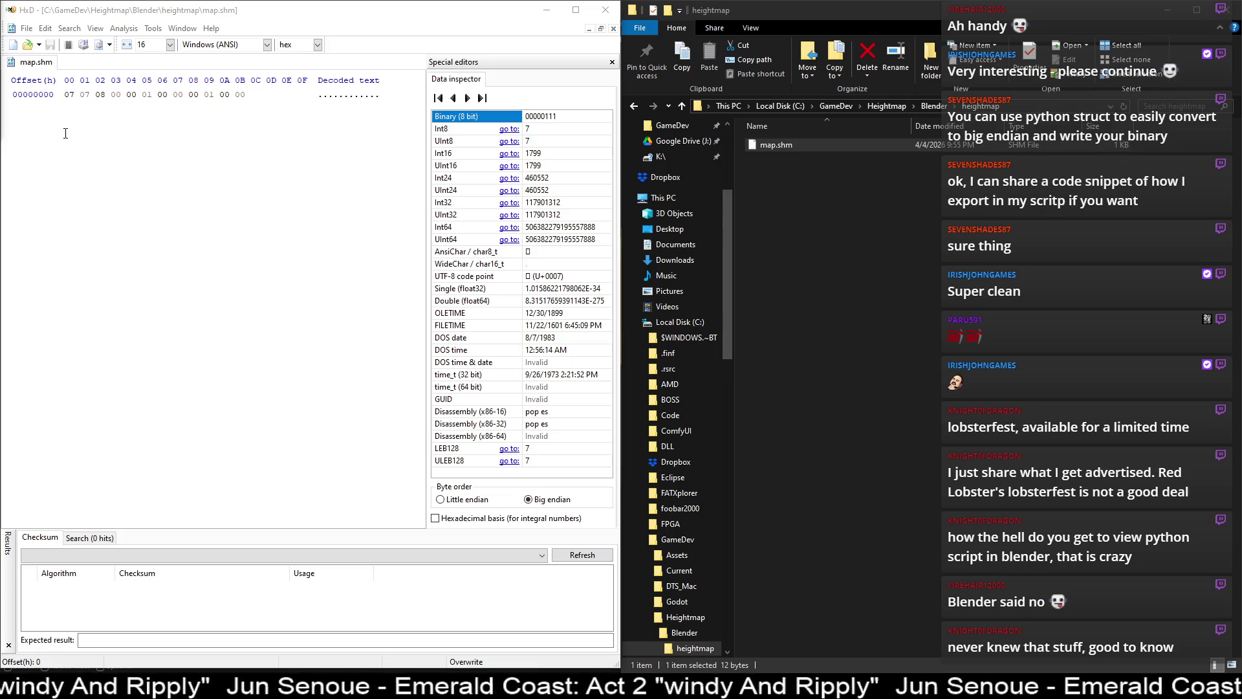
- Inspect header bytes 07, 07 and 08 at offsets 0–2 in the Data inspector
click(67, 97)
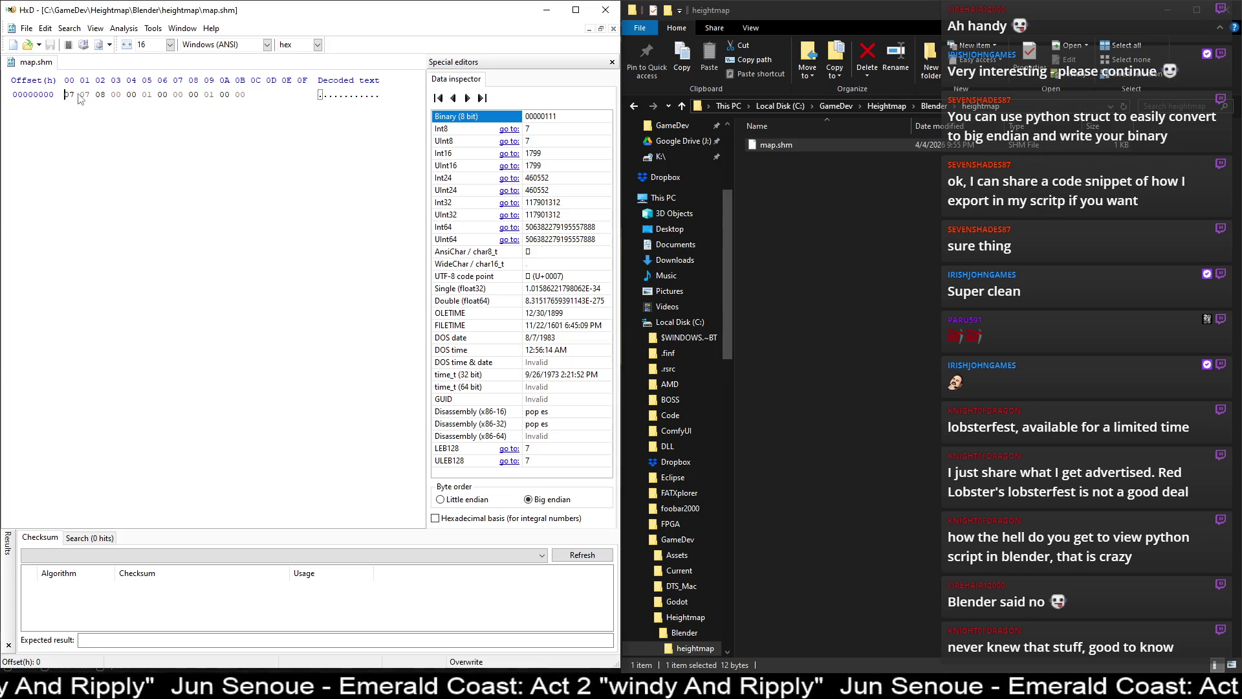
drag(66, 95, 70, 96)
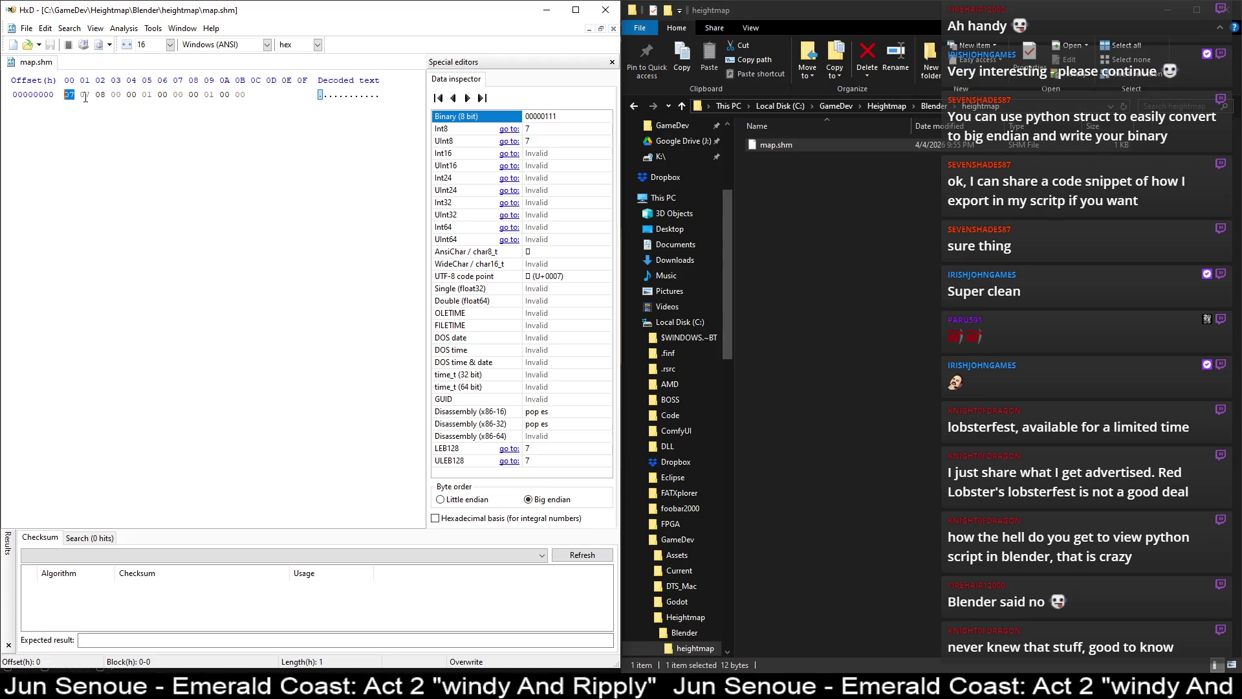
click(88, 95)
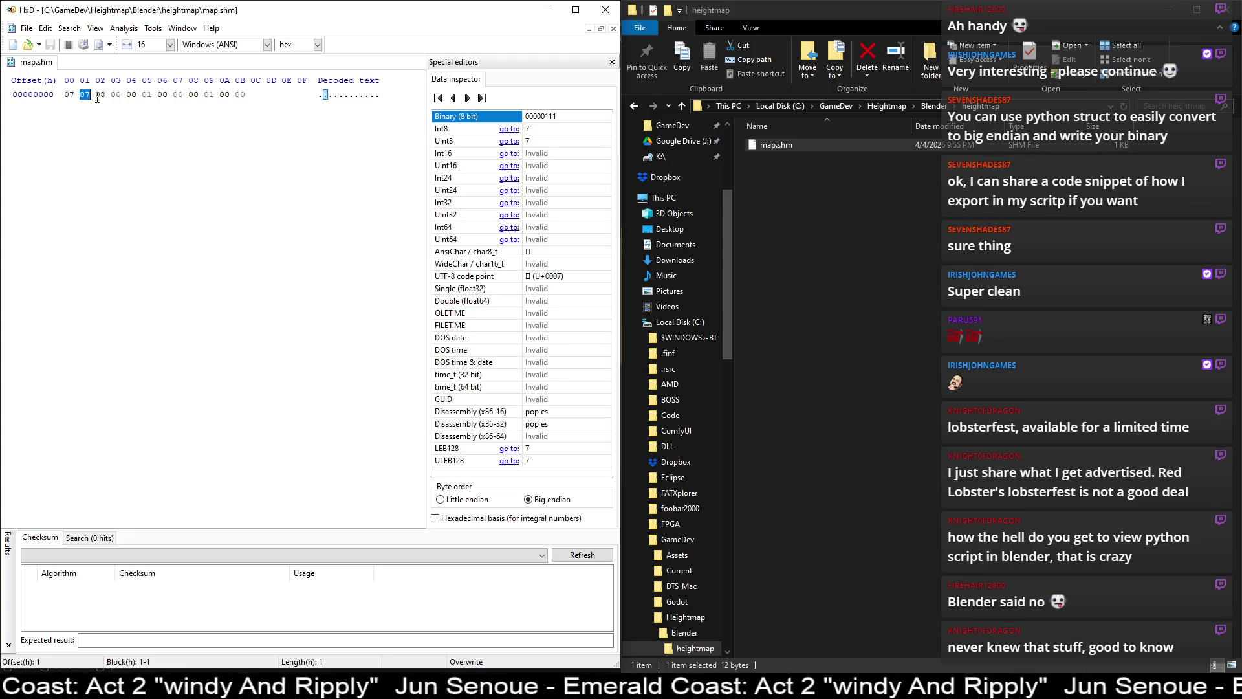
click(96, 97)
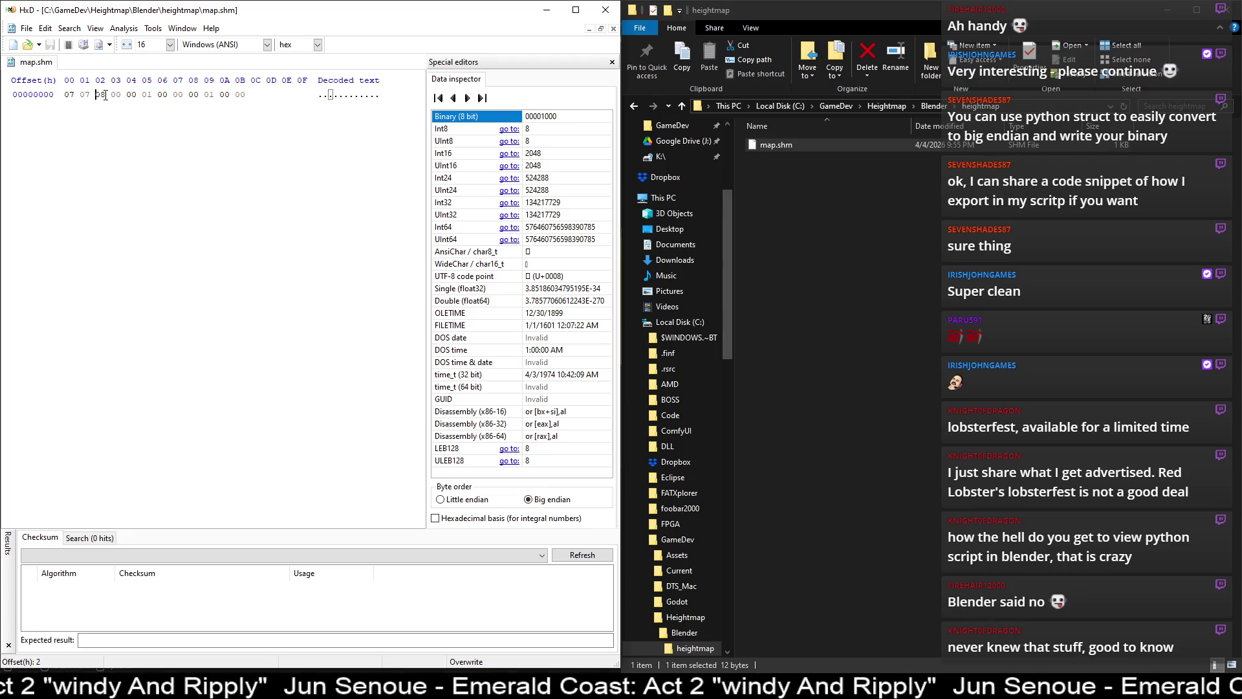
key(shift+Right)
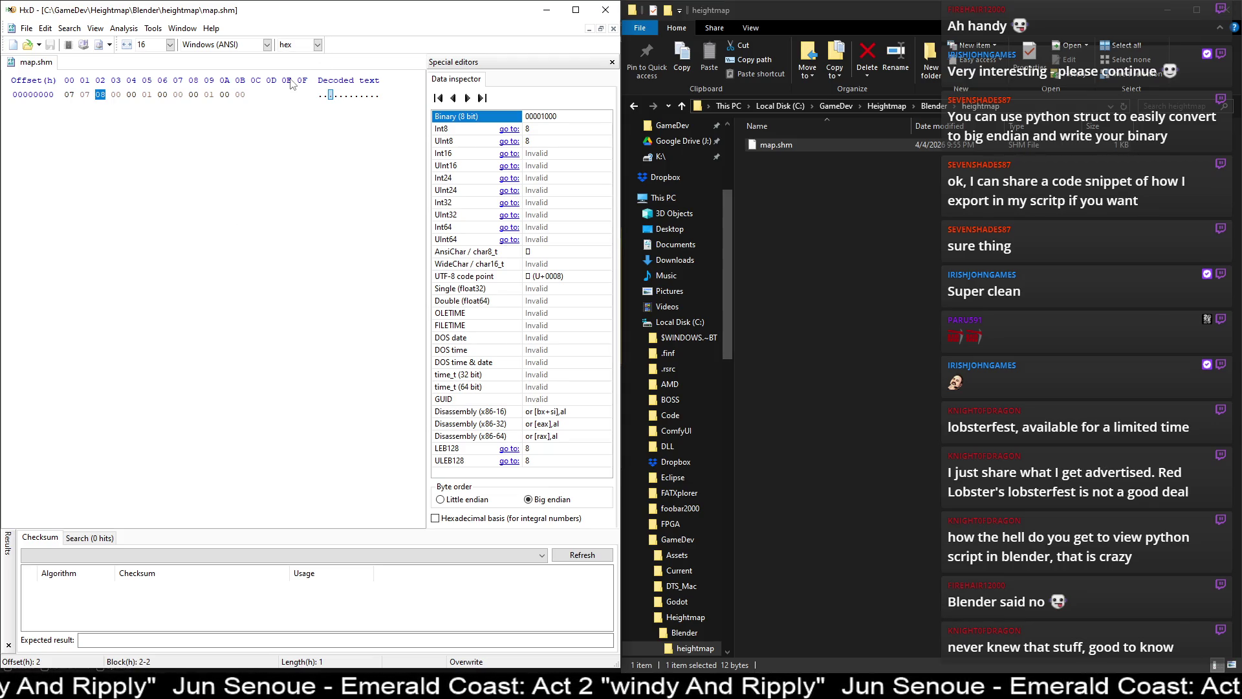
- Re-snap HxD, check the data at offsets 6 and 3, then reselect byte 08 at offset 2
drag(317, 18, 384, 60)
key(super+Left)
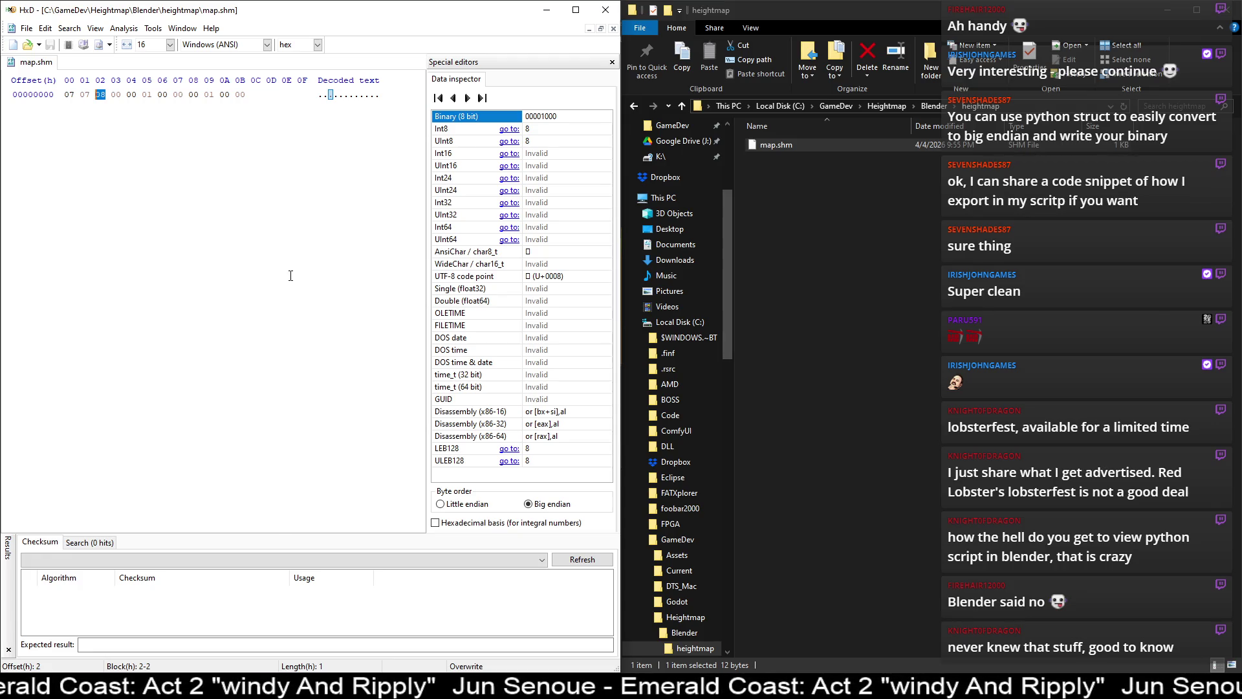
click(157, 145)
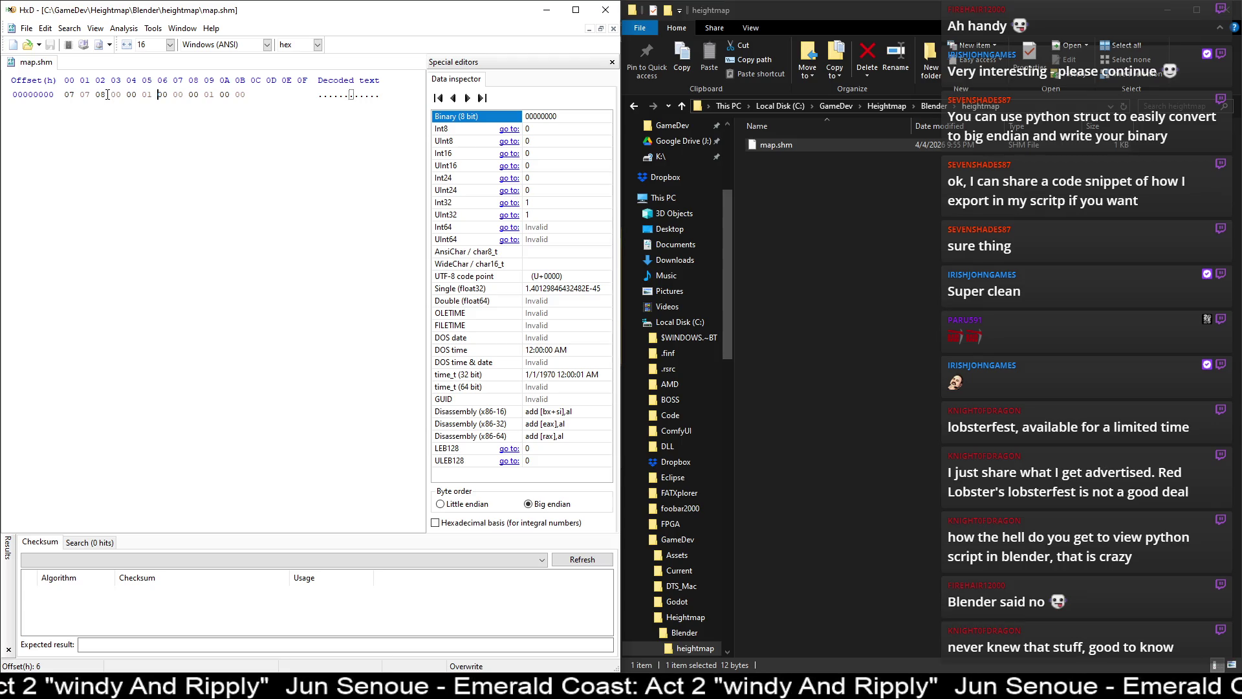
click(105, 93)
drag(104, 93, 97, 93)
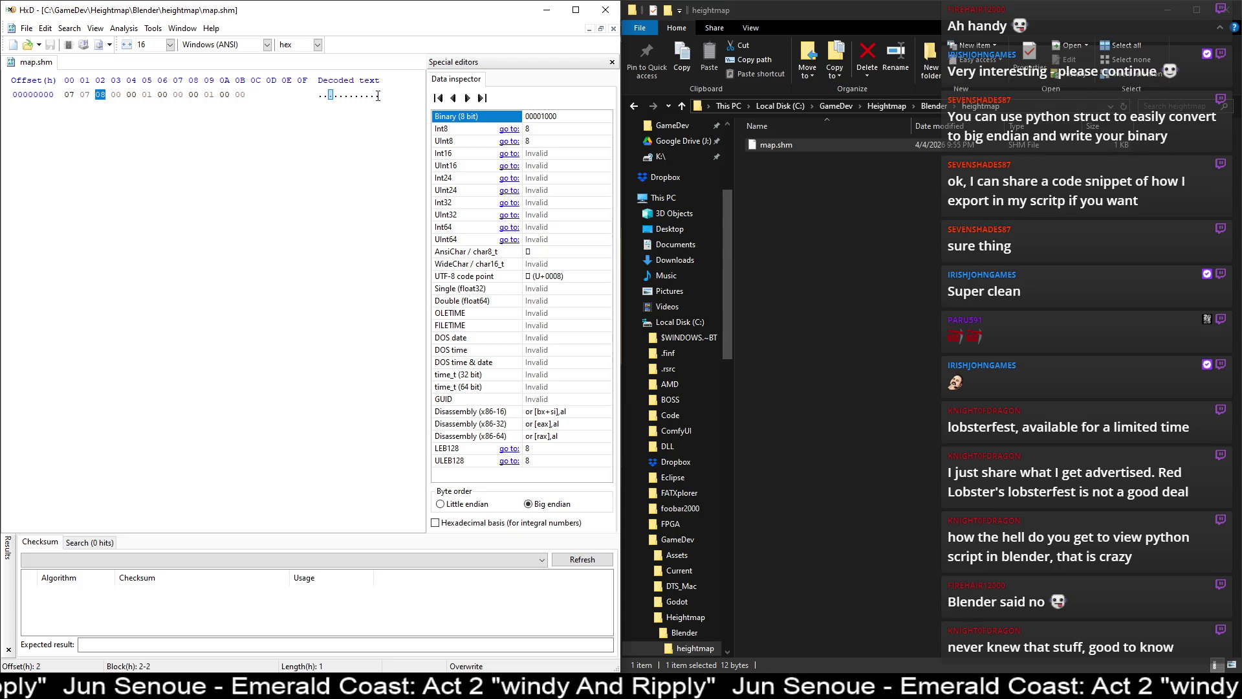
key(alt+Tab)
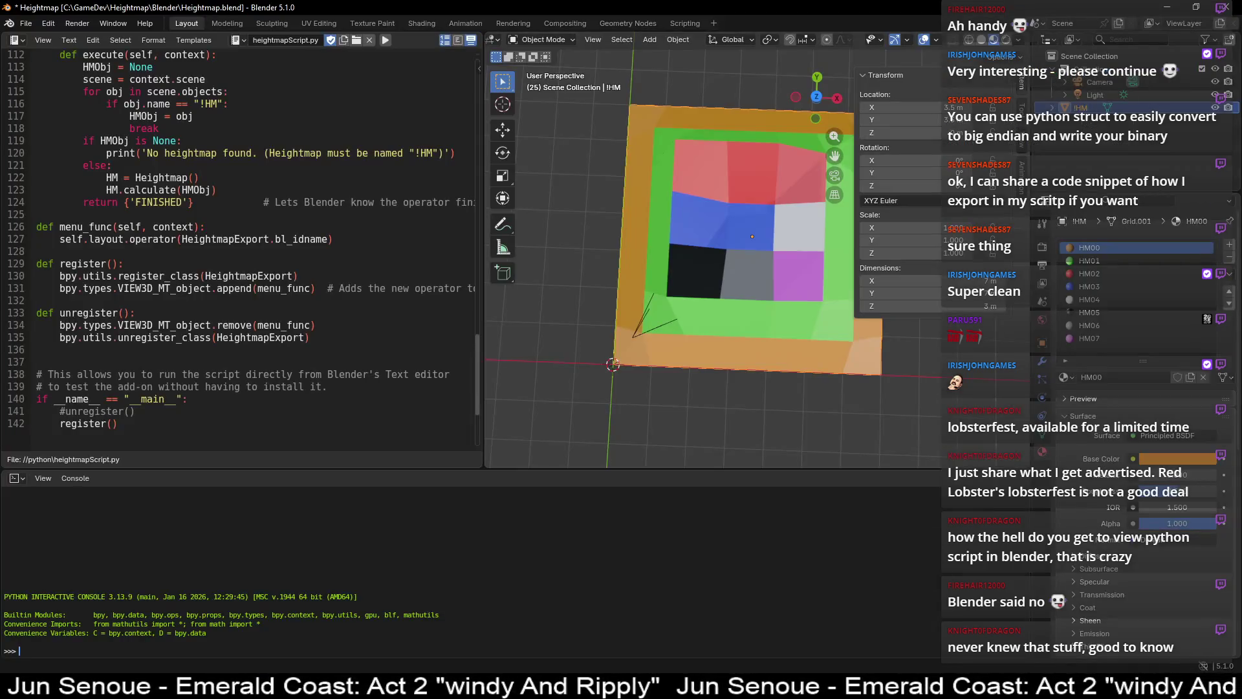
- Select the HM07 material slot to view its magenta base colour, then return to HxD
click(1097, 339)
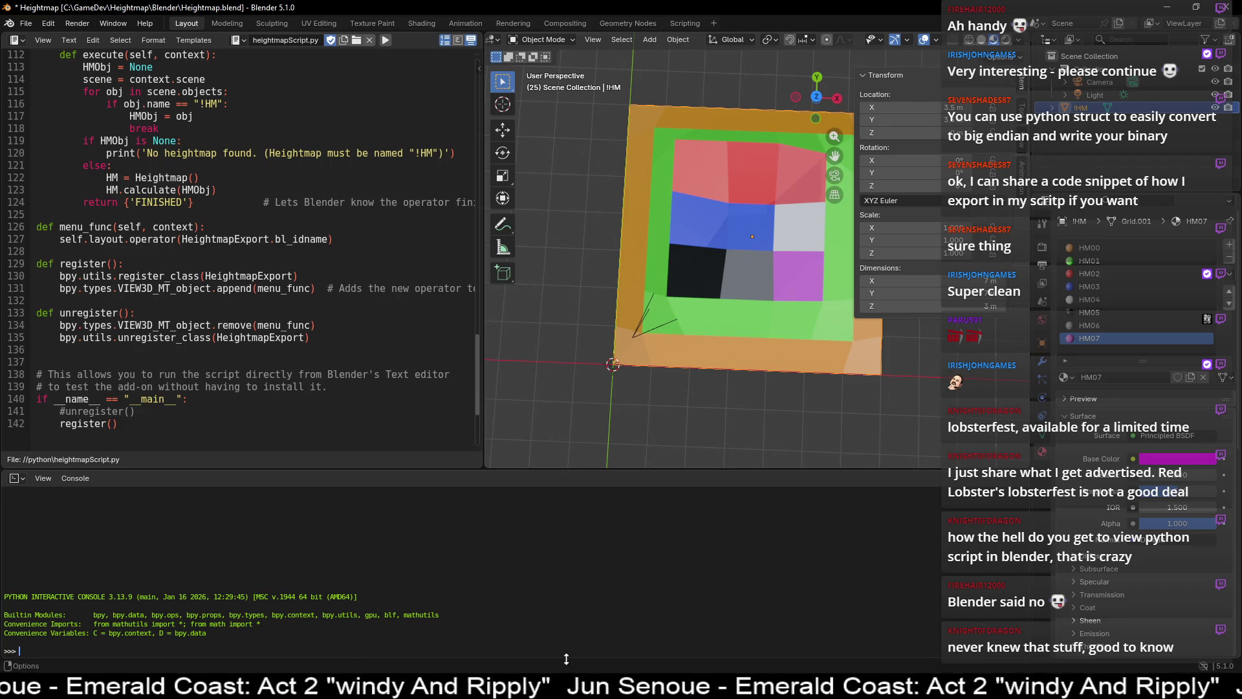
key(alt+Tab)
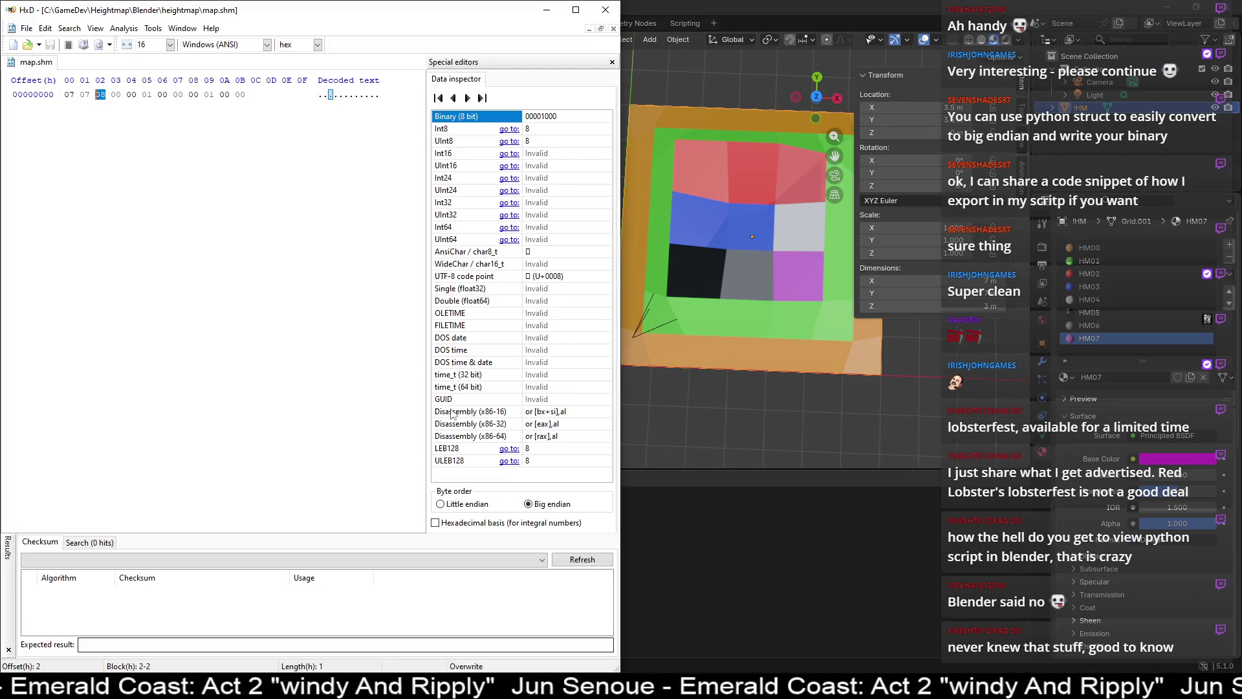
- Inspect the opening bytes of map.shm, selecting the first four bytes 07 07 08 00
click(113, 92)
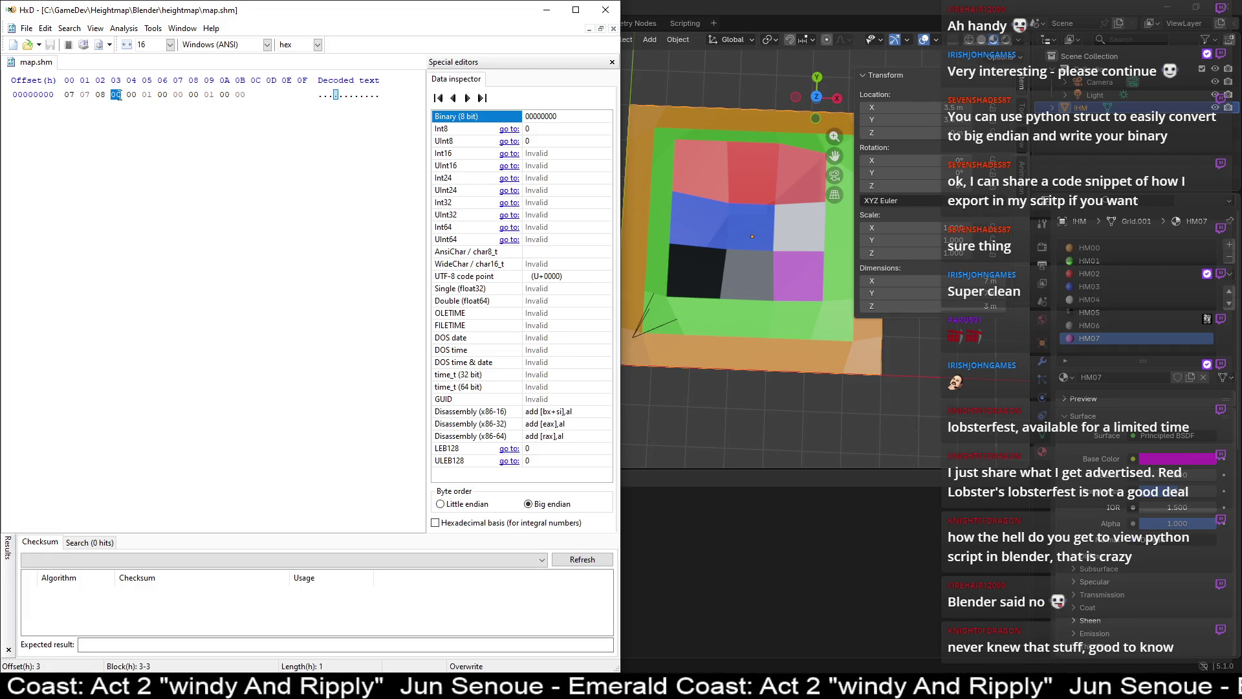
click(128, 94)
drag(72, 94, 125, 94)
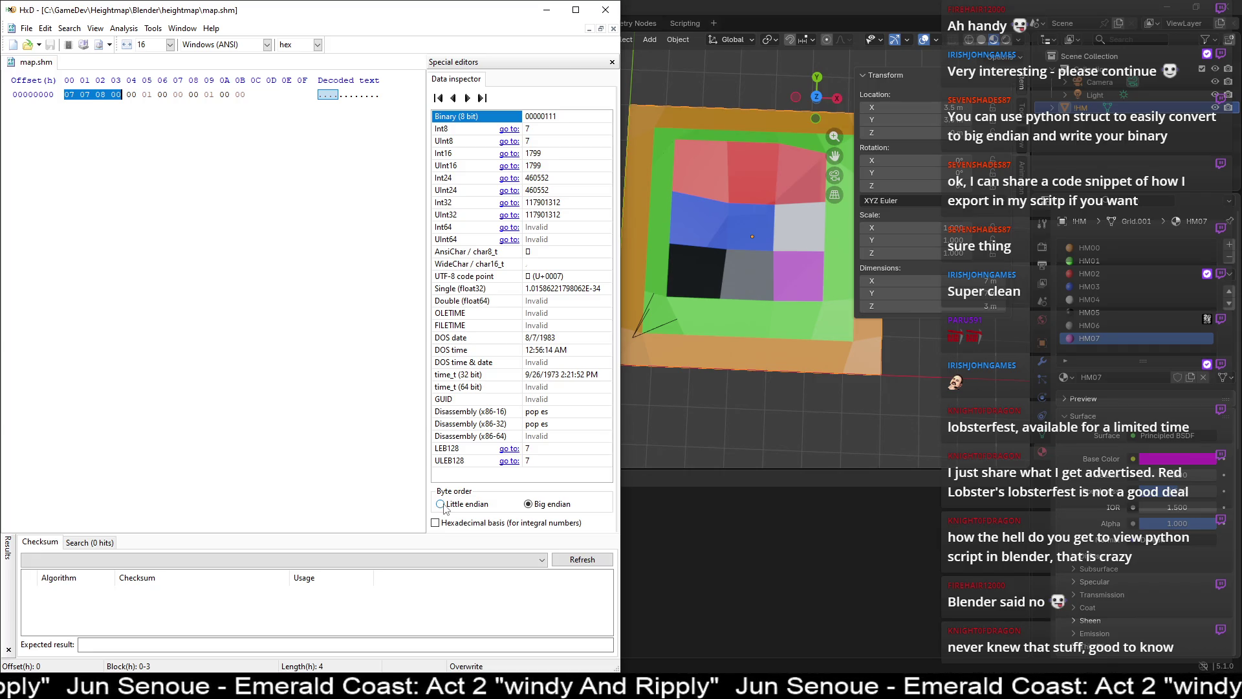
click(250, 366)
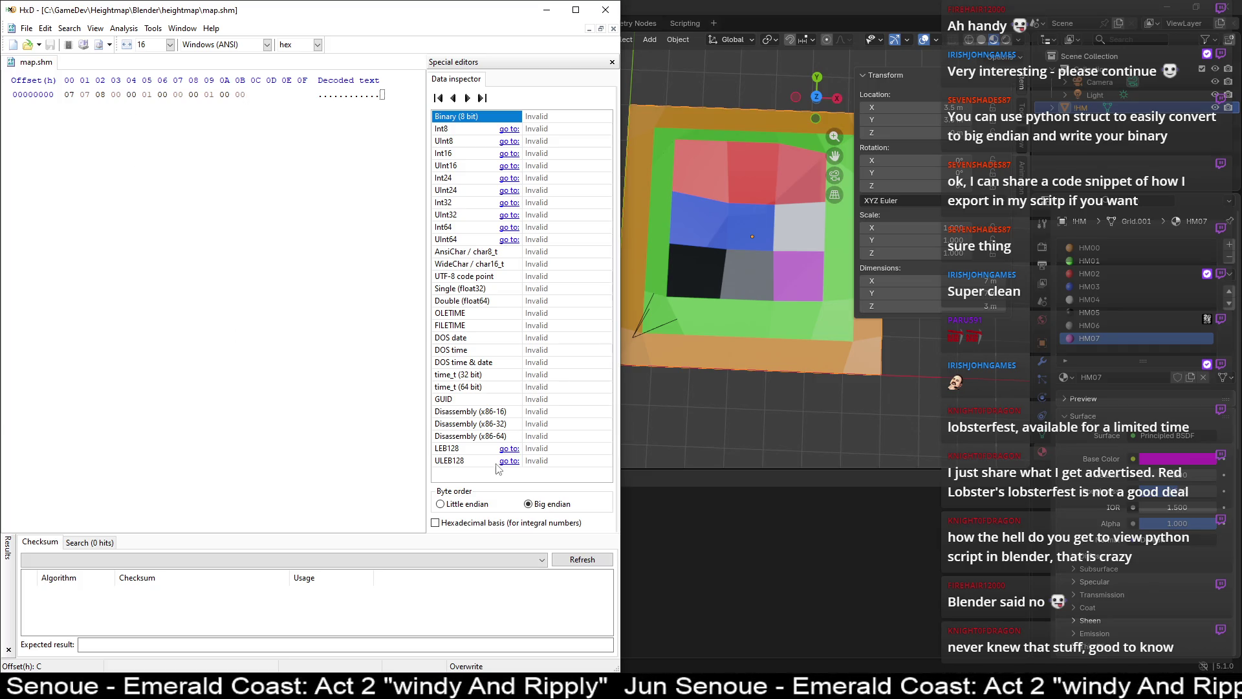
- Switch the Data inspector to little endian and select bytes 00 01 at offsets 4–5
click(440, 504)
drag(149, 97, 131, 95)
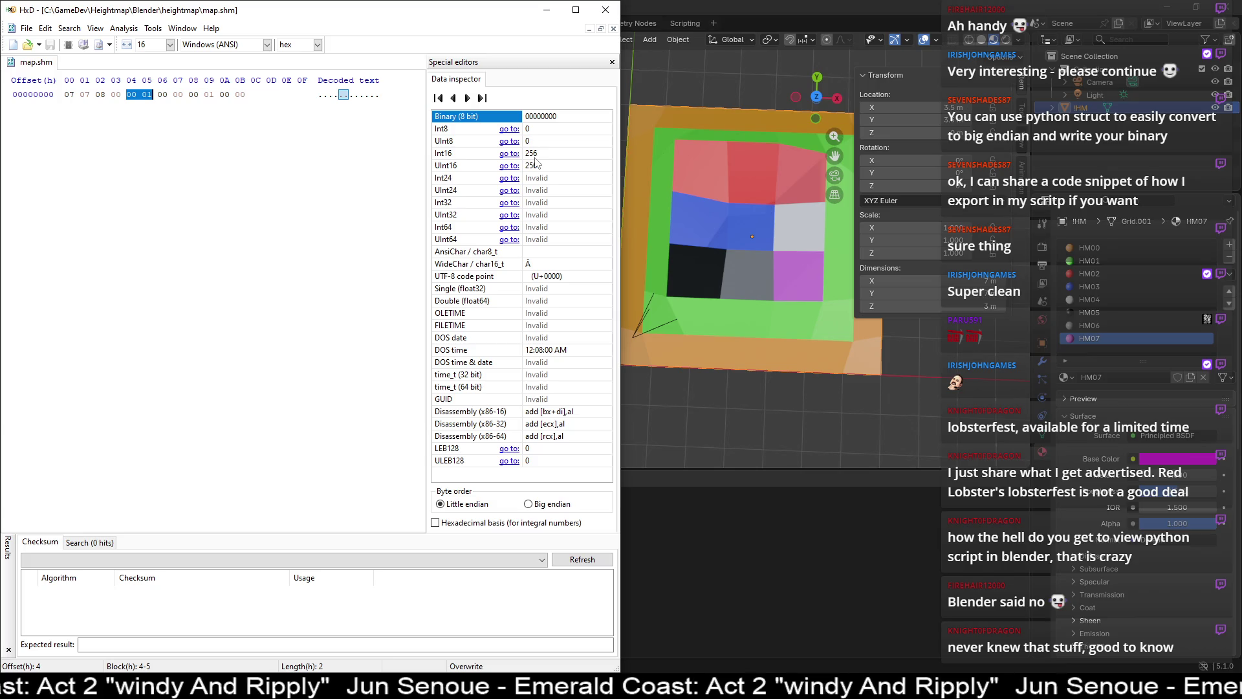
click(138, 95)
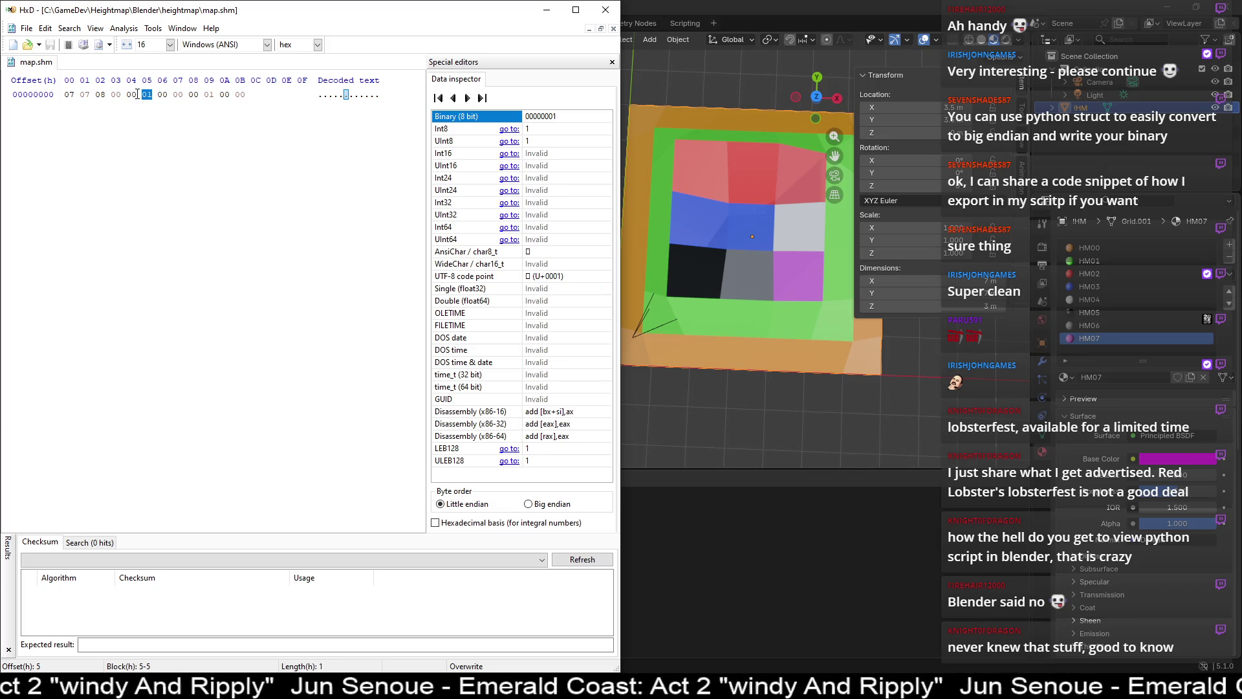
key(shift+Left)
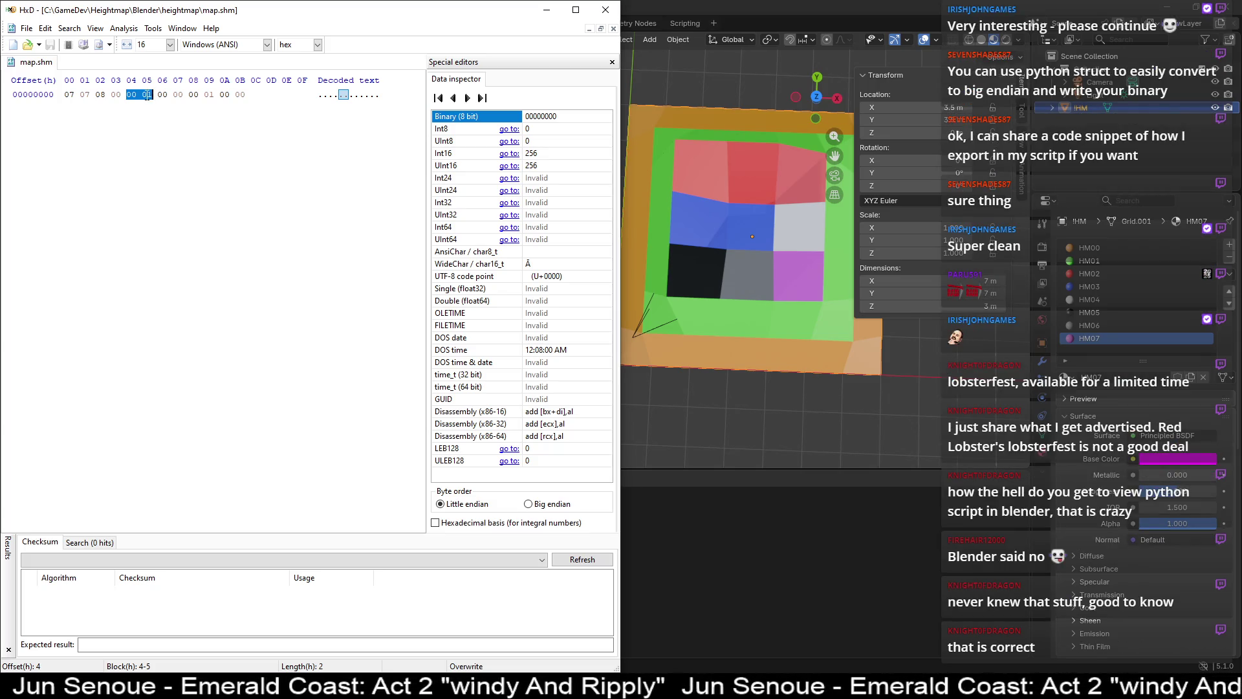
click(147, 95)
drag(125, 95, 151, 94)
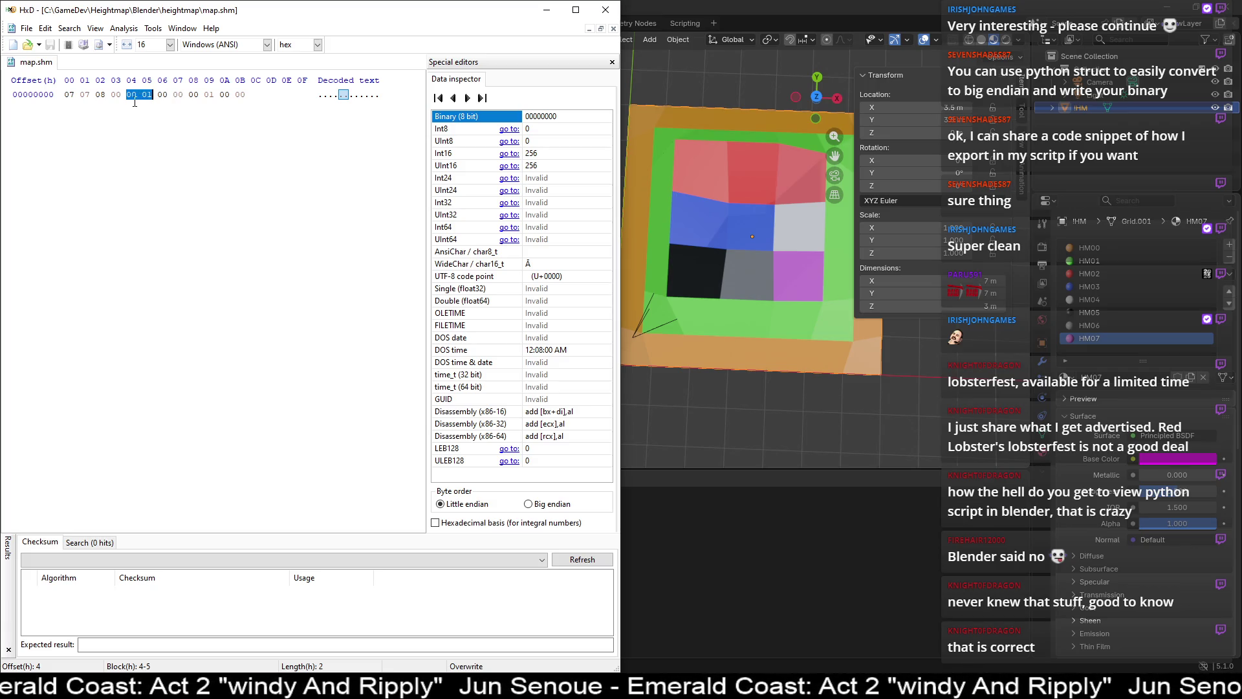
- Reselect offsets 4–5 from byte 01 with Shift+Left, then bring up the Start menu
click(133, 95)
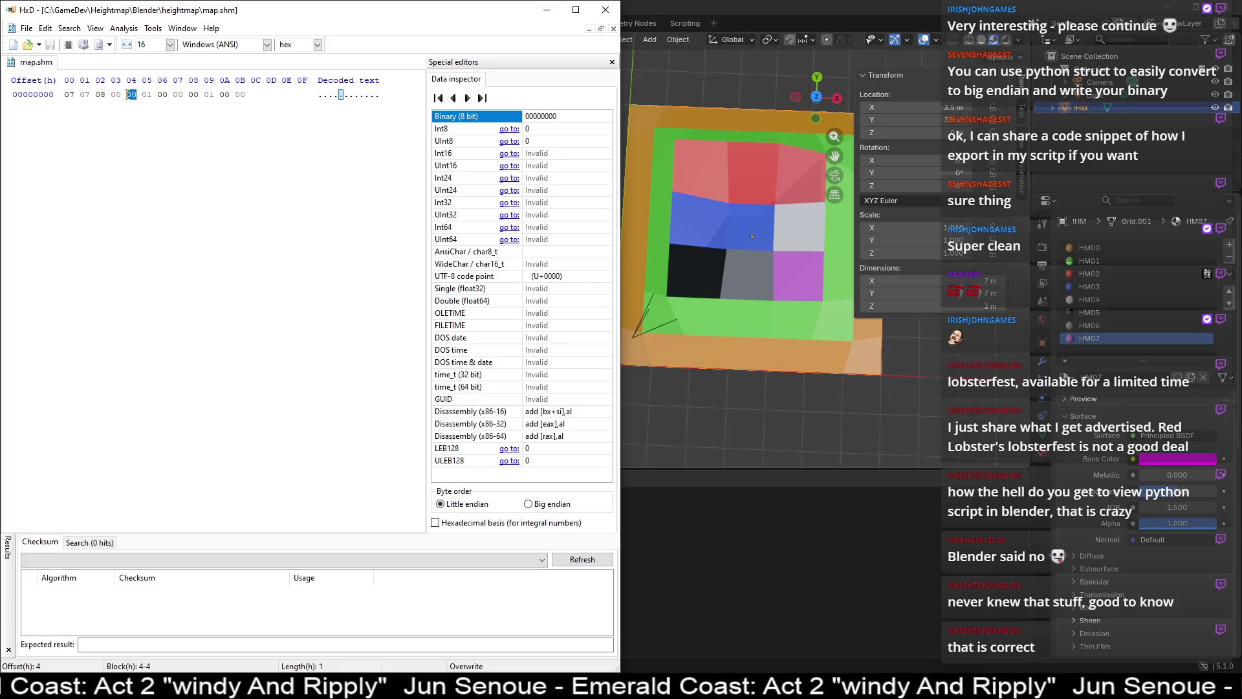
click(149, 95)
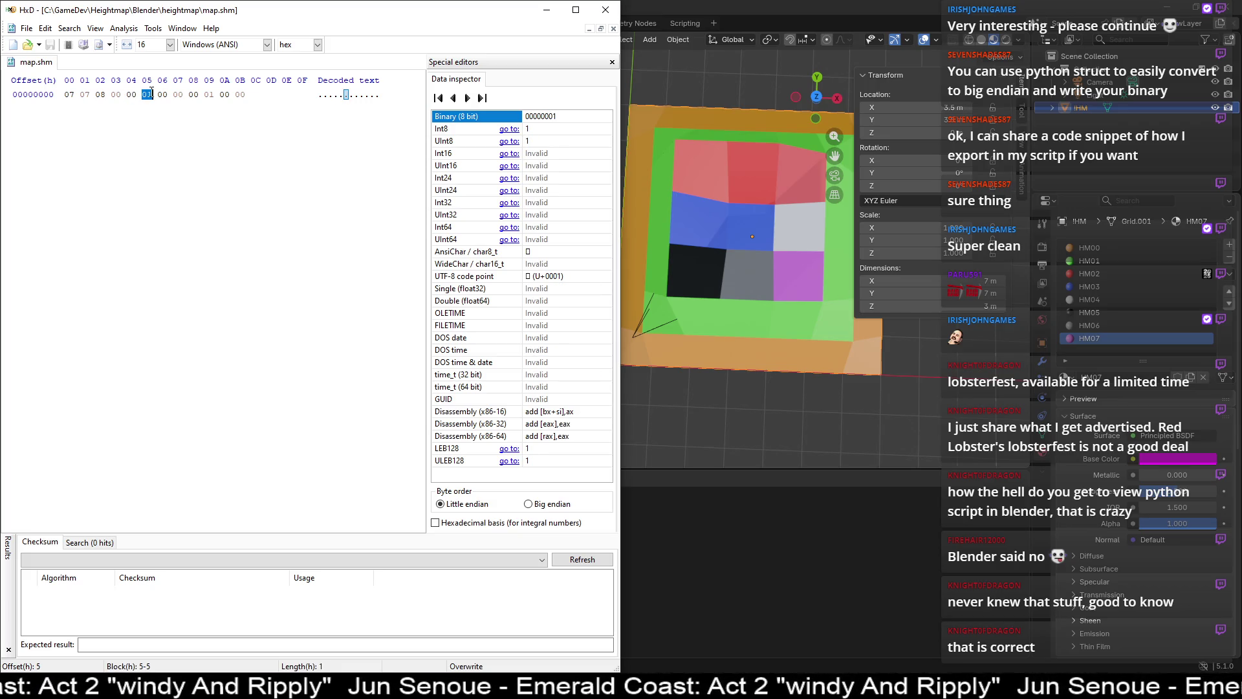
key(shift+Left)
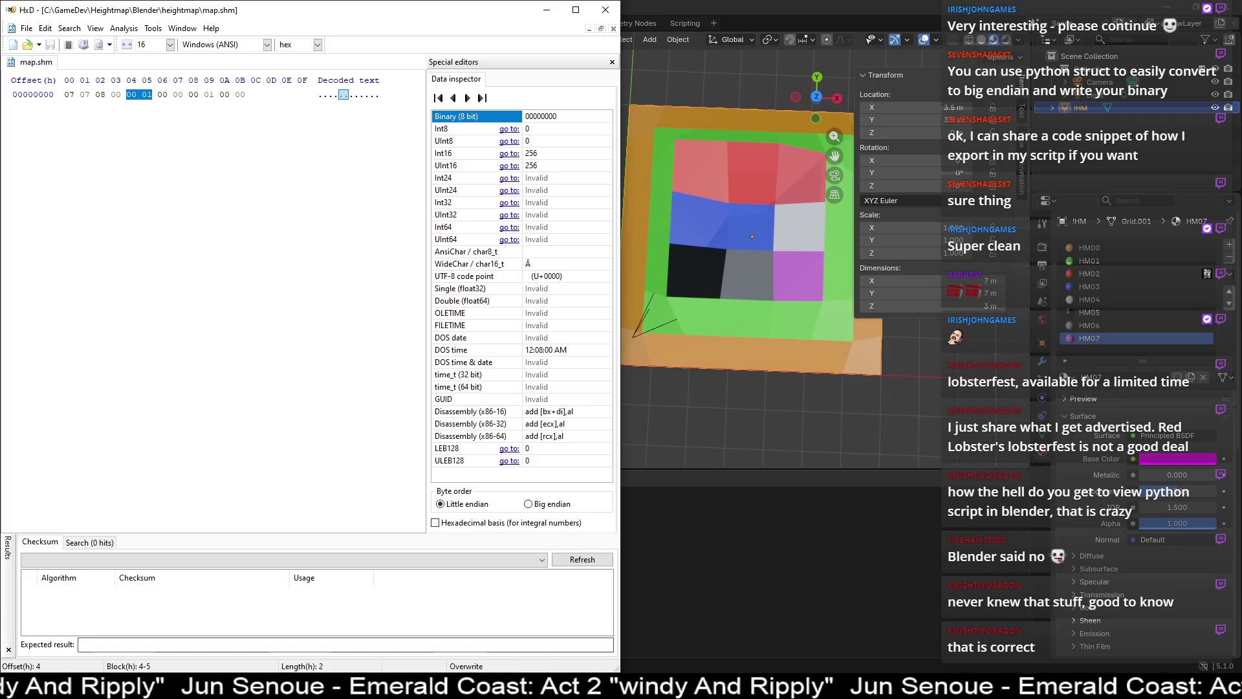
key(super)
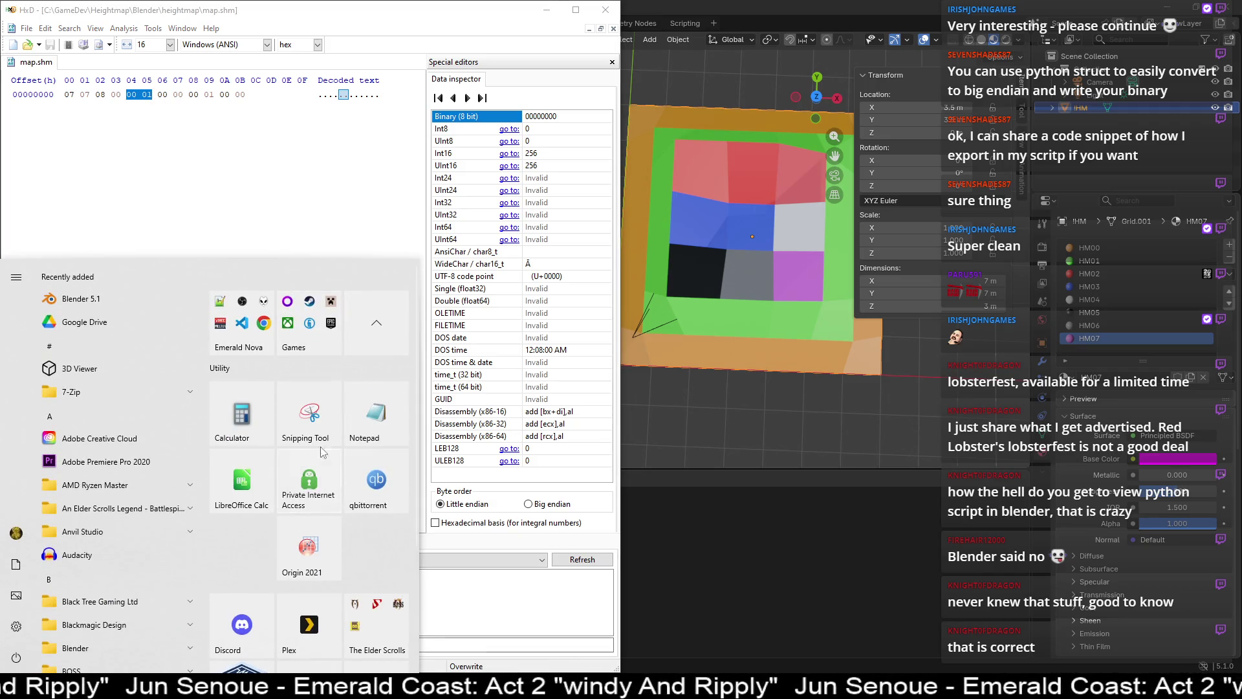
- Jot 0000_0000 and 0000_0001 in a new Notepad note placed beside HxD
click(374, 398)
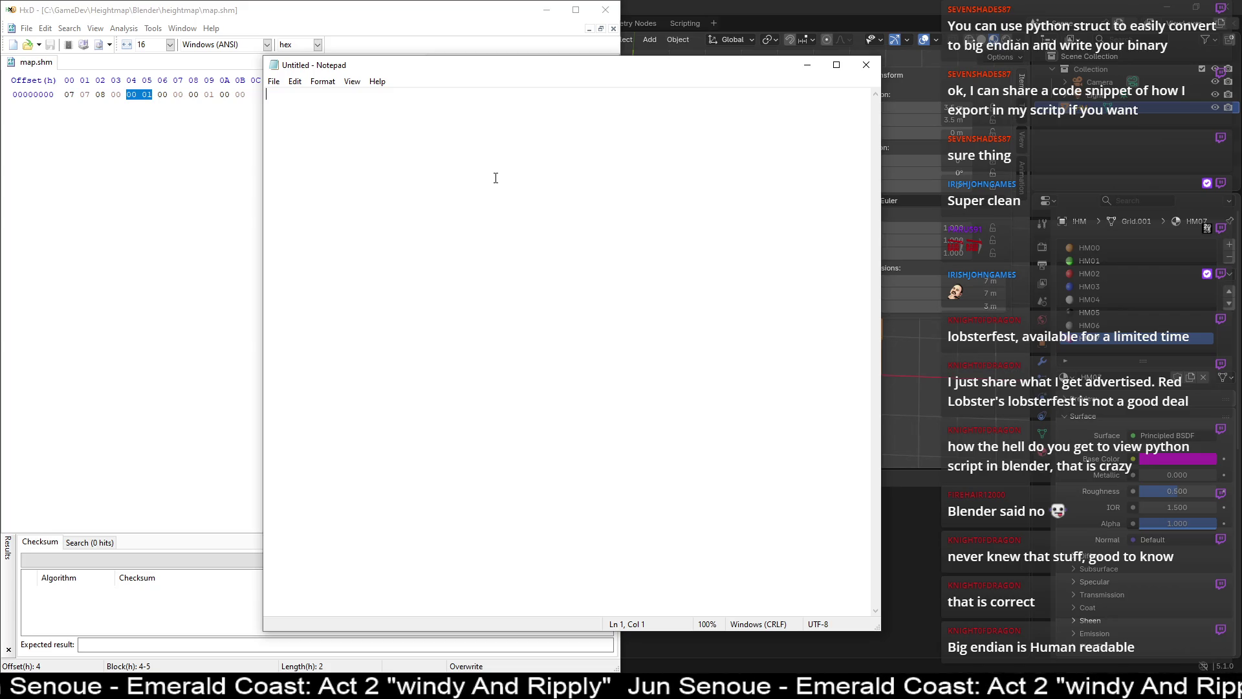
text(0000)
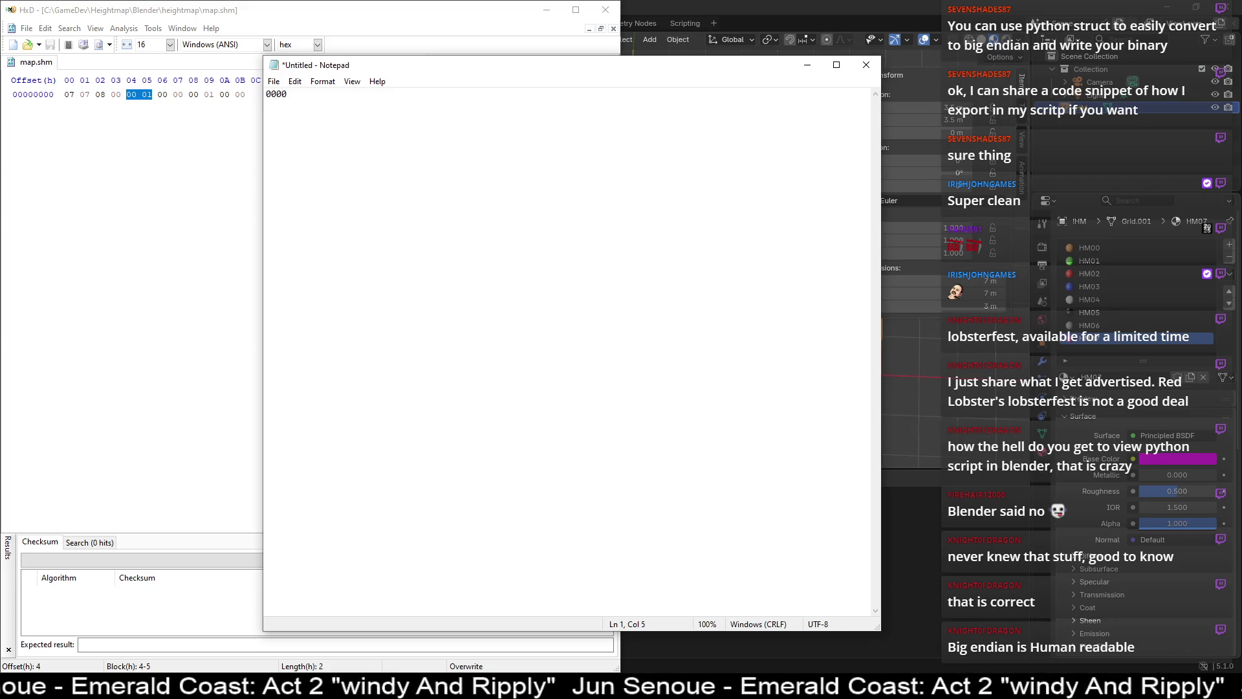
text(_0000 )
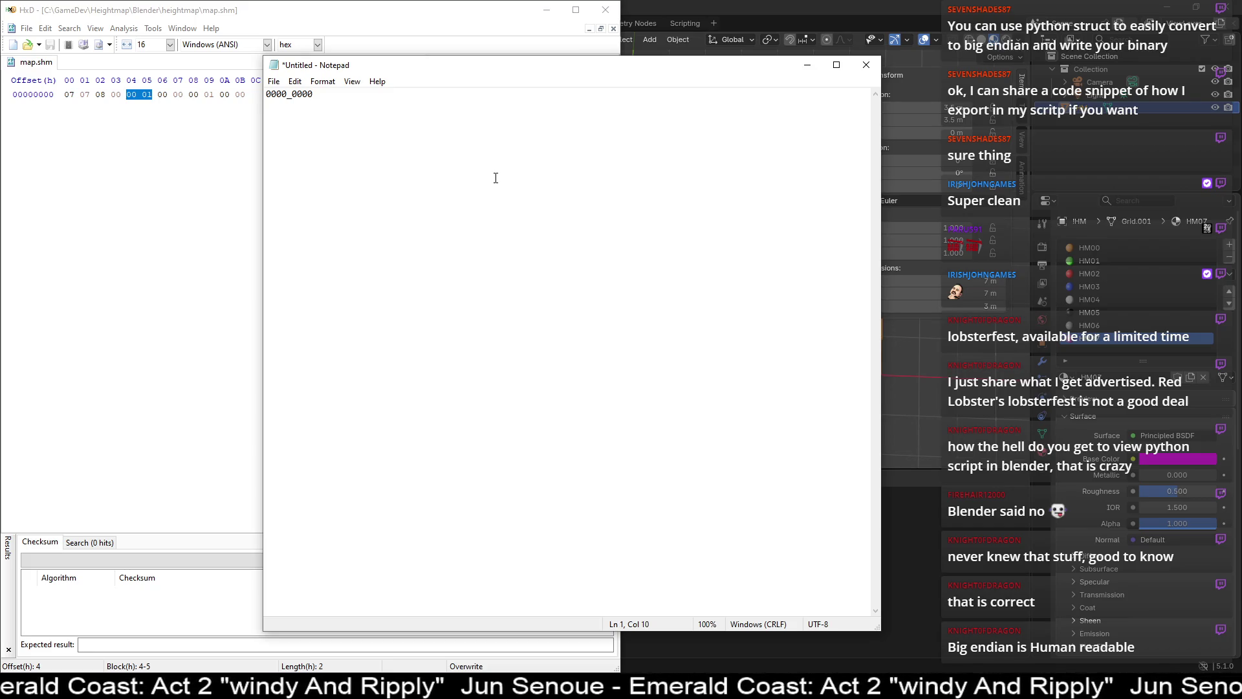
text(0000)
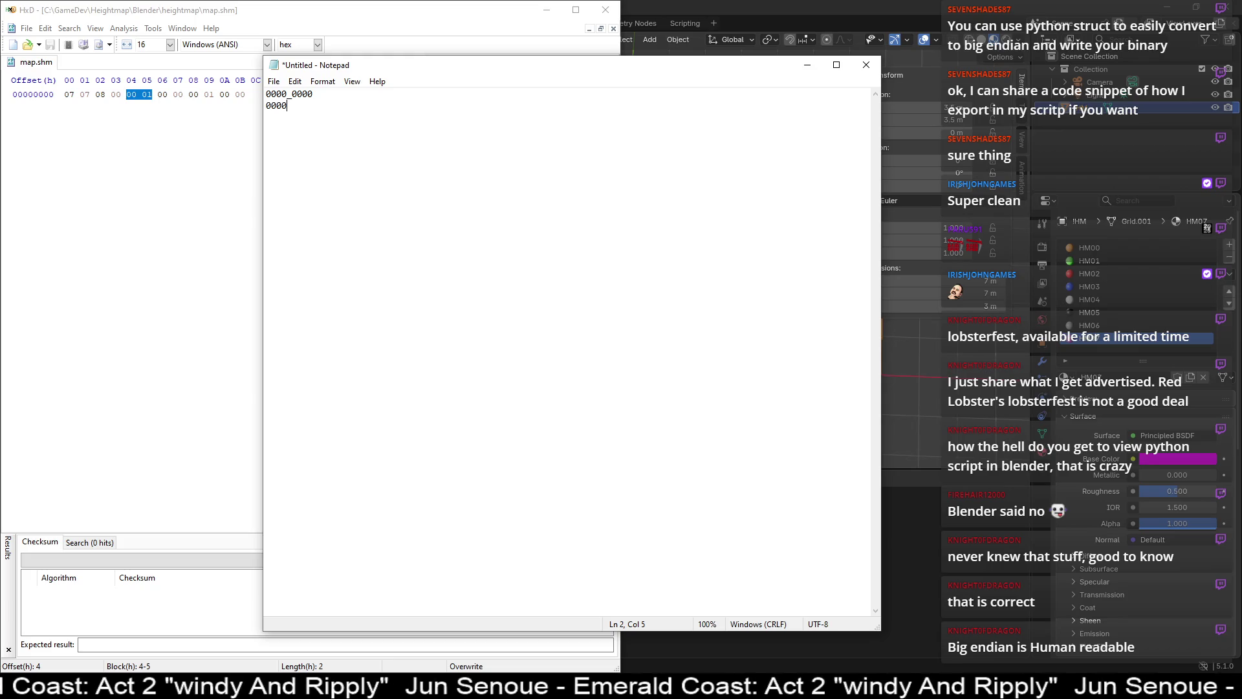
text(_00)
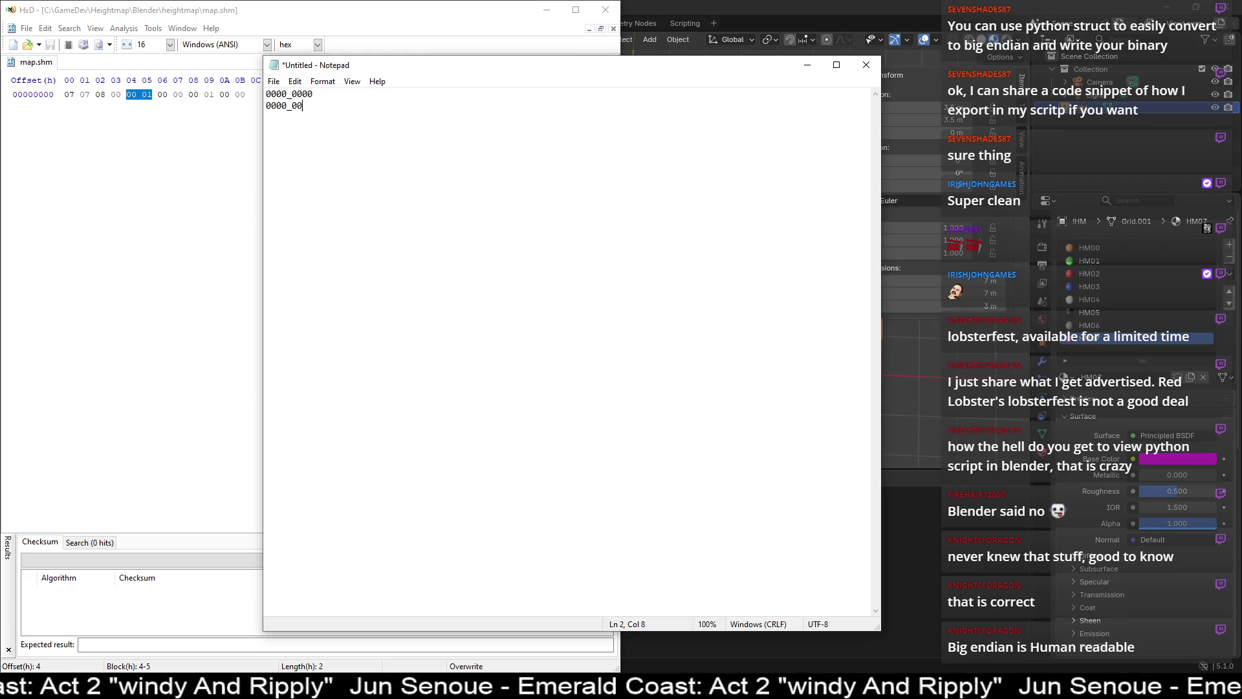
text(01)
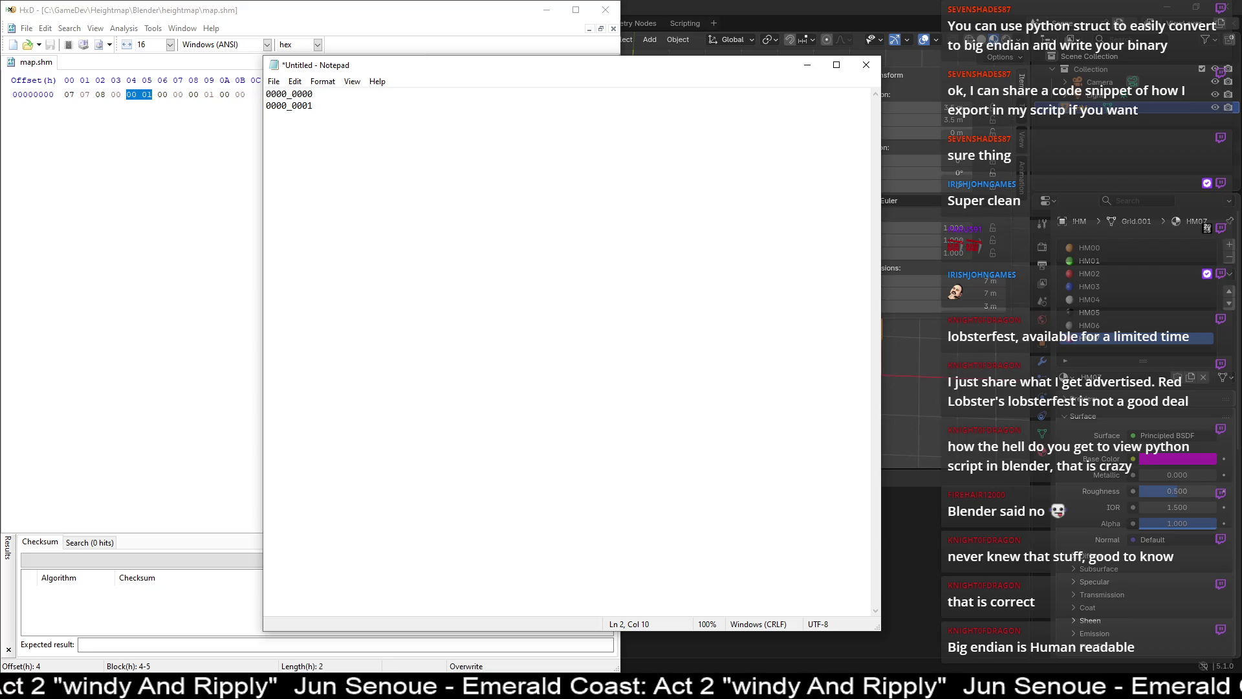
mouse_move(489, 74)
mouse_down()
mouse_move(955, 72)
mouse_move(871, 68)
mouse_up()
click(363, 294)
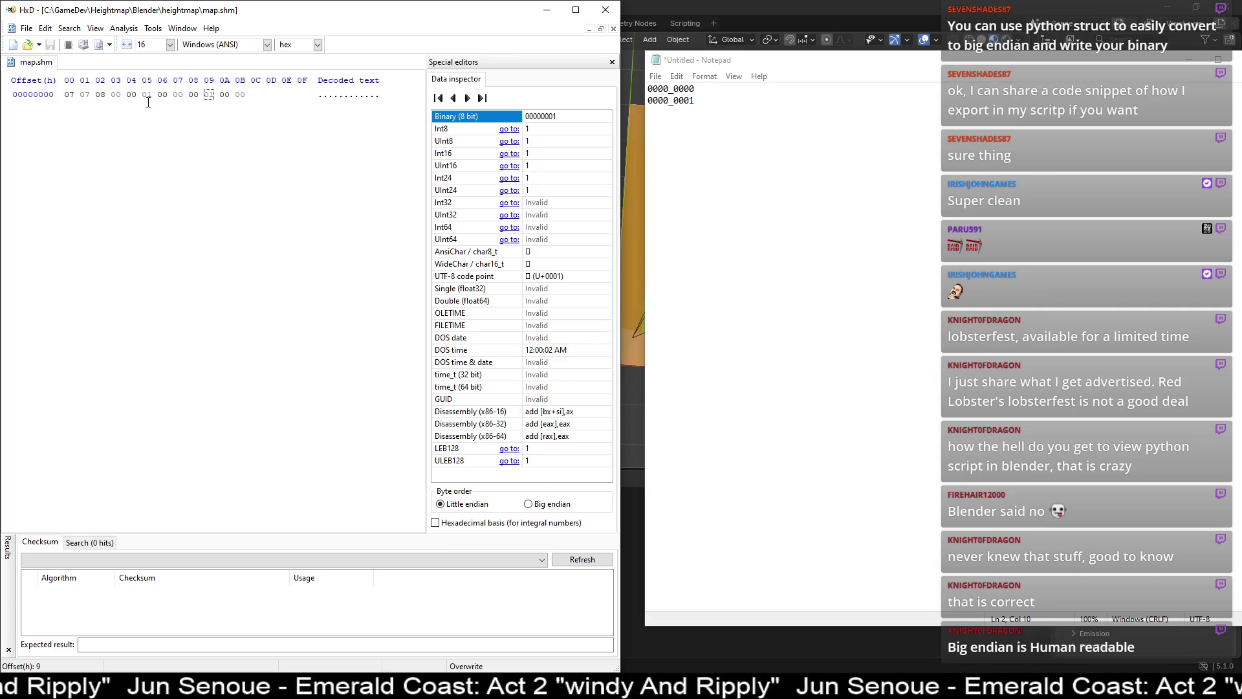
- Read bytes 00 01 big-endian, then extend to offsets 4–7 for Int32 65536
drag(124, 95, 152, 95)
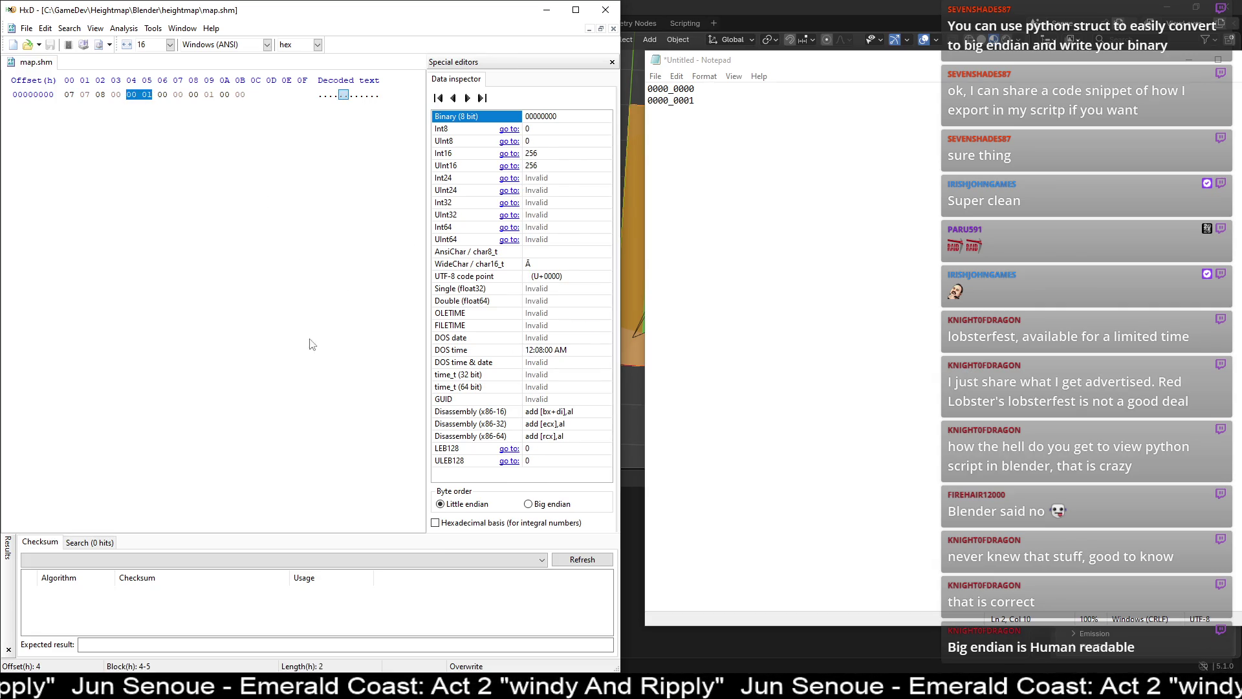
click(529, 505)
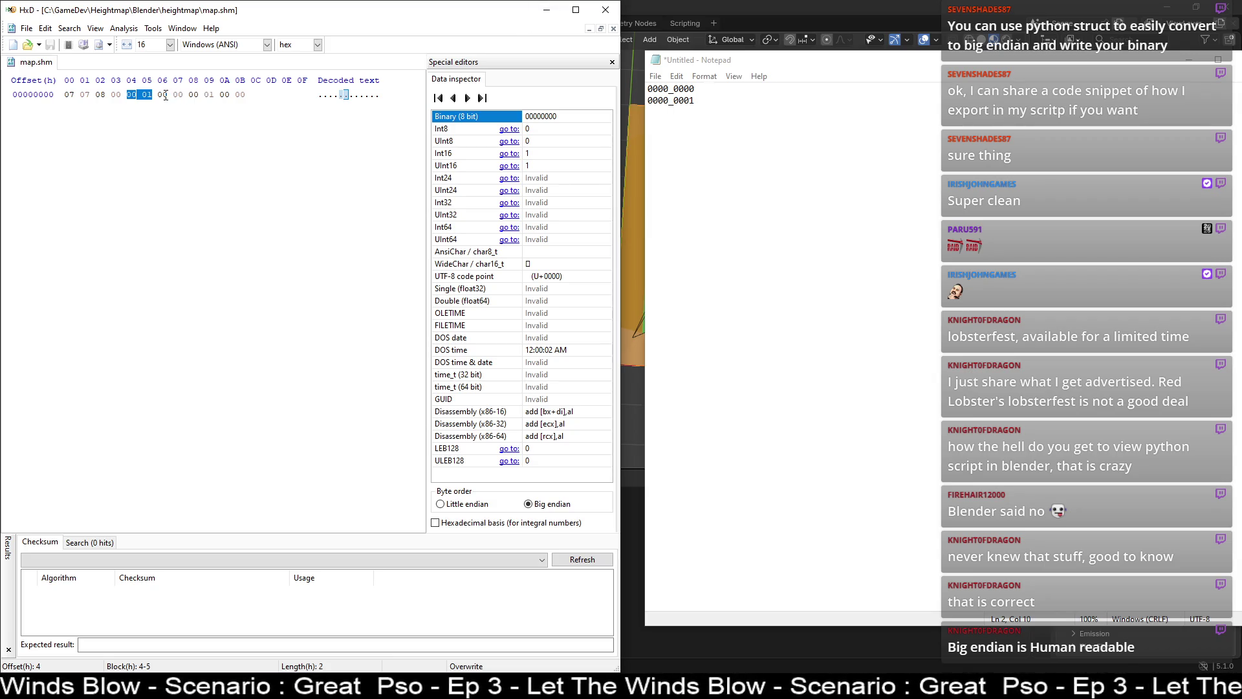
drag(181, 95, 127, 95)
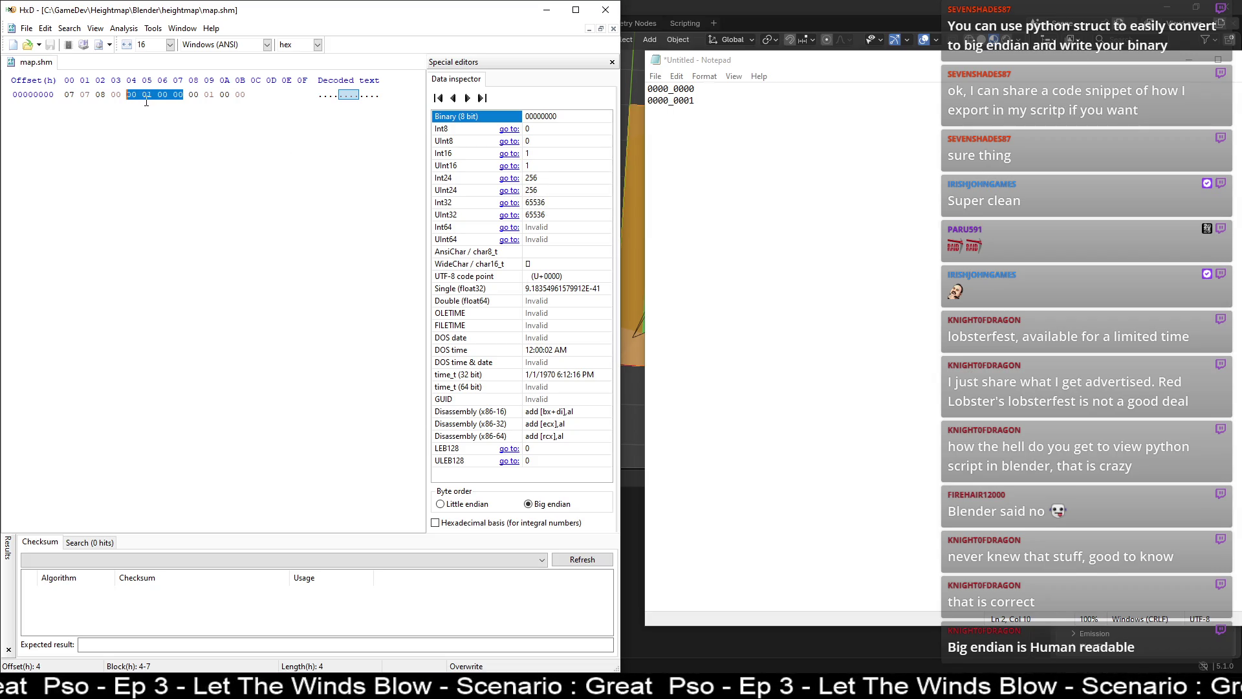
key(shift+Home)
key(ctrl+c)
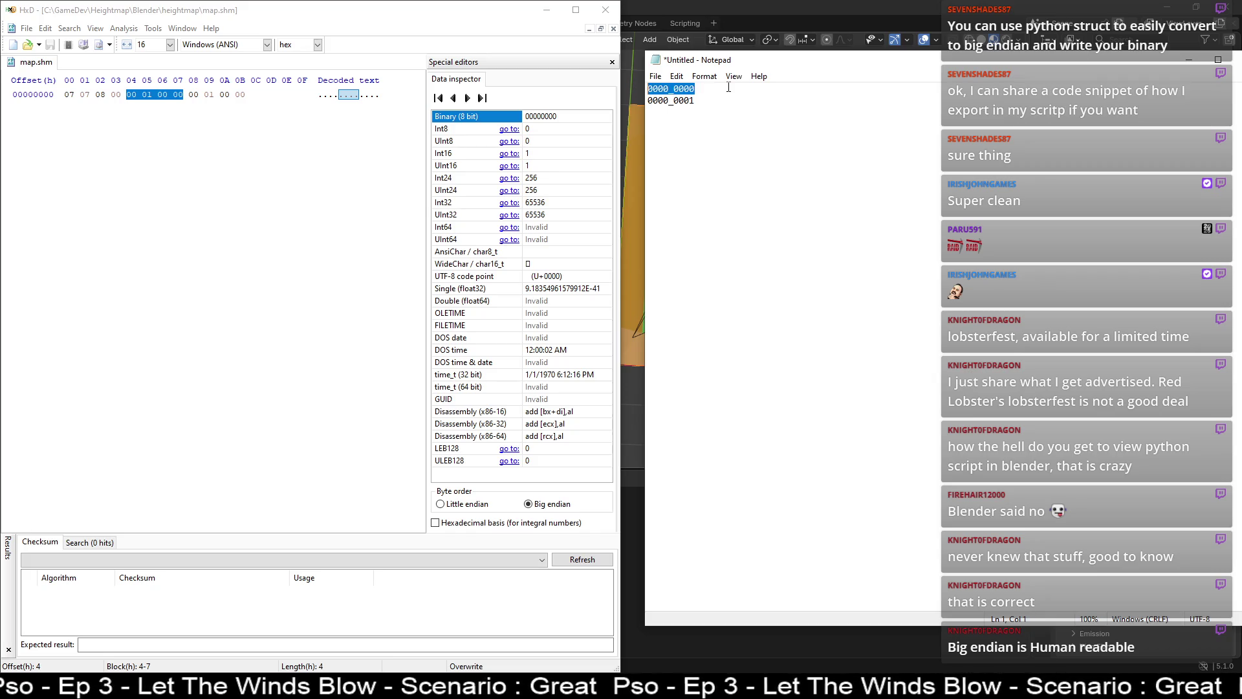
- Paste two 0000_0000 lines below 0000_0001 in the Notepad note
key(Down)
key(Down)
key(ctrl+v)
key(Return)
key(ctrl+v)
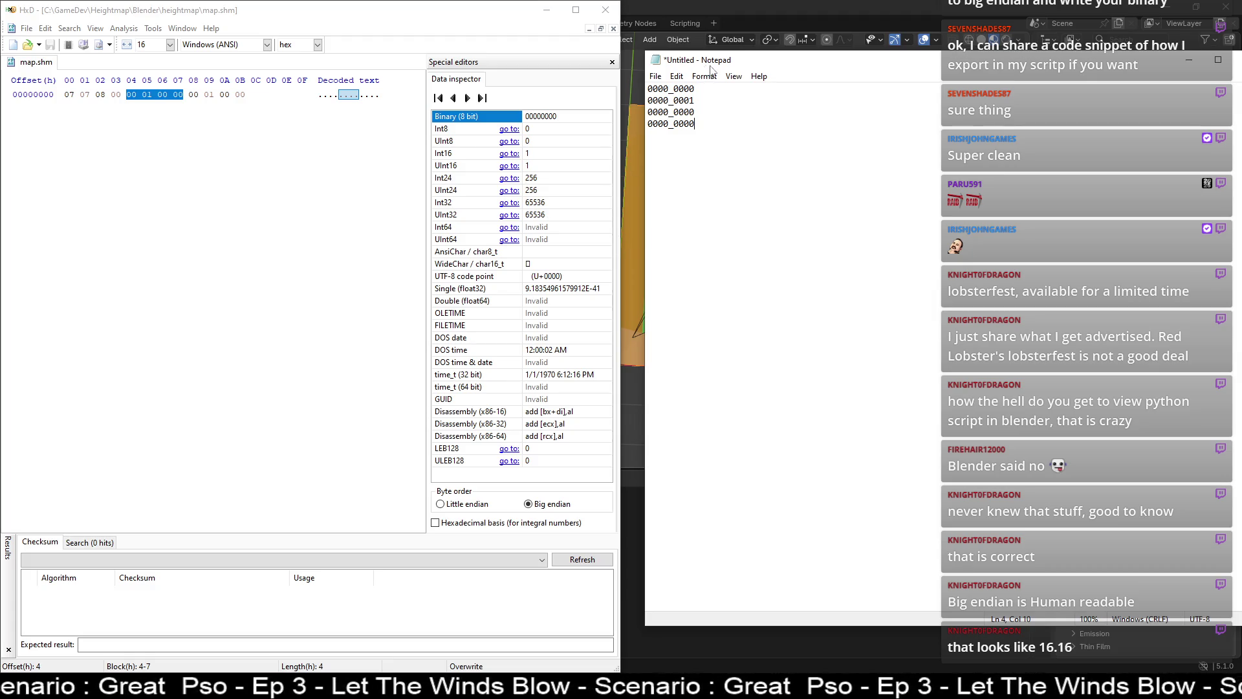
- Enlarge the note text and mark the first and last pairs of binary lines
ctrl+scroll(765, 167, up, 20)
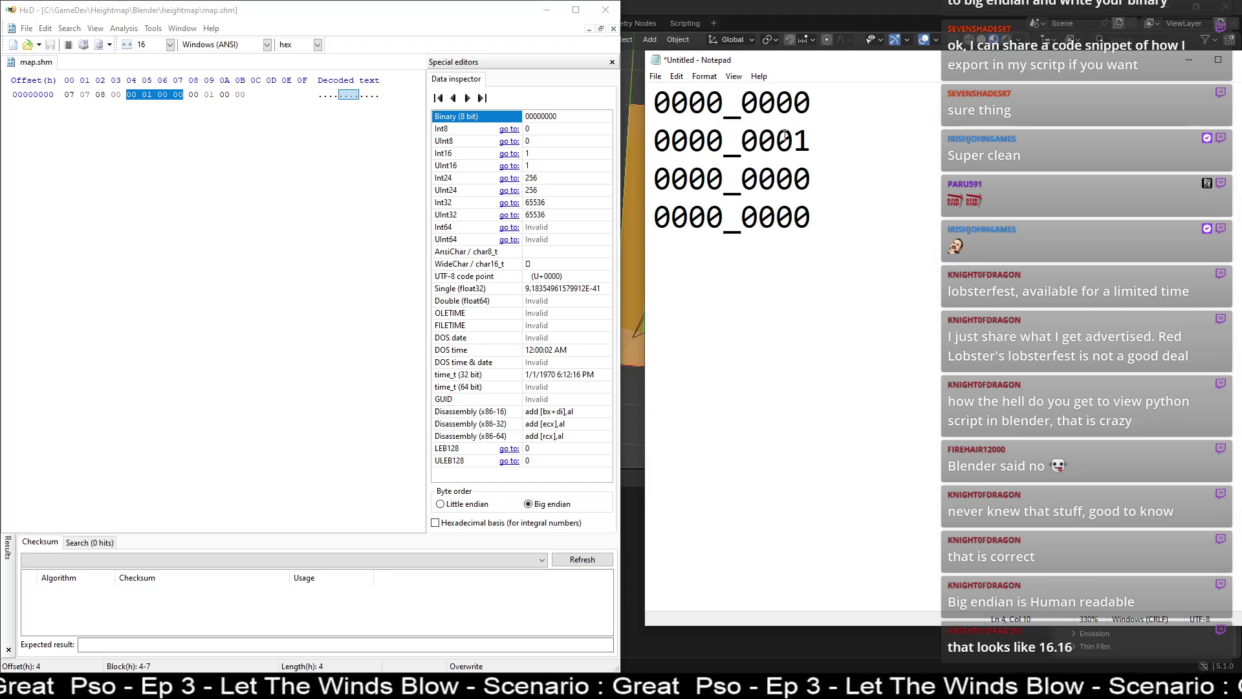
drag(834, 144, 657, 108)
click(742, 133)
mouse_move(816, 131)
mouse_down()
mouse_move(680, 123)
mouse_move(655, 103)
mouse_up()
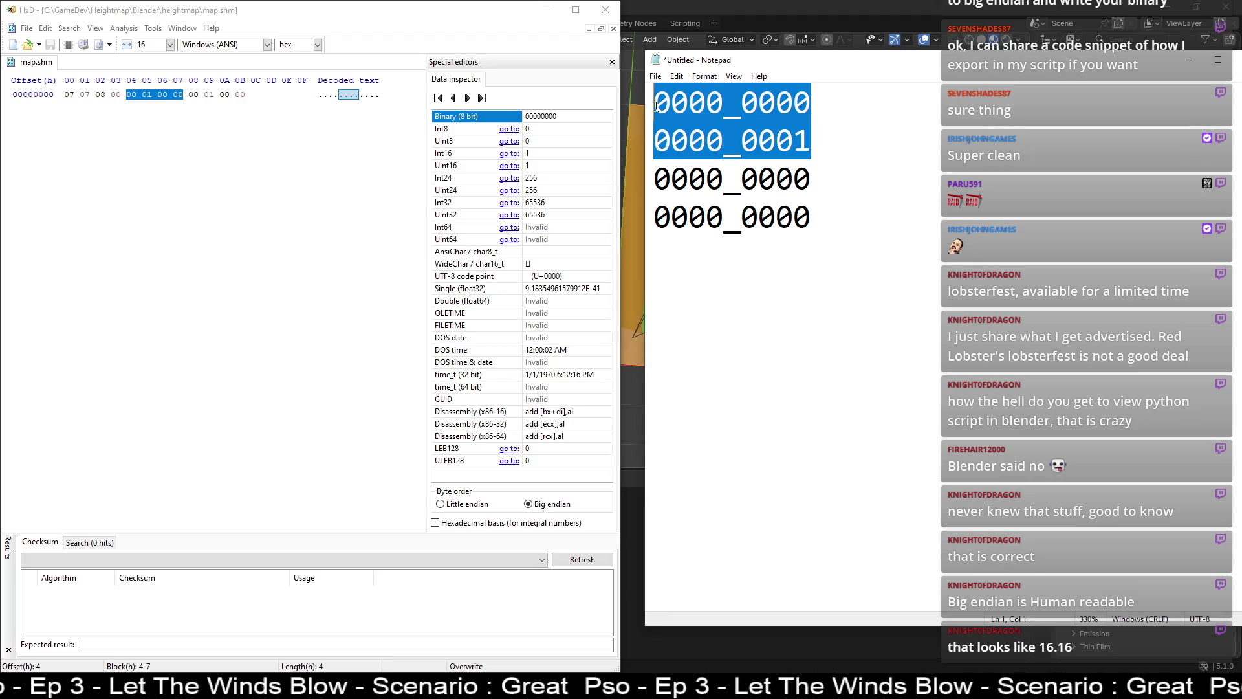
mouse_move(838, 217)
mouse_down()
mouse_move(667, 174)
mouse_move(856, 198)
mouse_up()
click(667, 173)
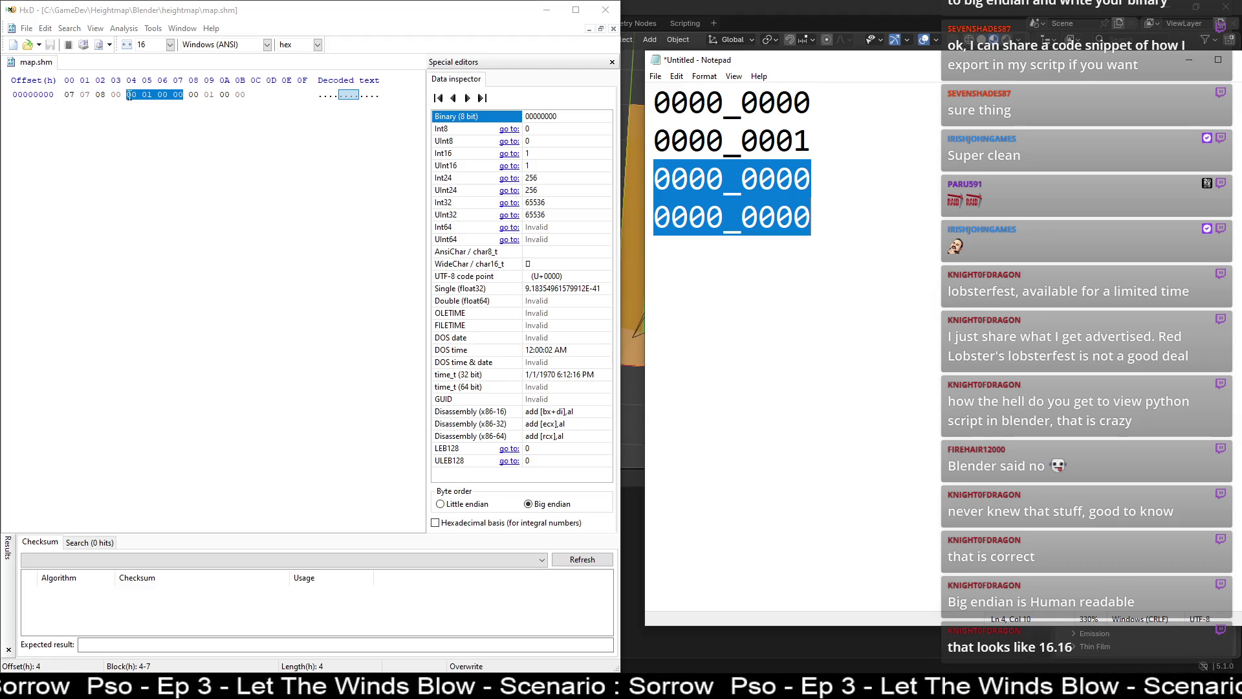
drag(821, 139, 635, 94)
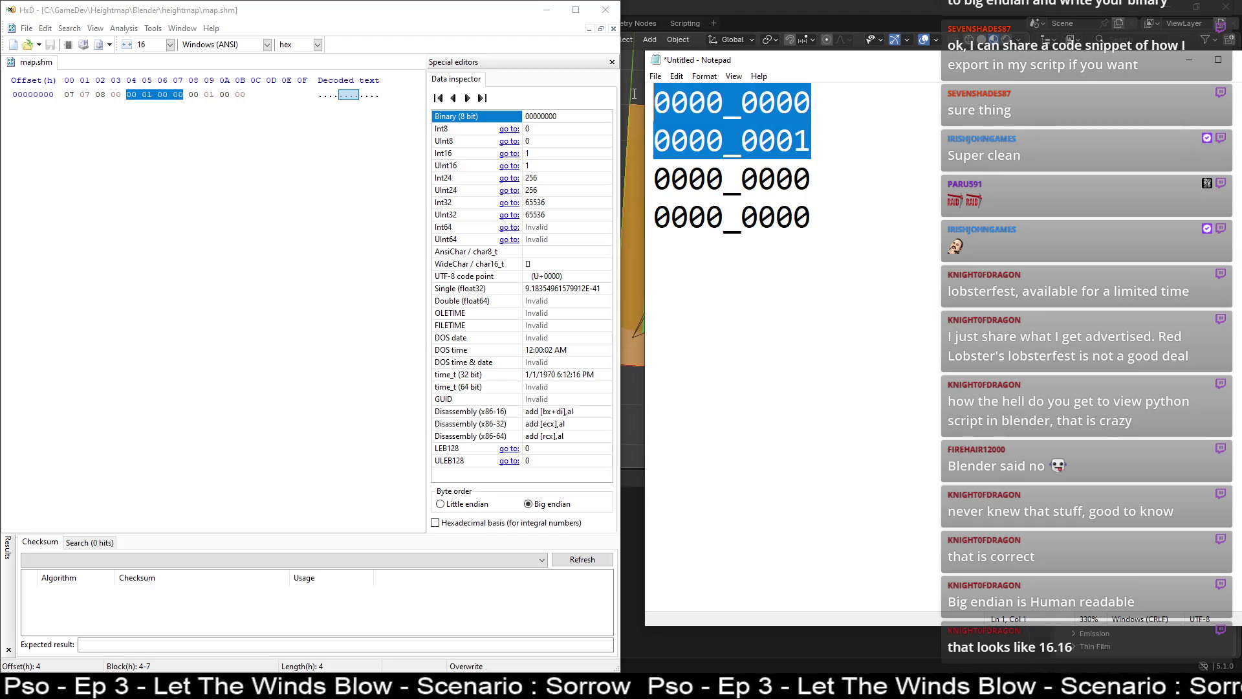
- Mark the single 1 bit on line 2 against HxD's Int32 reading of 65536
click(825, 217)
mouse_move(825, 216)
mouse_down()
mouse_move(734, 165)
mouse_move(794, 141)
mouse_up()
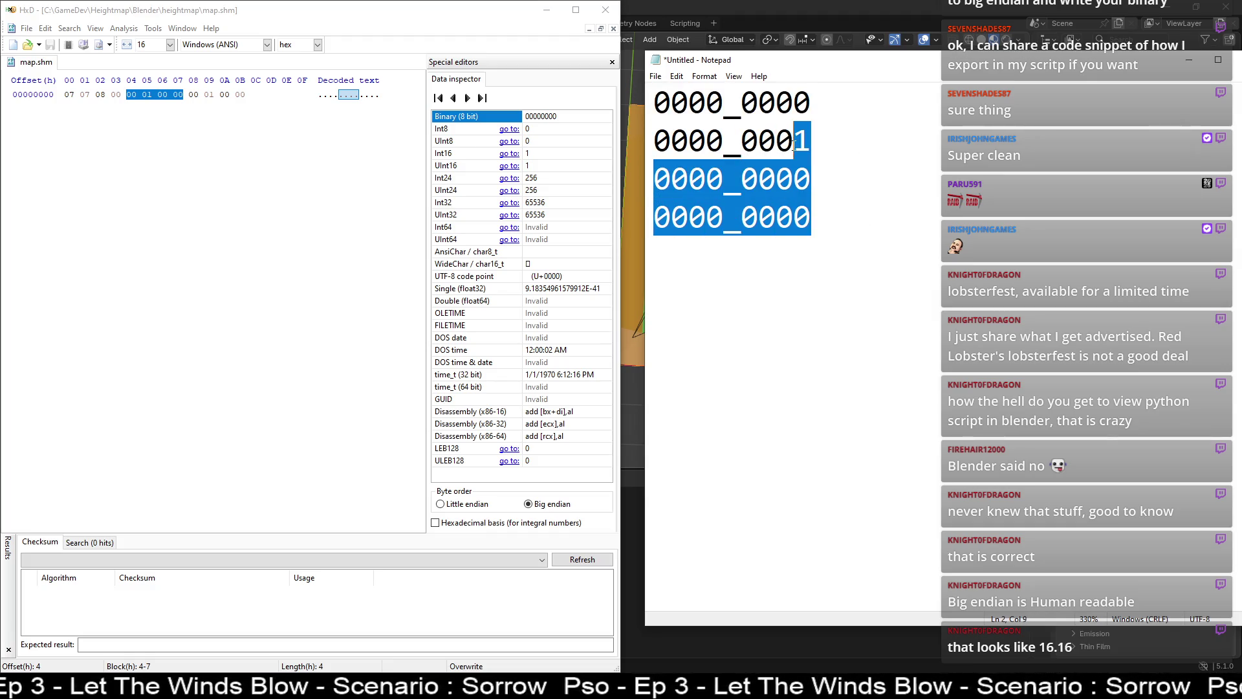
click(812, 136)
key(Left)
key(shift+Right)
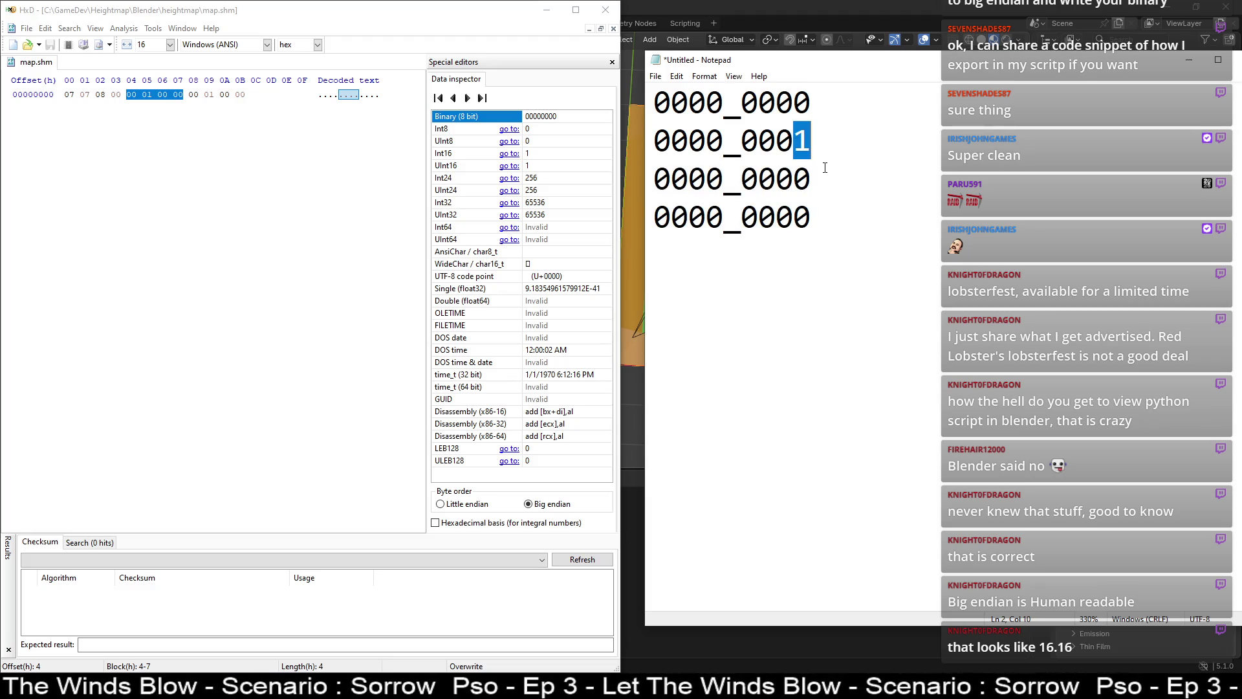
click(538, 203)
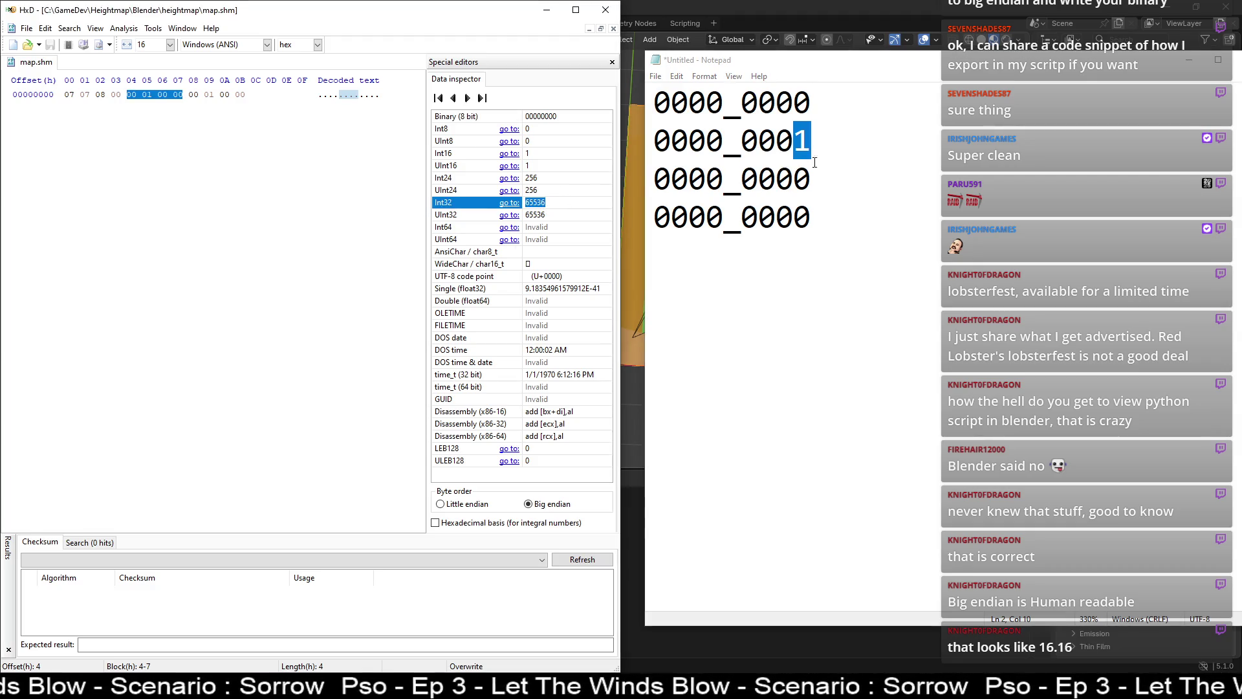
- Mark the 1 bit through the last two lines and read the bytes little-endian
mouse_move(826, 212)
mouse_down()
mouse_move(812, 144)
mouse_move(794, 141)
mouse_up()
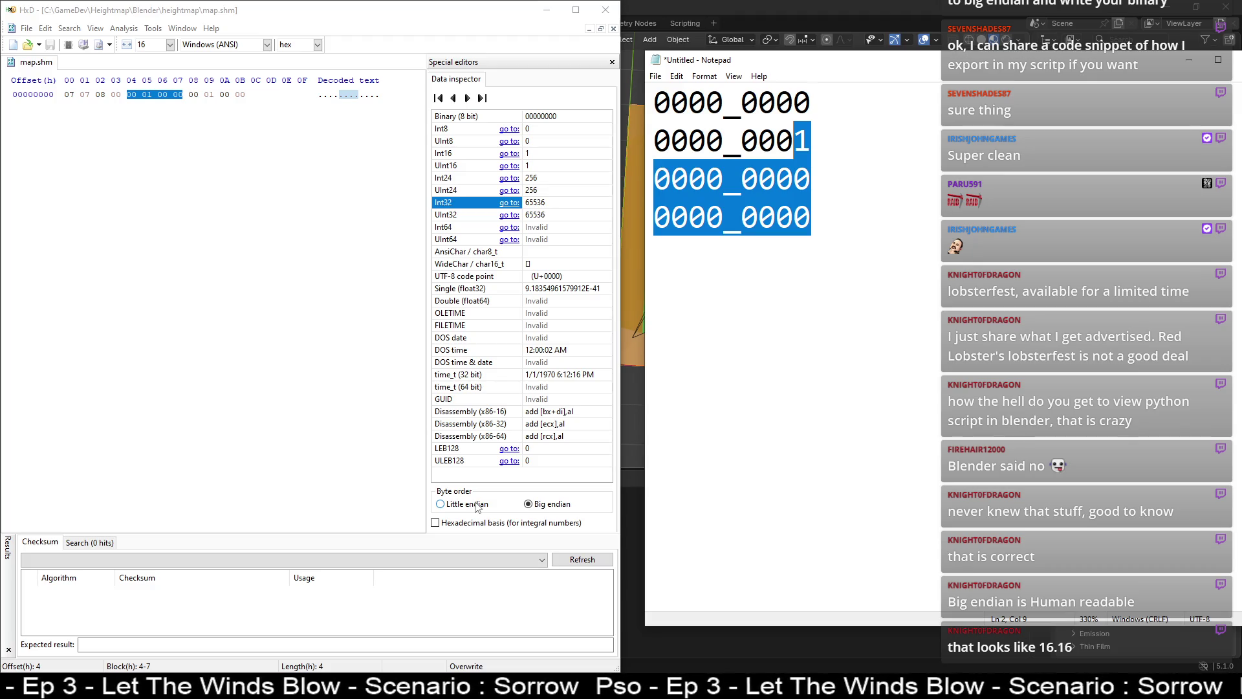
click(476, 508)
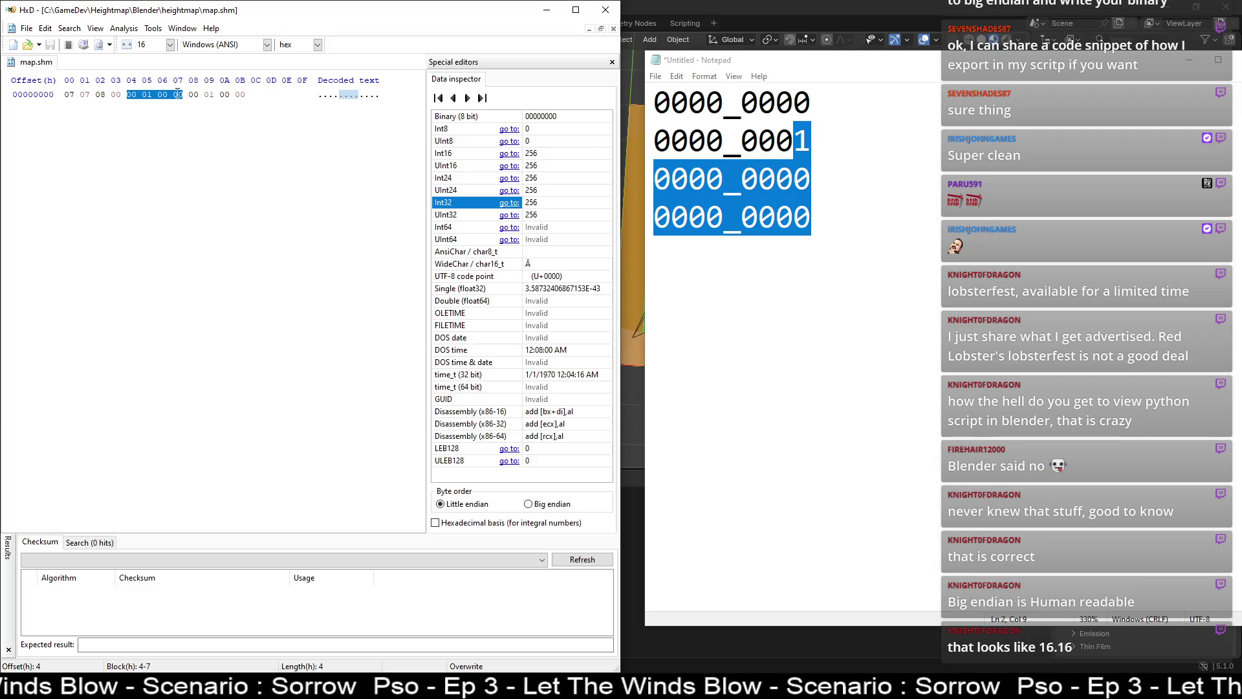
click(818, 188)
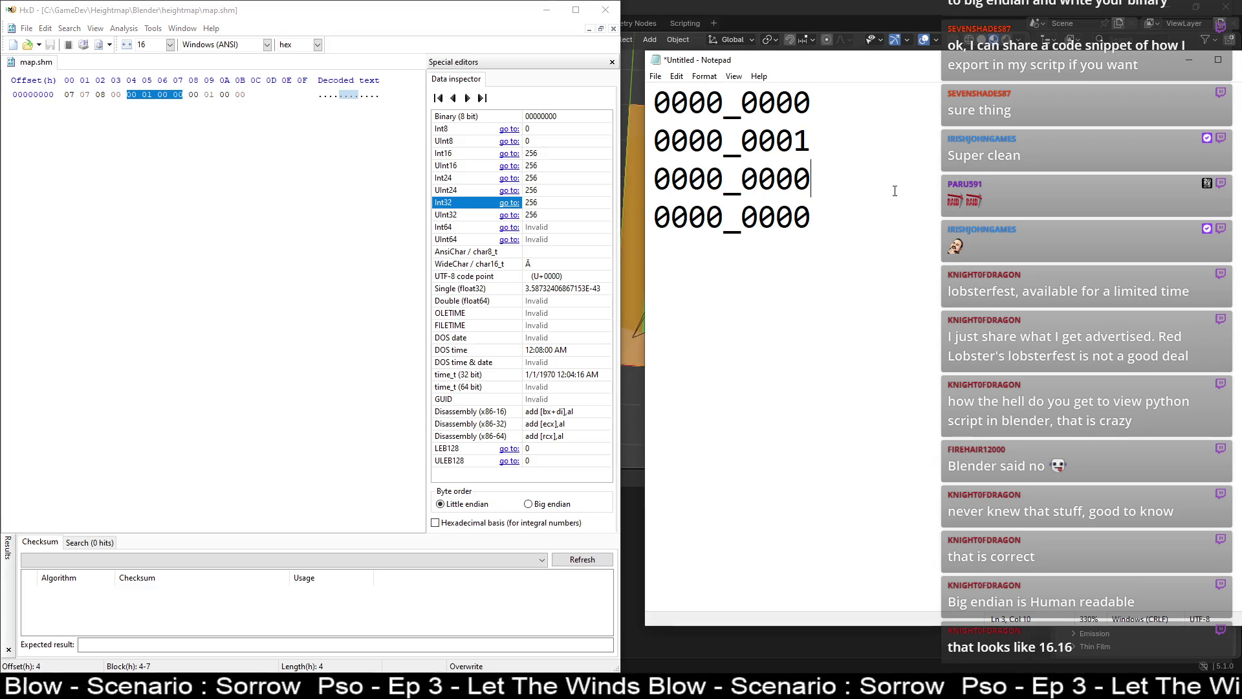
- Duplicate the four binary lines below the existing note
click(862, 206)
key(ctrl+a)
key(ctrl+c)
click(863, 206)
key(Return)
key(Return)
key(Return)
key(ctrl+v)
- Edit the copy, changing its 0000_0001 line to 0000_0000 and adding a new 0000_0001 line
key(Up)
key(Up)
key(shift+Home)
text(0000_0000)
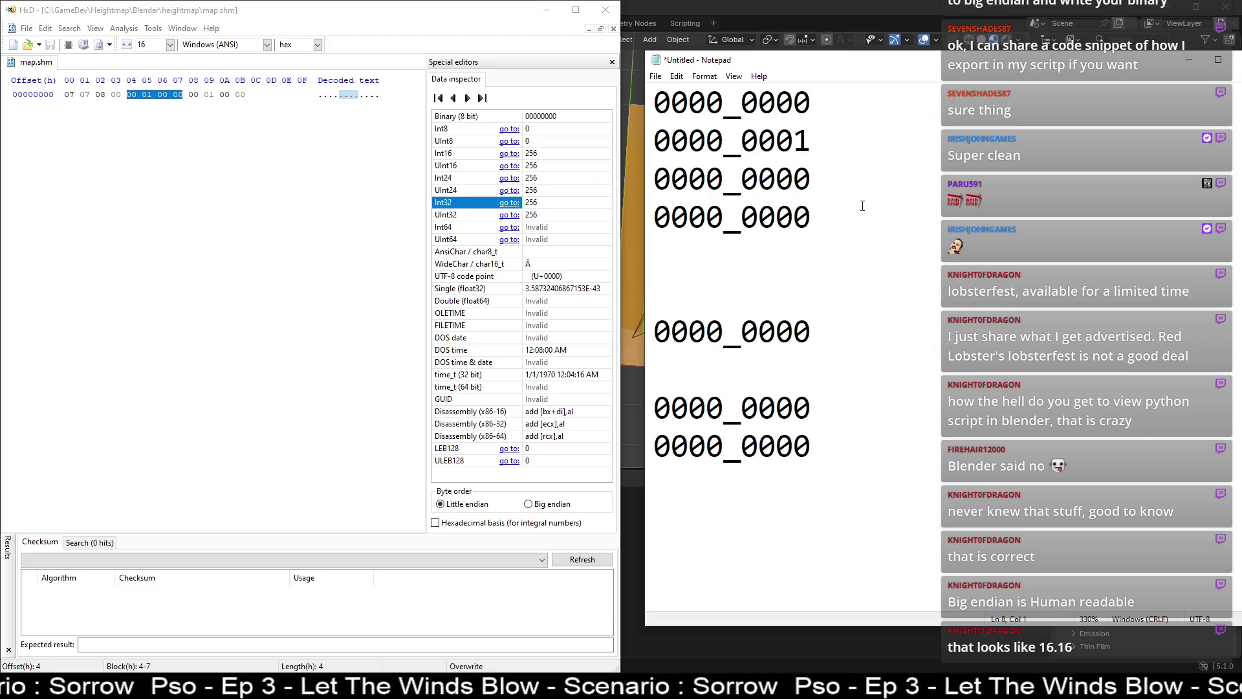
key(Down)
key(Home)
key(shift+Down)
key(Delete)
key(Return)
key(Up)
text(0000_0001)
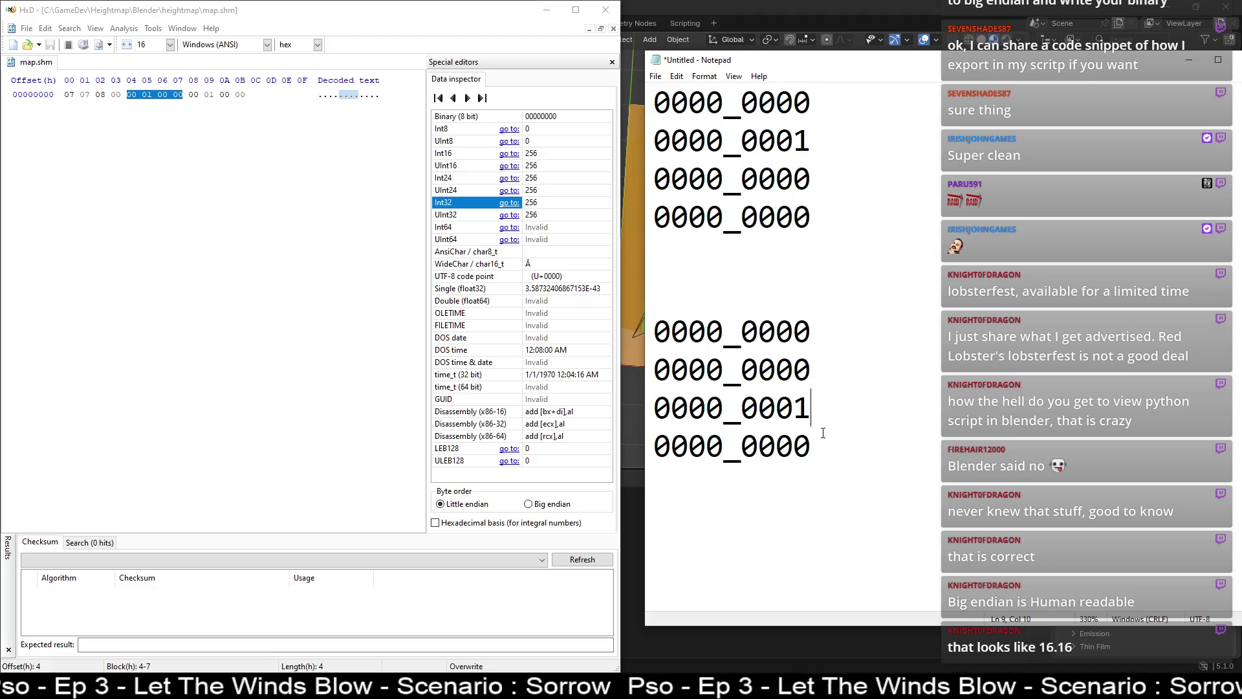
- Compare the marked bits in big and little endian, select offsets 8–B, and return to Blender
mouse_move(653, 331)
mouse_down()
mouse_move(808, 379)
mouse_move(817, 431)
mouse_up()
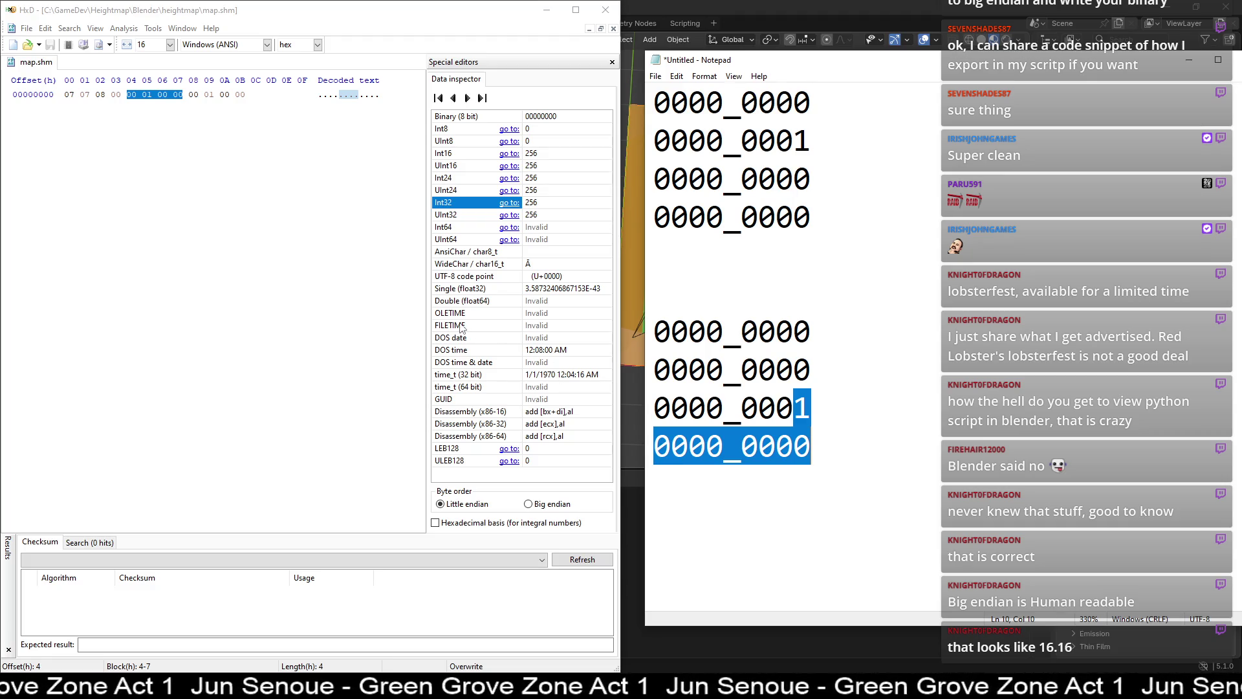
click(528, 504)
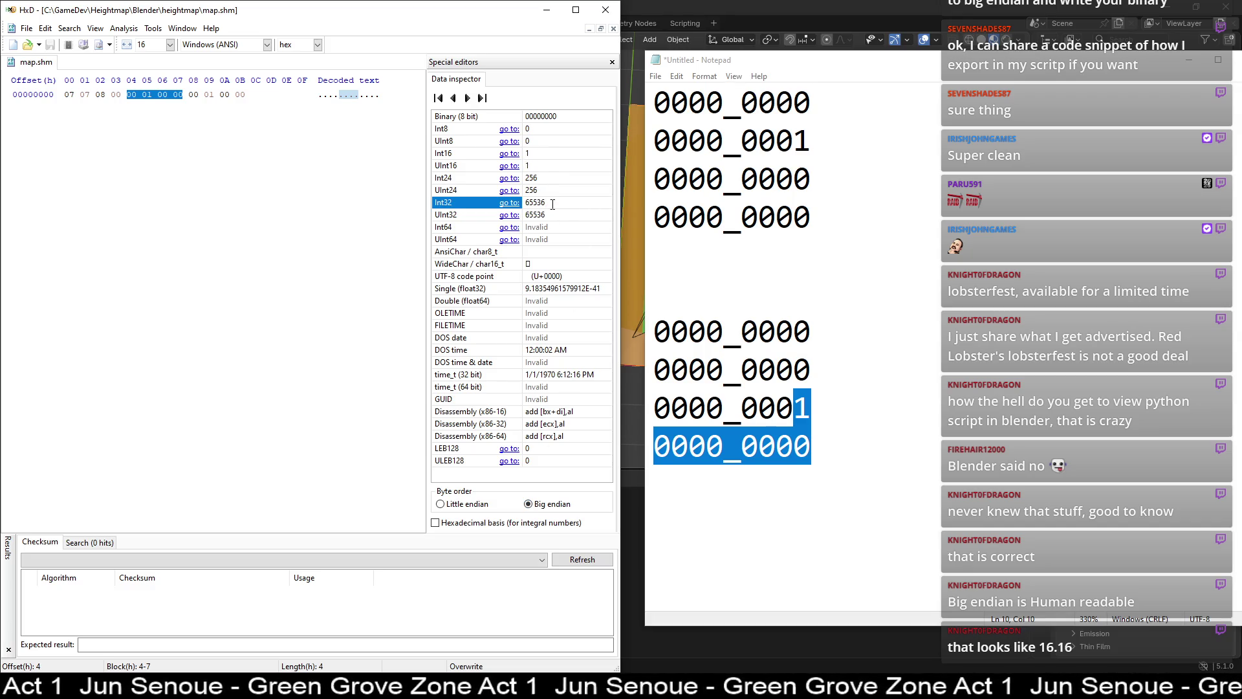
click(467, 504)
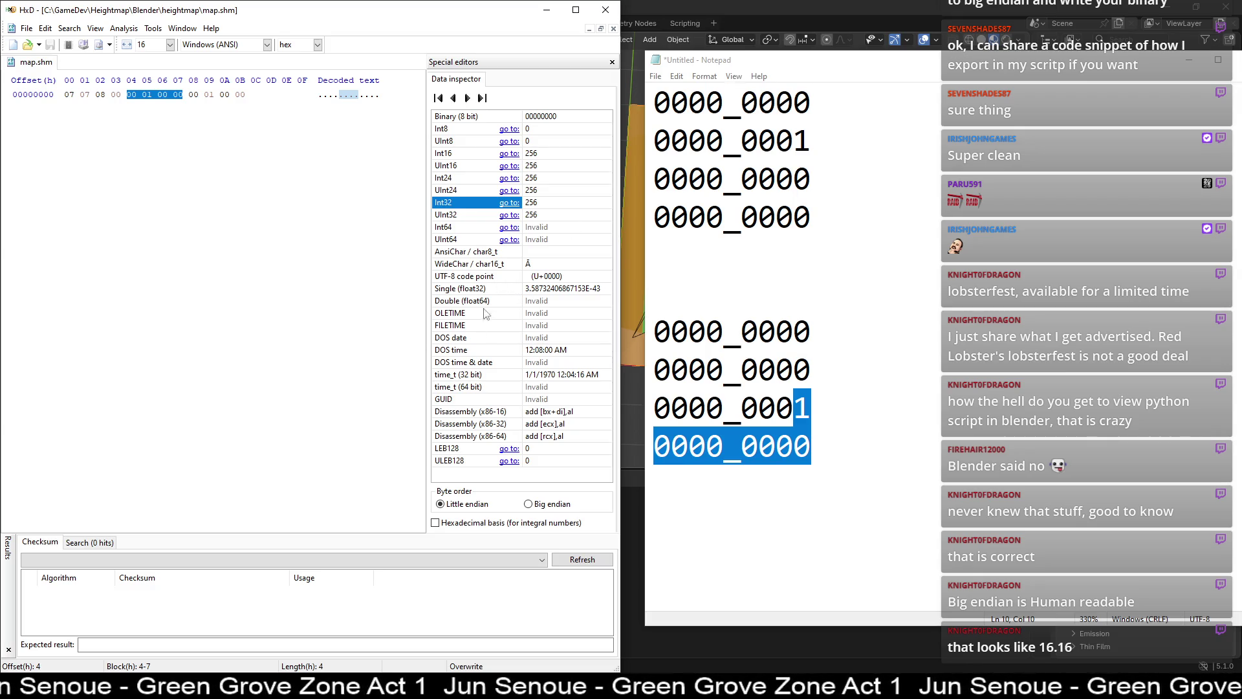
click(536, 505)
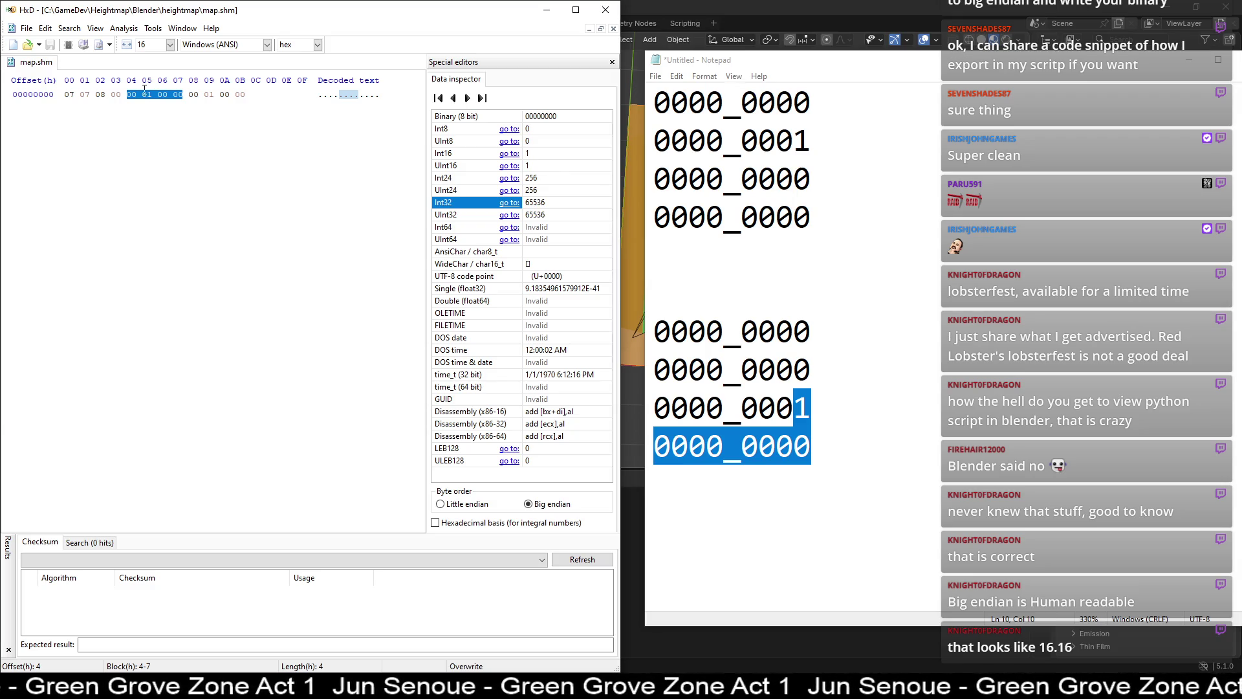
drag(192, 94, 242, 96)
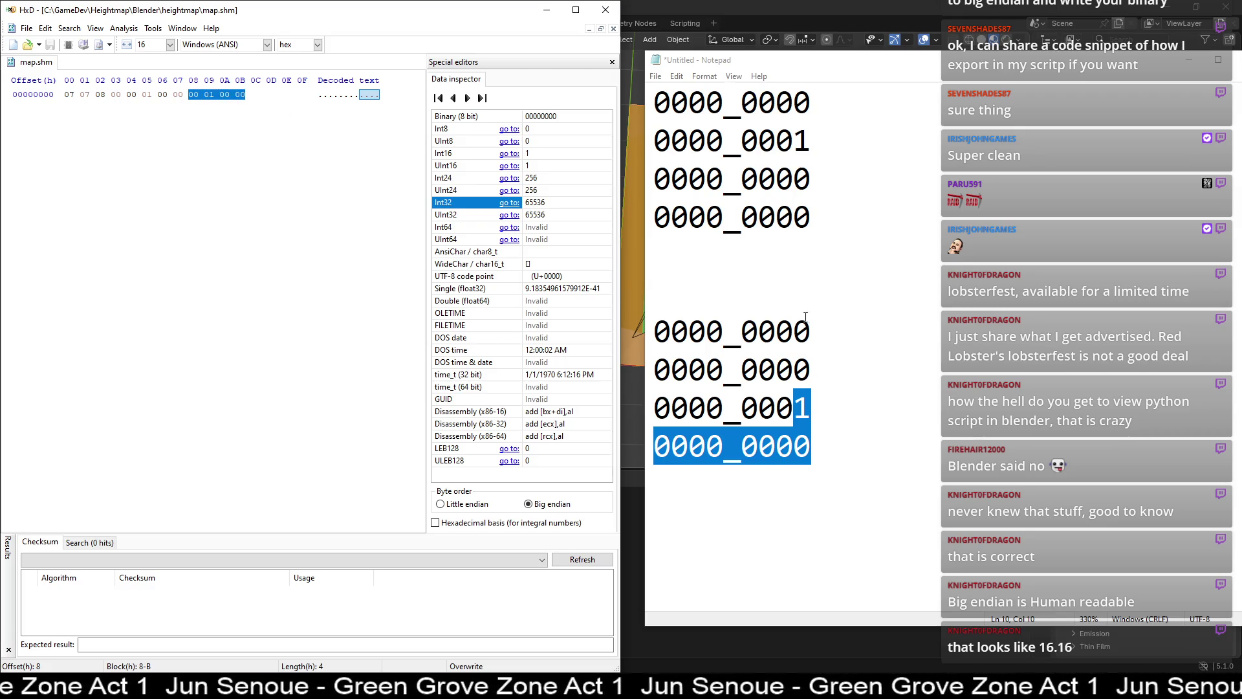
click(627, 253)
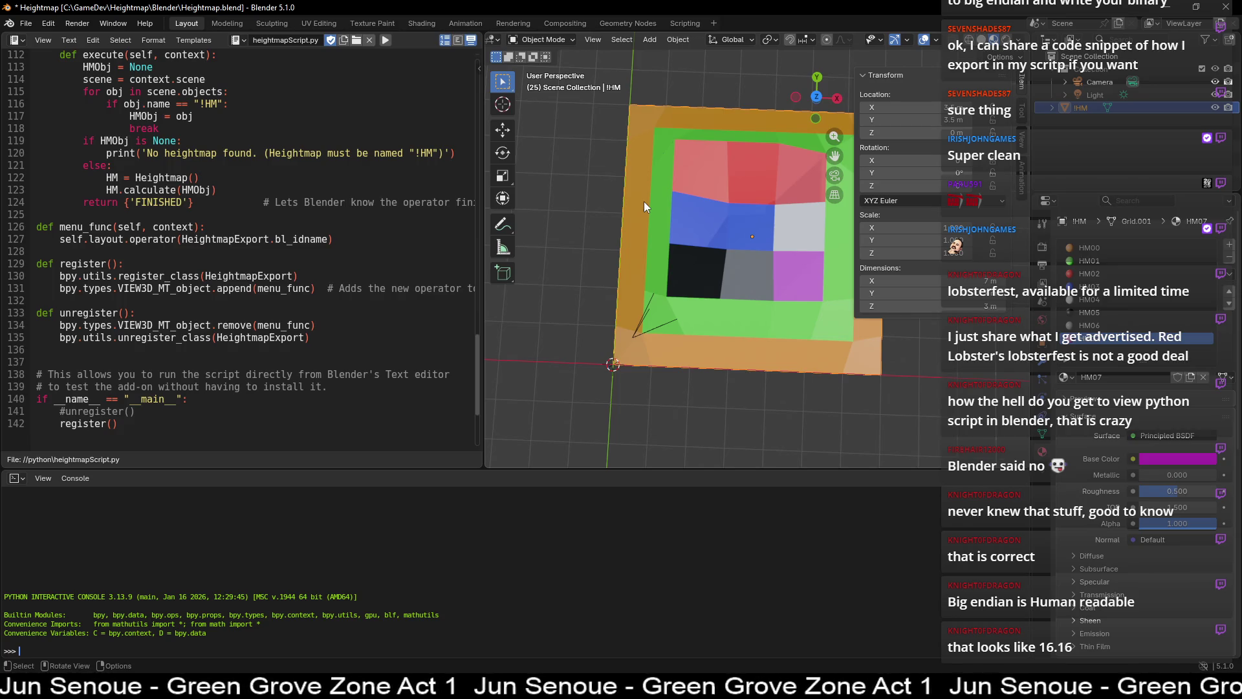
- Scale the grid mesh by 1.5 along X
key(s)
key(x)
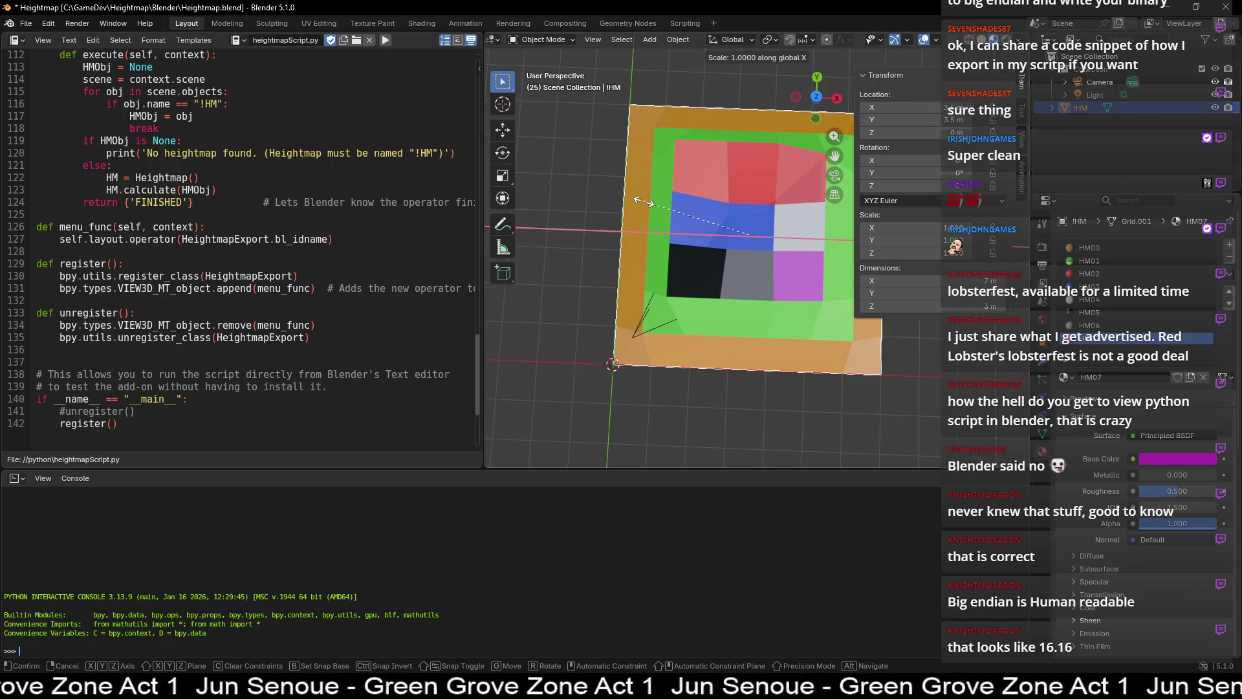
text(1.5)
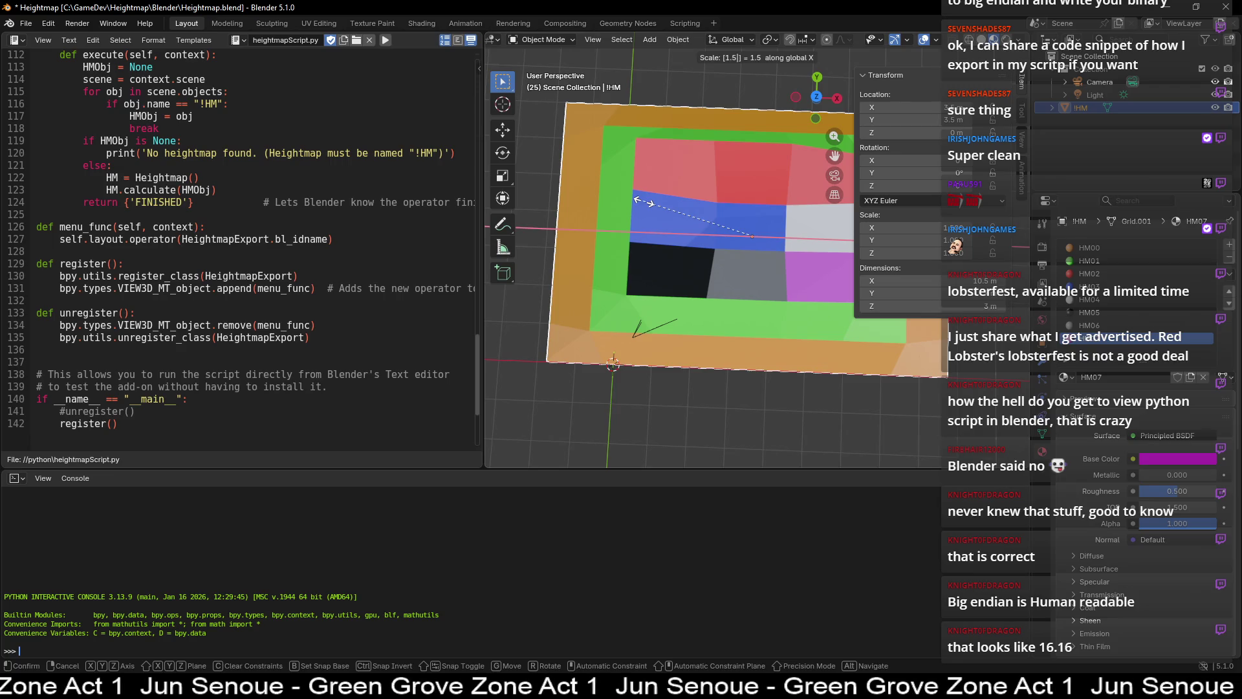
key(Return)
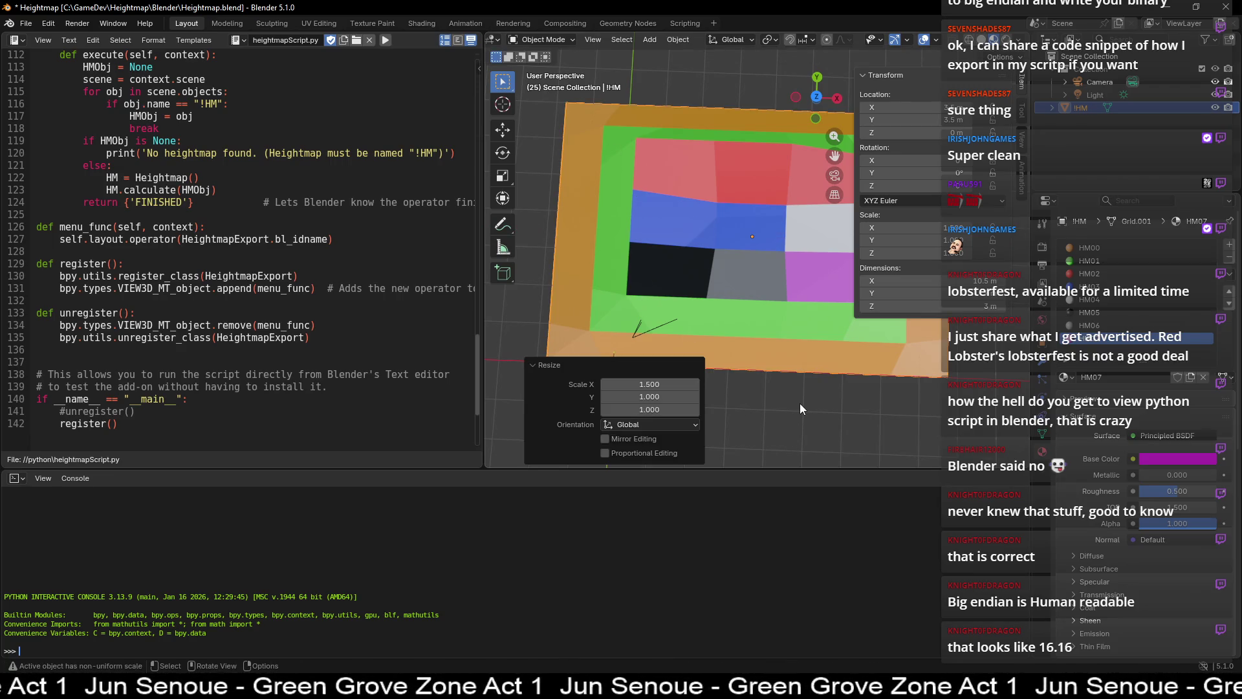
- Set the grid's X location to 5 m, replacing an initial 4.25 m
click(799, 403)
click(731, 227)
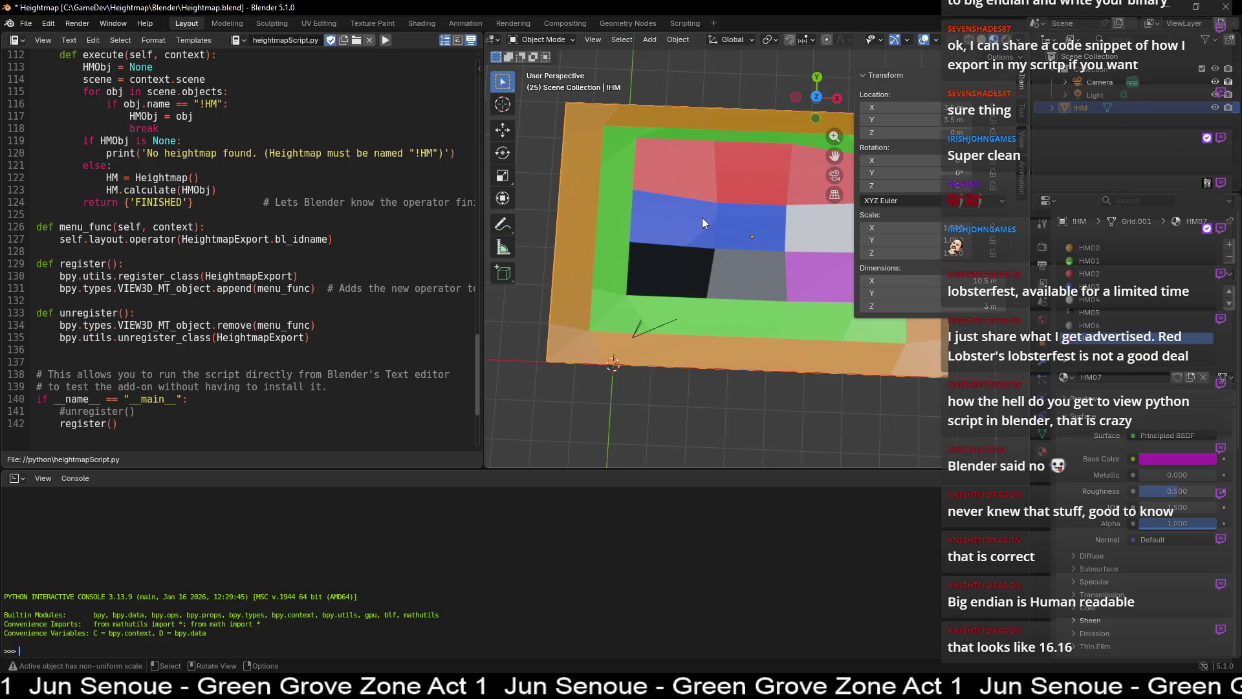
click(944, 107)
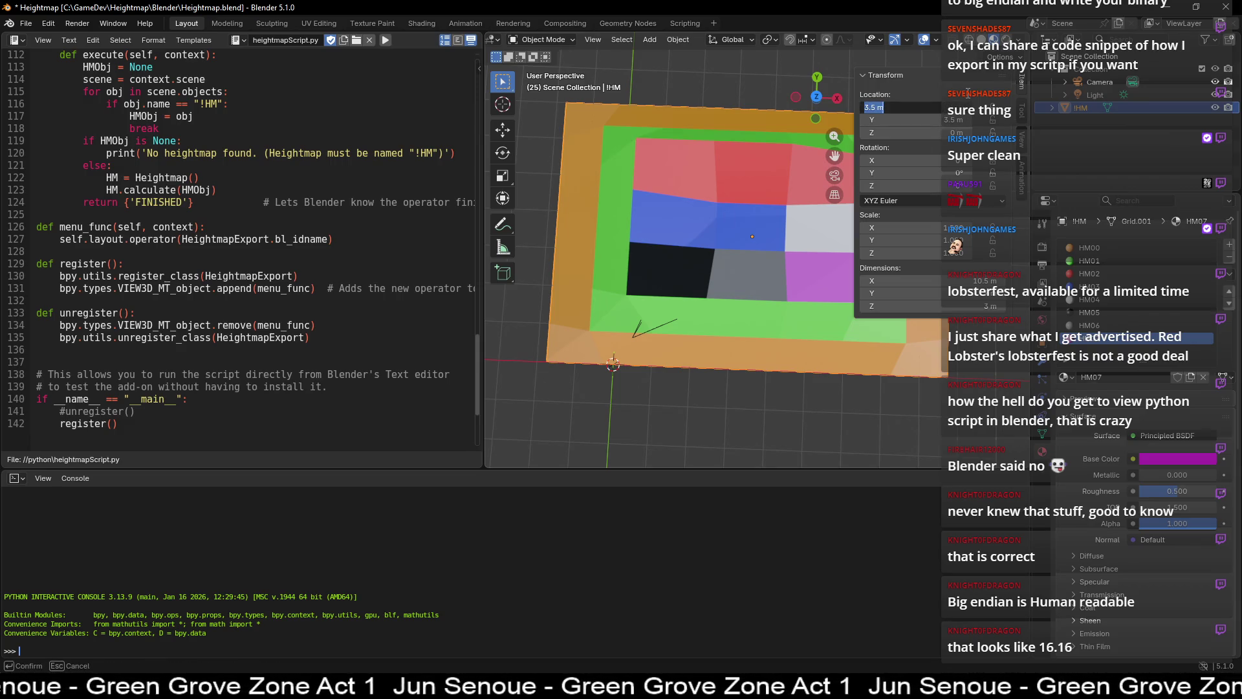
text(4.25)
key(Return)
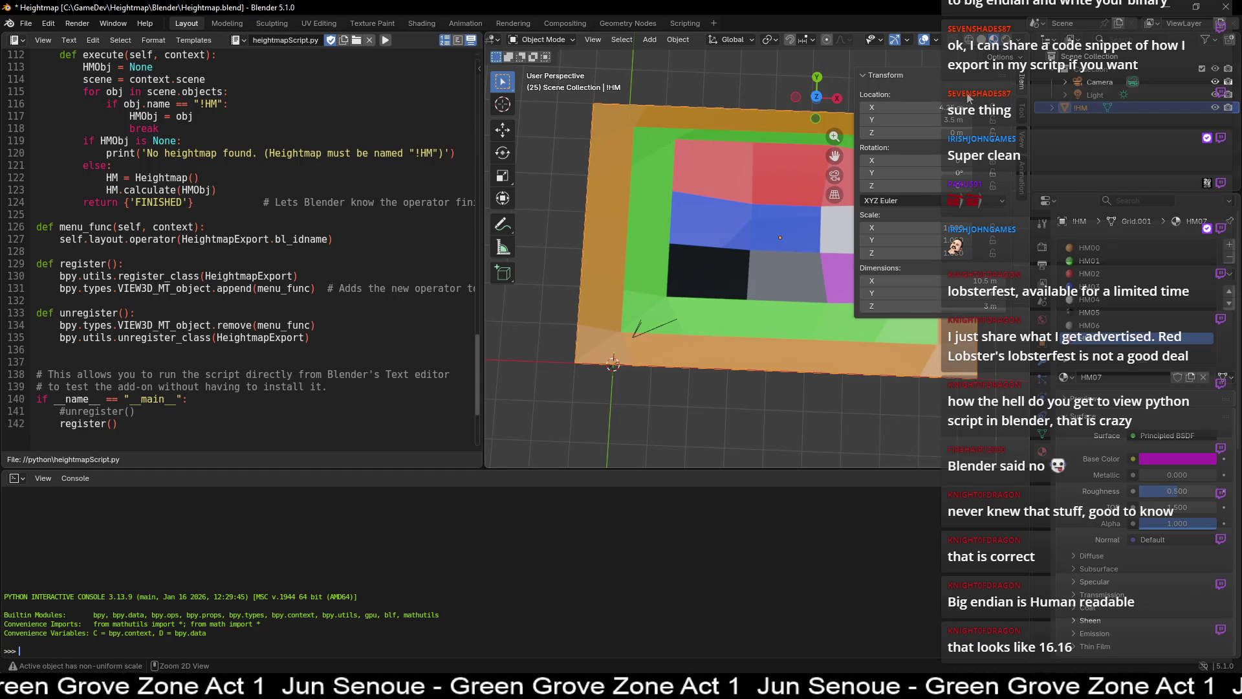
key(ctrl+z)
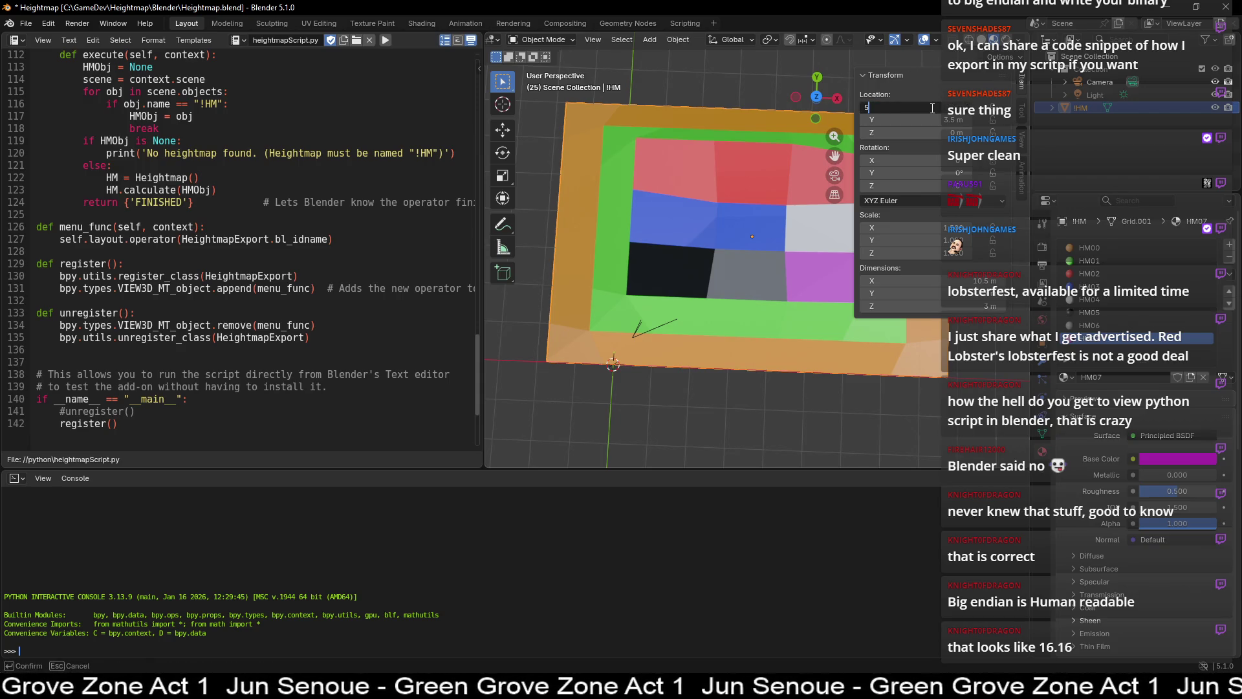
key(ctrl+shift+z)
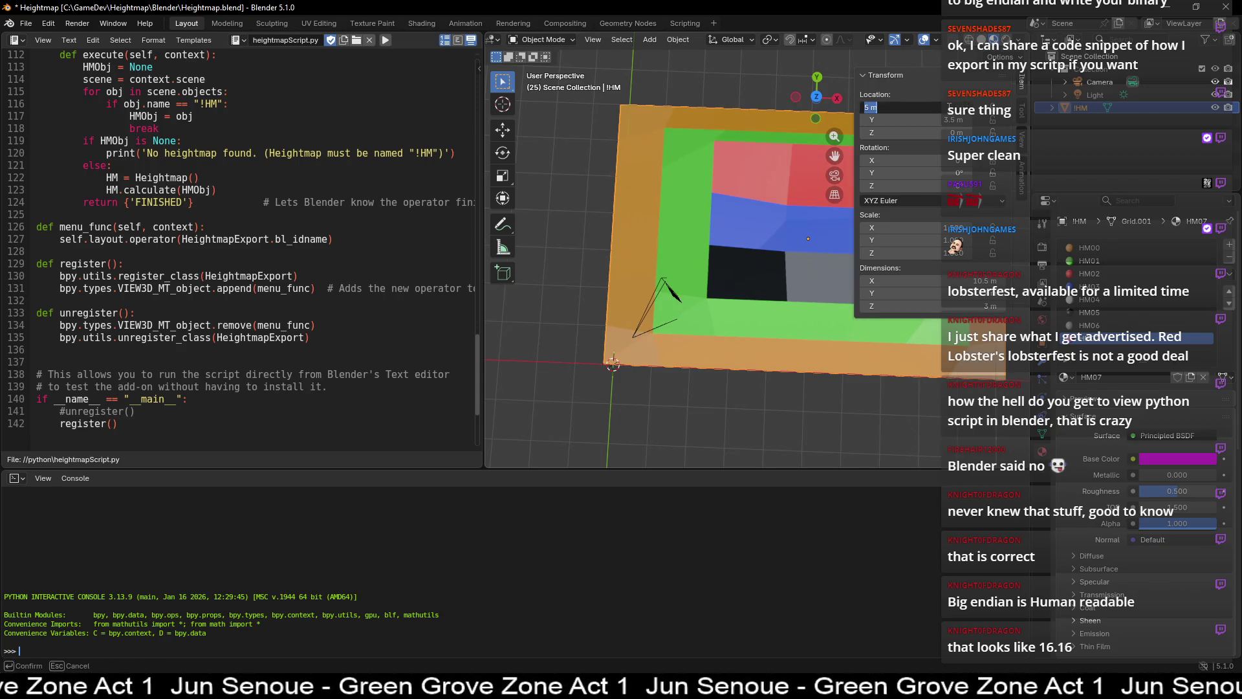
click(949, 108)
text(5.2)
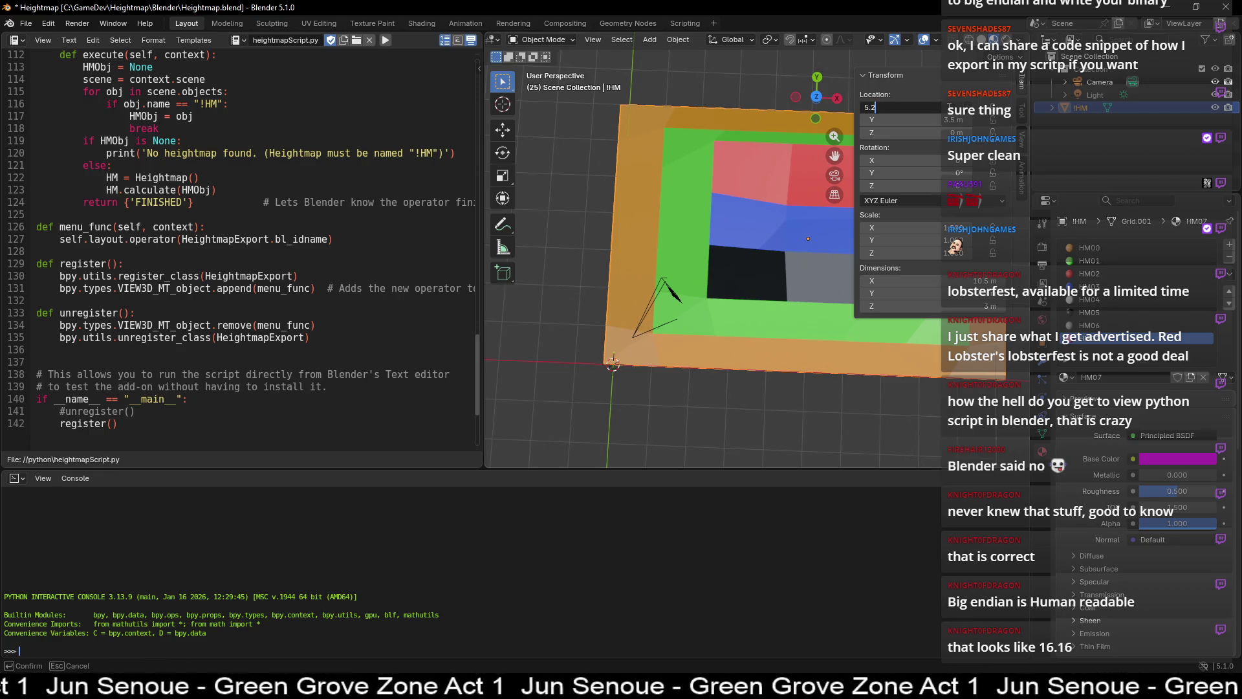
key(Return)
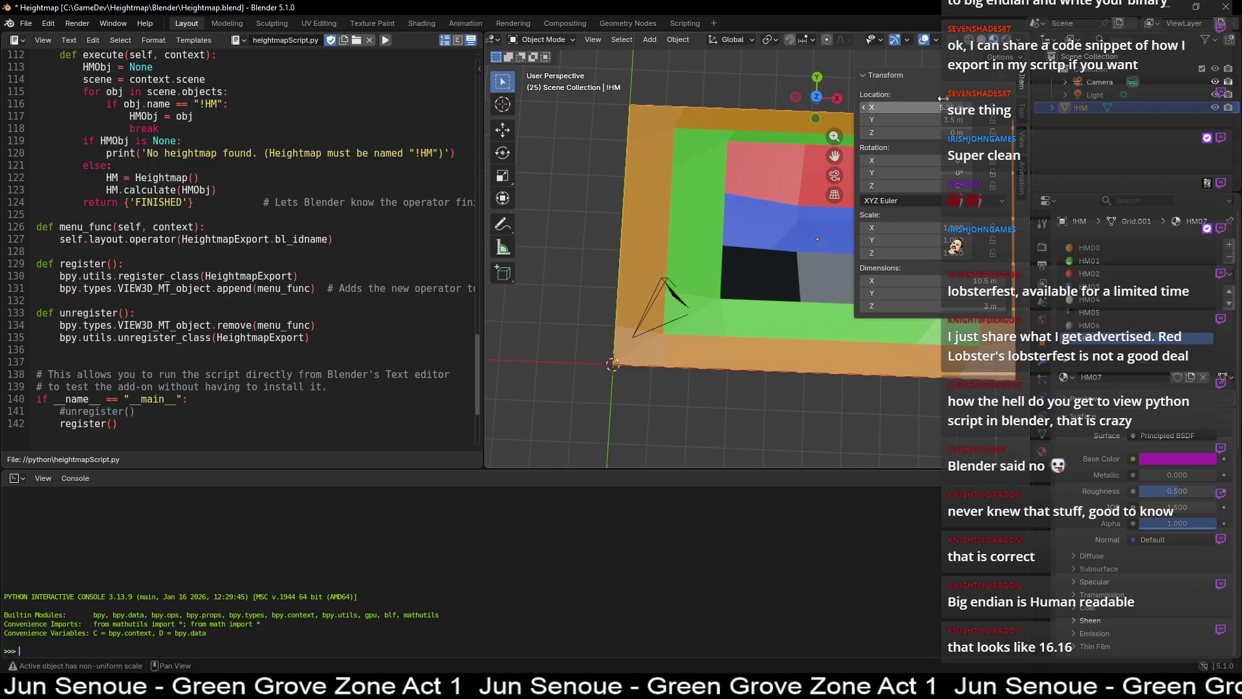
- Select the corner vertex near the origin in edit mode, then begin a Y-axis scale
mouse_move(638, 398)
middle_down()
mouse_move(673, 356)
mouse_move(651, 390)
middle_up()
key(Tab)
drag(586, 396, 640, 453)
key(1)
drag(571, 409, 644, 432)
key(Tab)
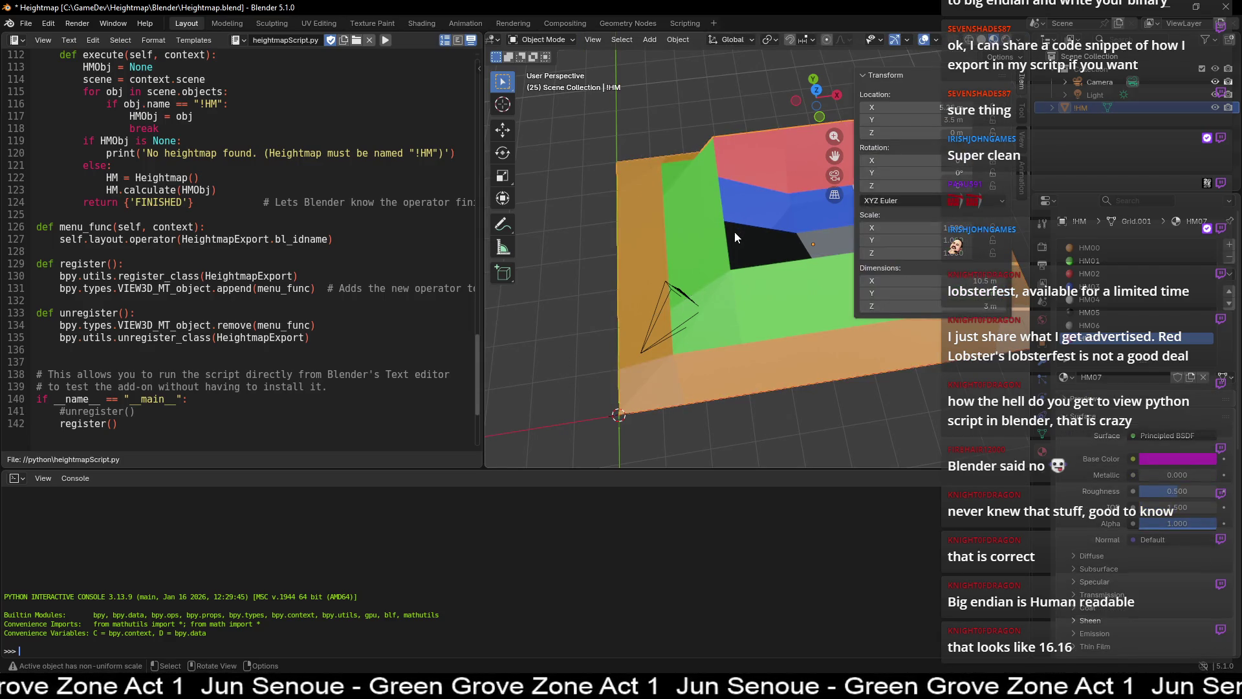
key(s)
key(y)
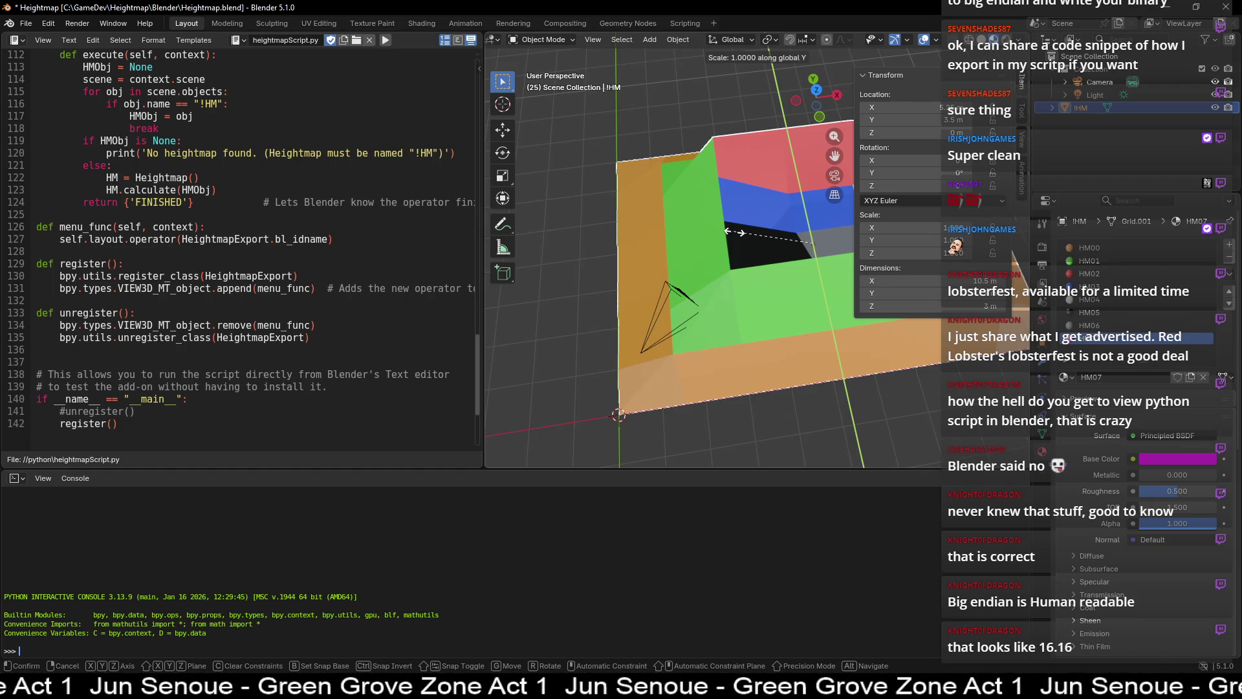
- Scale the grid to 0.5 along Y
text(.5)
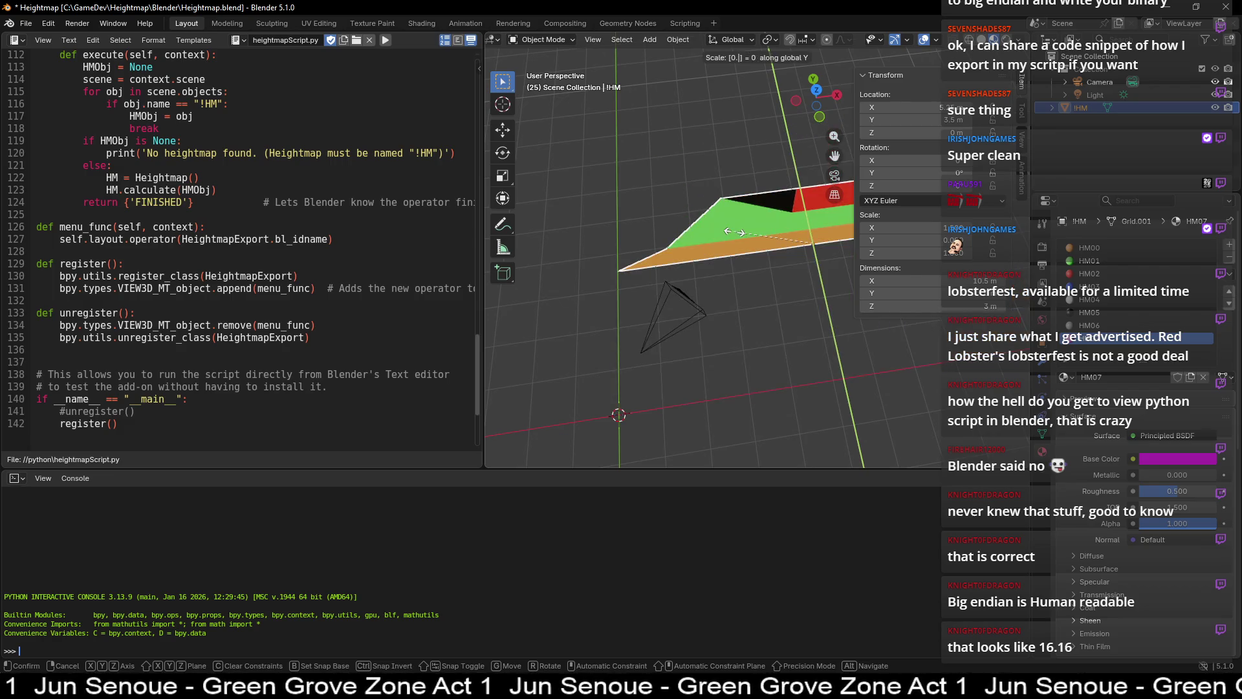
key(Return)
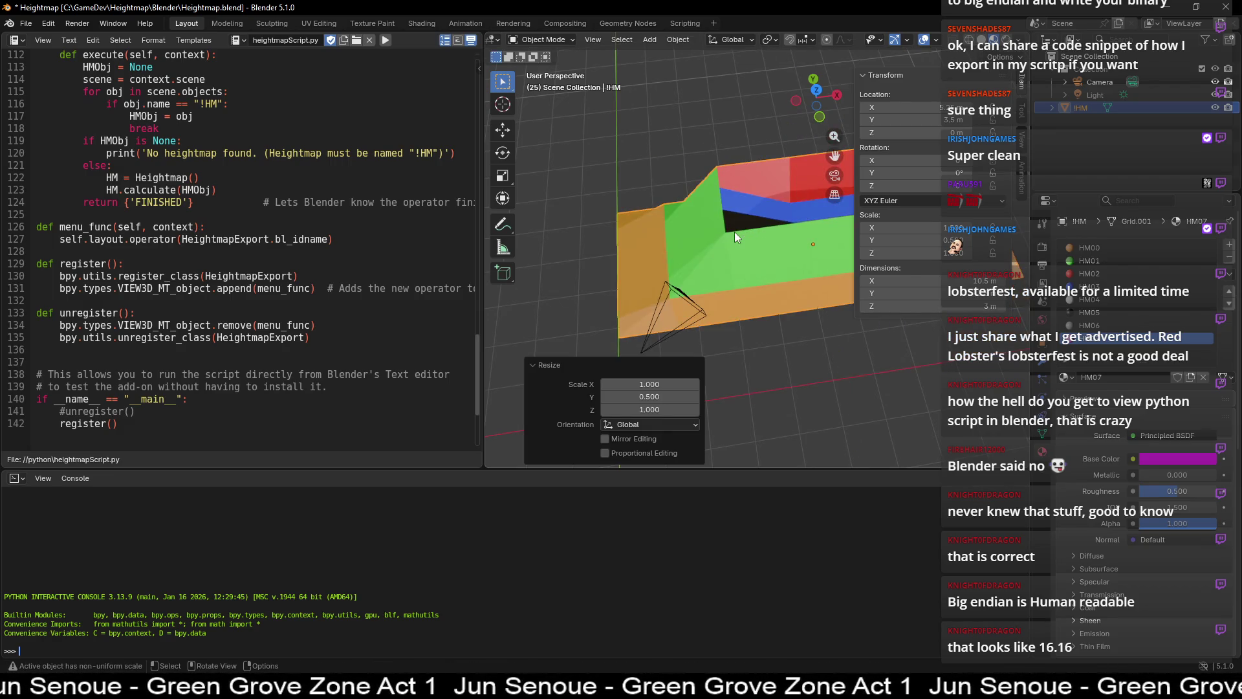
mouse_move(724, 128)
middle_down()
mouse_move(705, 185)
mouse_move(705, 172)
middle_up()
click(713, 227)
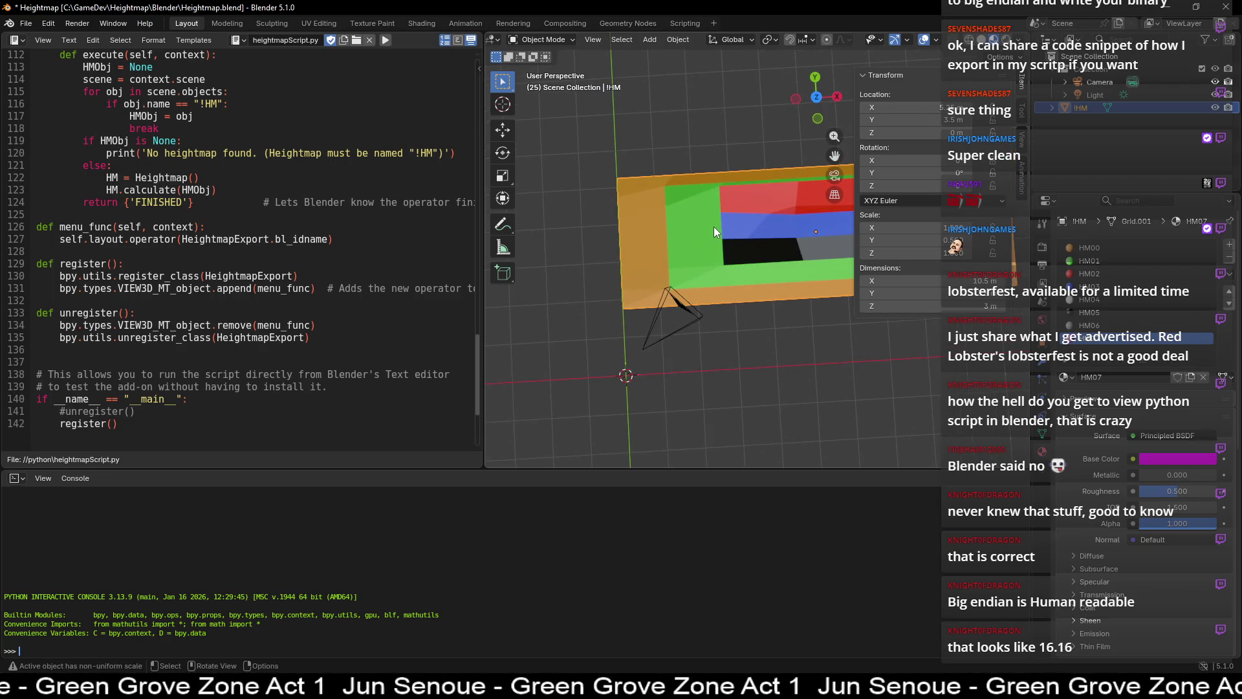
- Set the grid's Y location to 1.75 m
drag(912, 120, 864, 120)
click(959, 120)
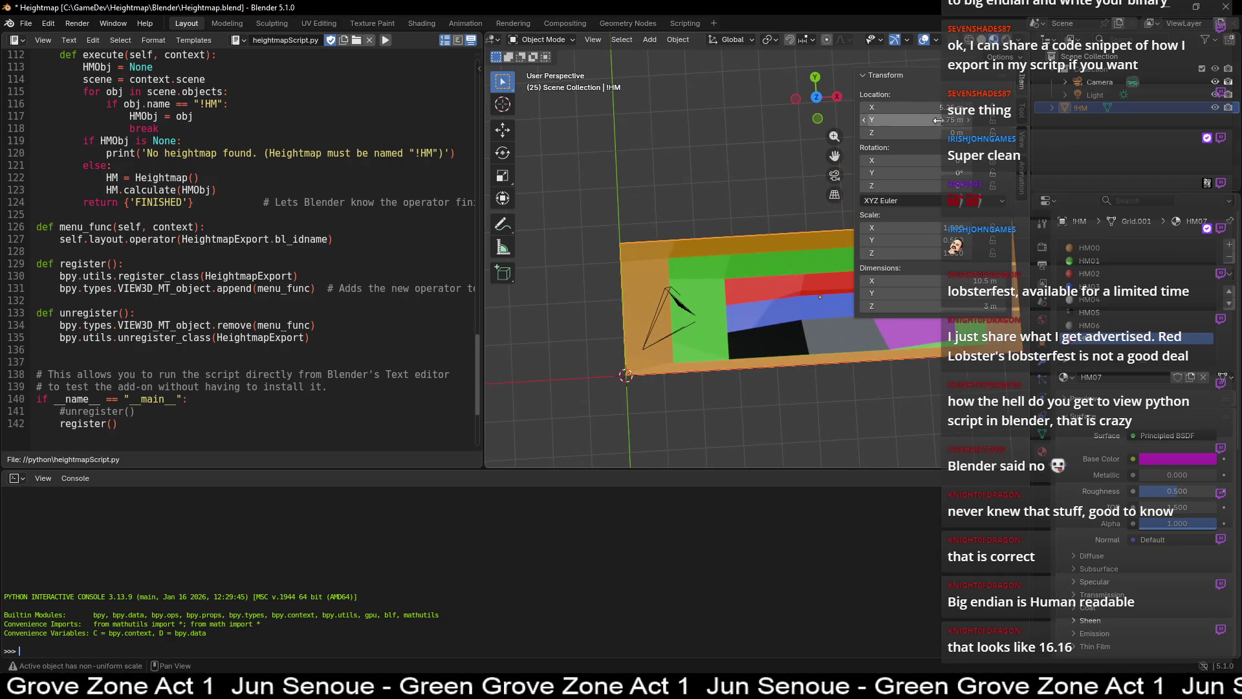
key(Return)
mouse_move(682, 189)
middle_down()
mouse_move(658, 148)
mouse_move(682, 132)
mouse_move(669, 322)
middle_up()
key(Tab)
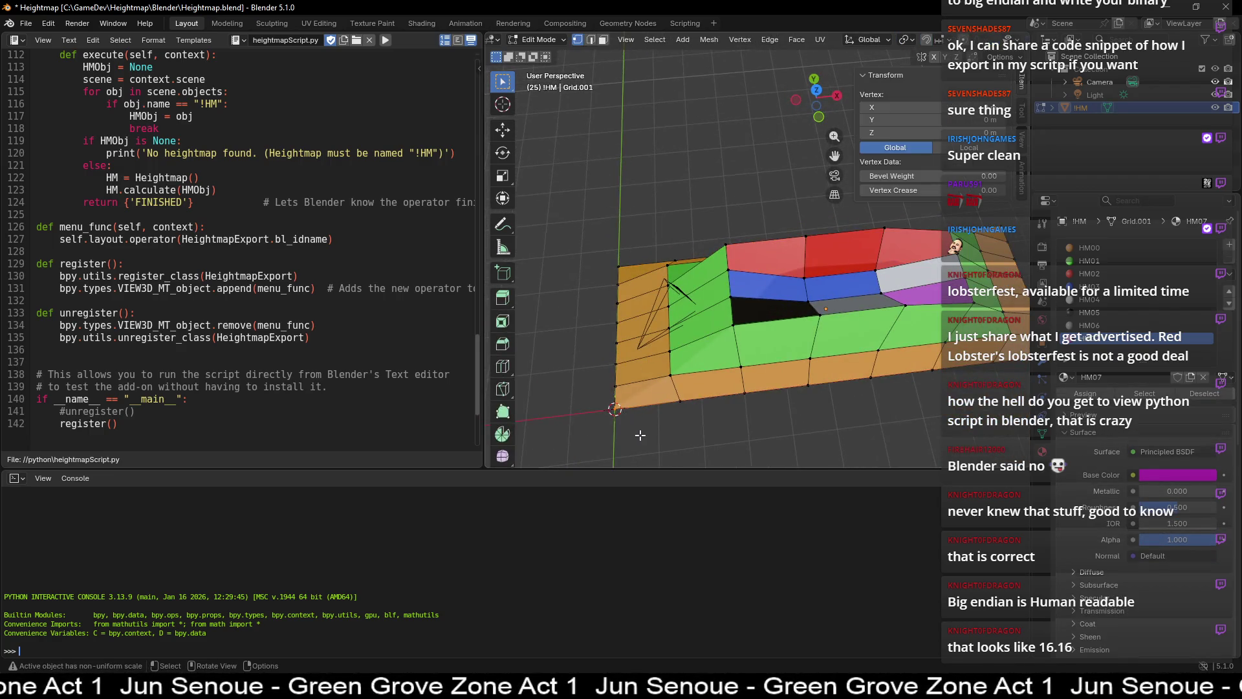
- Select a grid face in face-select edit mode, then return to object mode
key(Tab)
mouse_move(706, 231)
middle_down()
mouse_move(744, 143)
mouse_move(740, 160)
mouse_move(675, 165)
mouse_move(693, 177)
mouse_move(659, 186)
middle_up()
key(Tab)
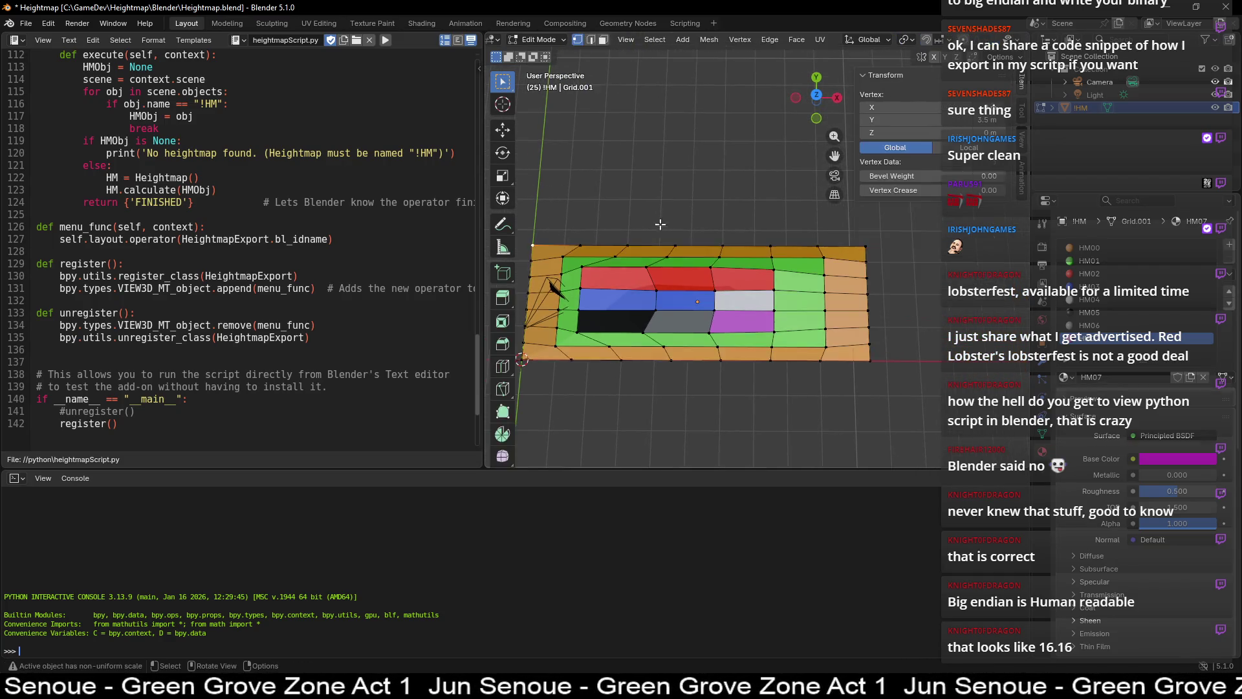
click(603, 44)
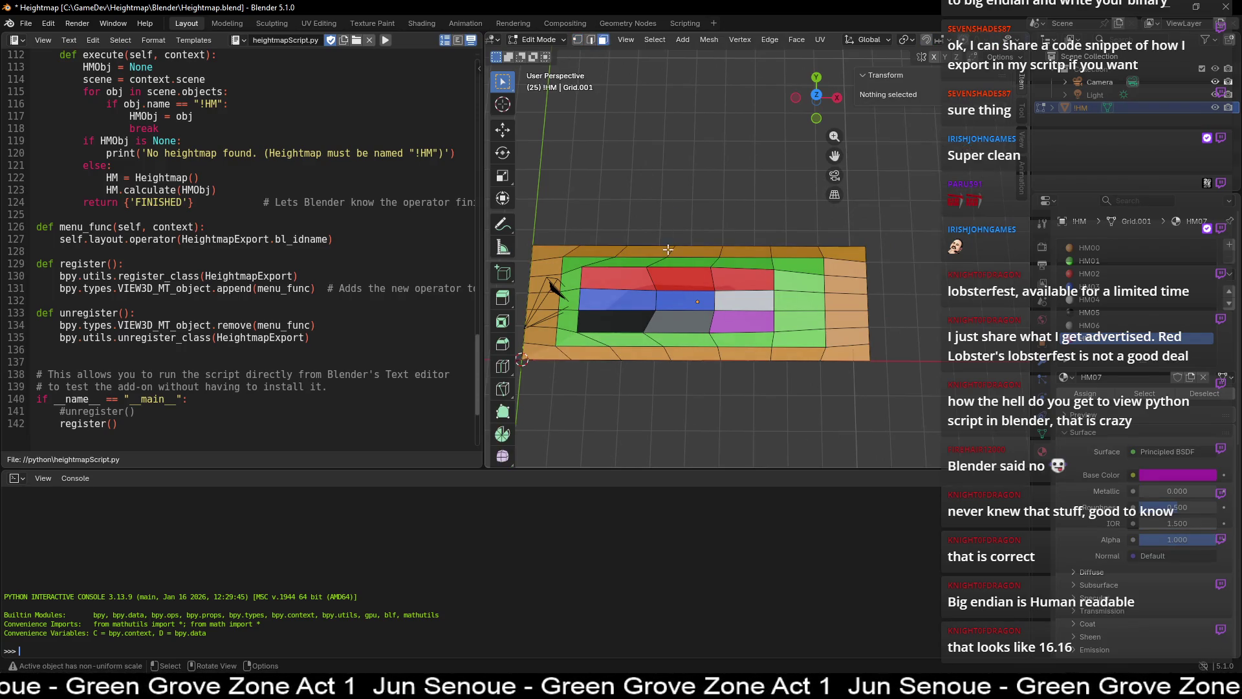
mouse_move(668, 246)
middle_down()
mouse_move(686, 270)
mouse_move(685, 246)
mouse_move(675, 321)
mouse_move(654, 259)
middle_up()
click(648, 247)
key(Tab)
middle_drag(653, 198, 703, 148)
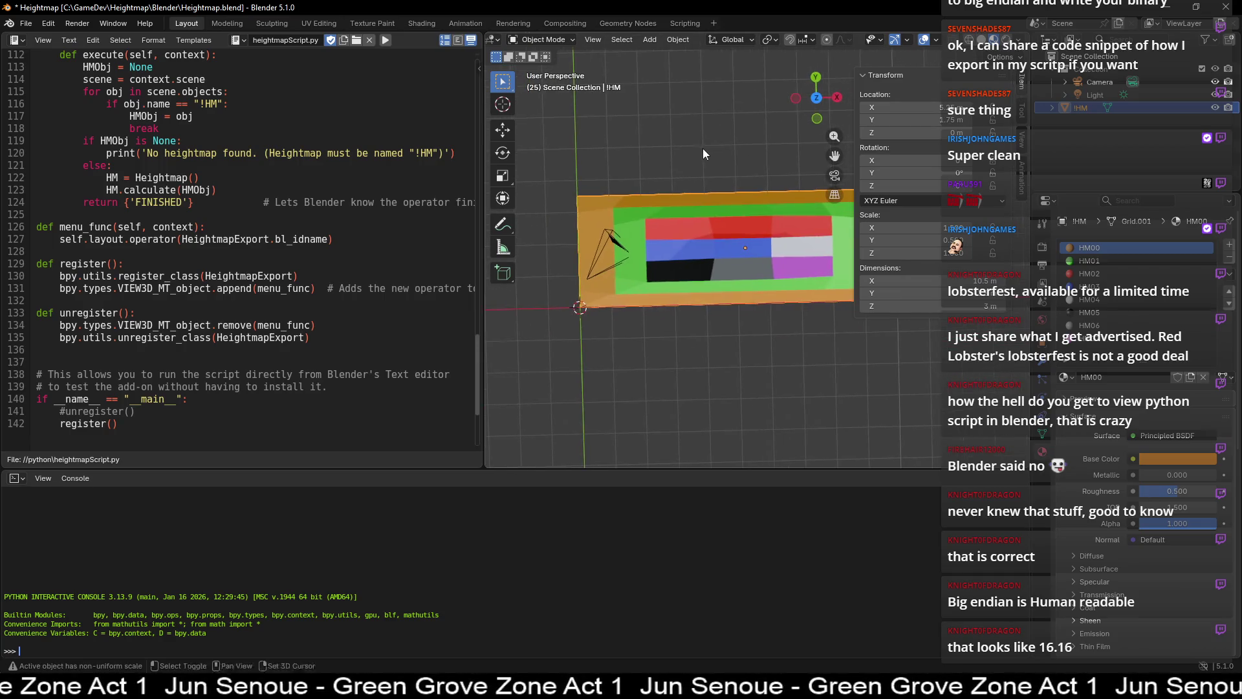
- Run Object > Export Heightmap on the grid mesh, then look for the system console option
click(678, 39)
click(744, 500)
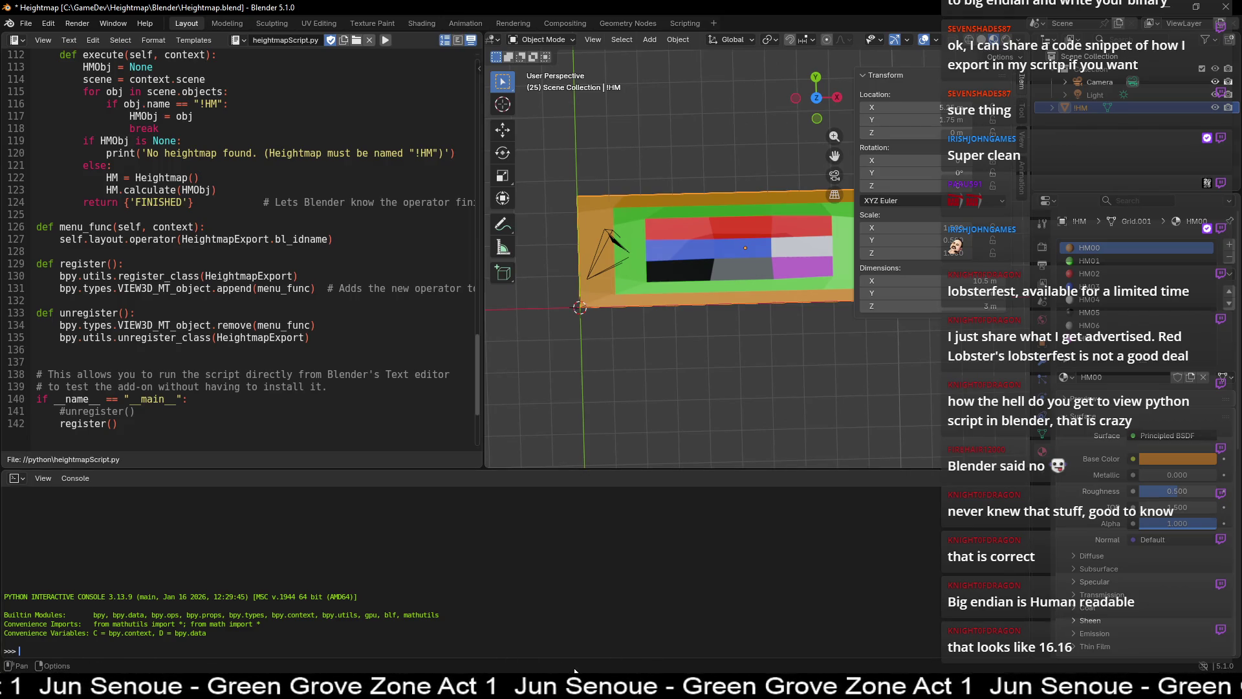
click(25, 23)
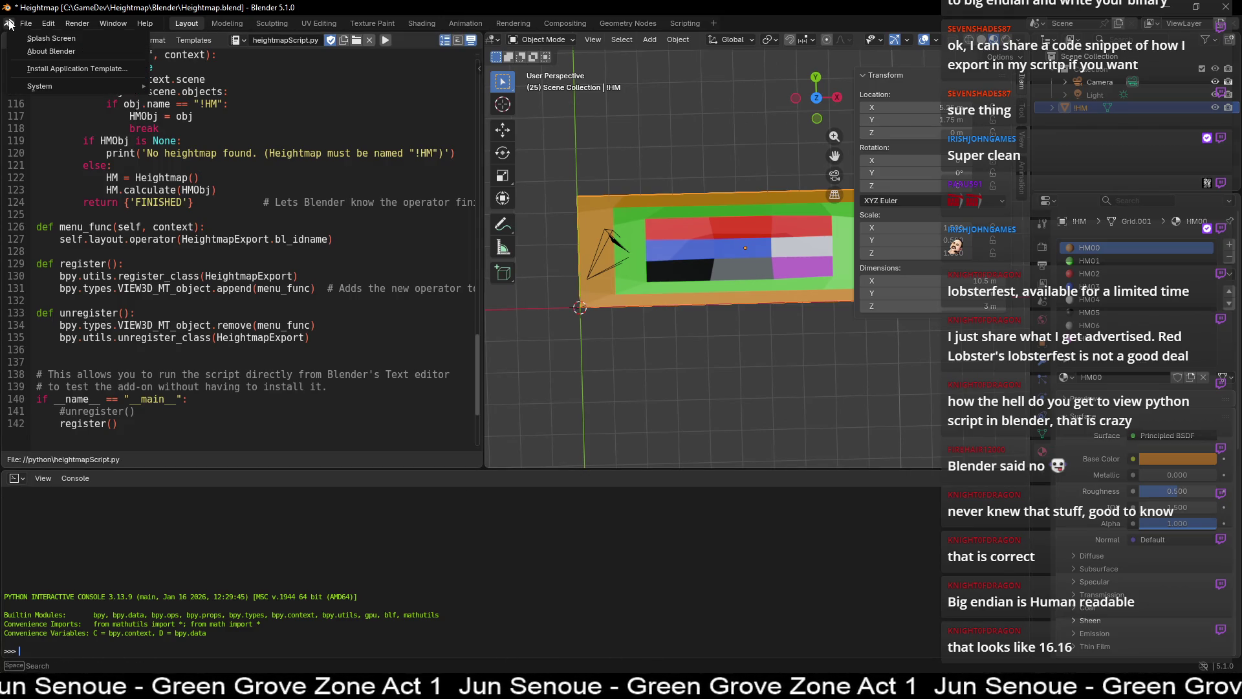
- Show Blender's system console with the export output
mouse_move(78, 87)
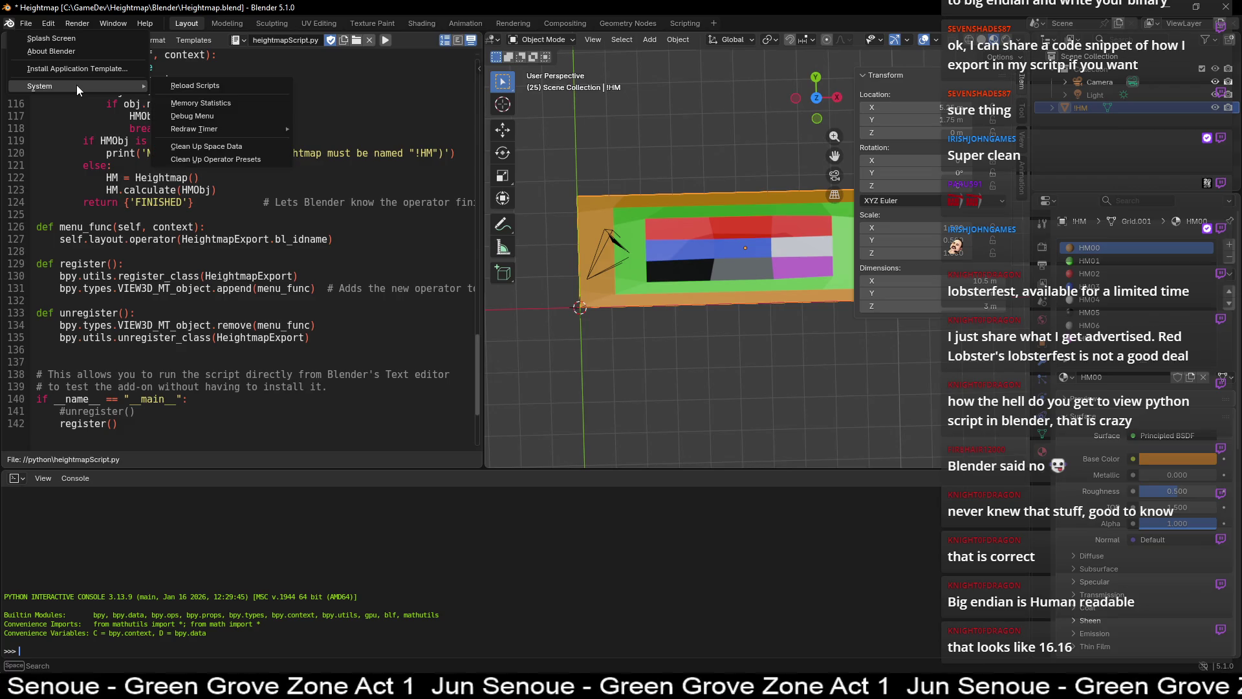
click(114, 23)
click(155, 165)
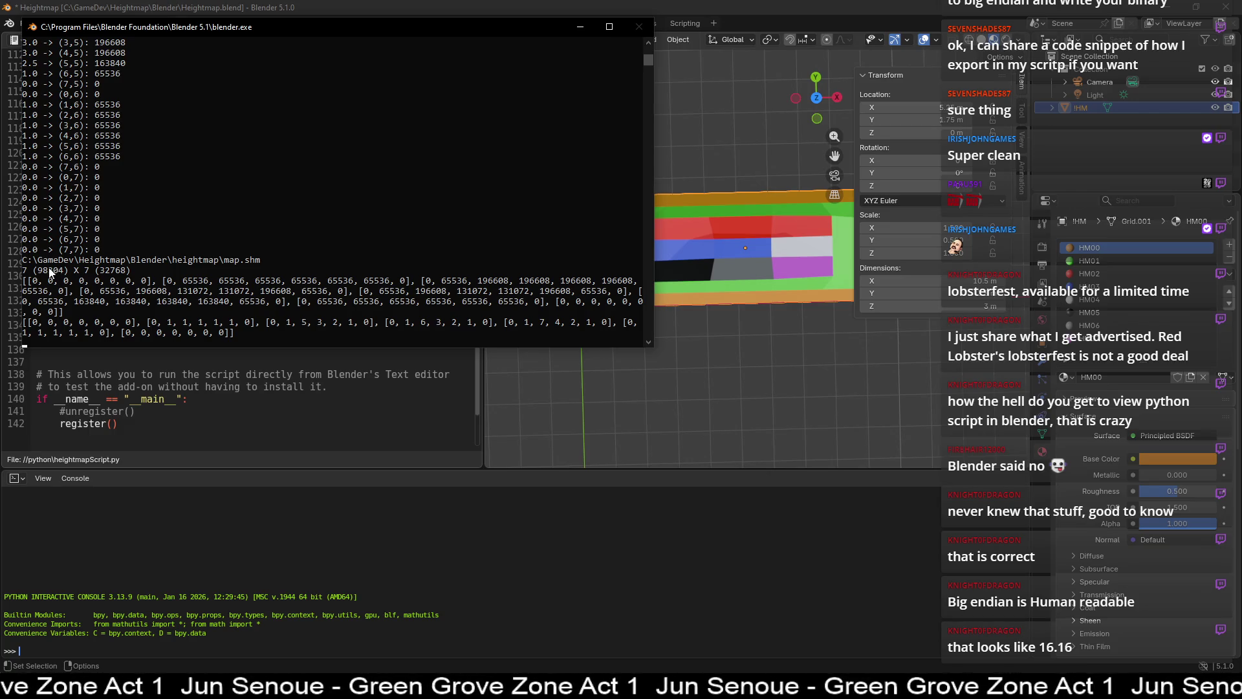
- Pick out the values 98304 and 32768 in the export output, then minimize the console
click(29, 271)
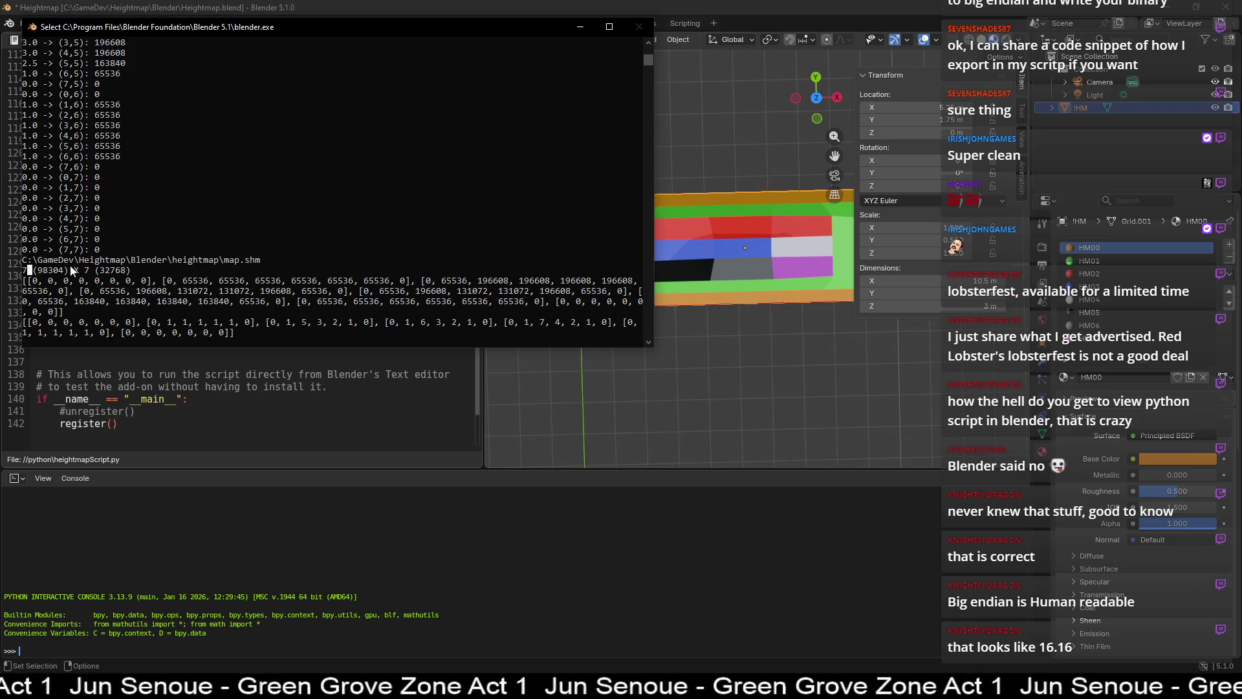
click(88, 271)
double_click(49, 271)
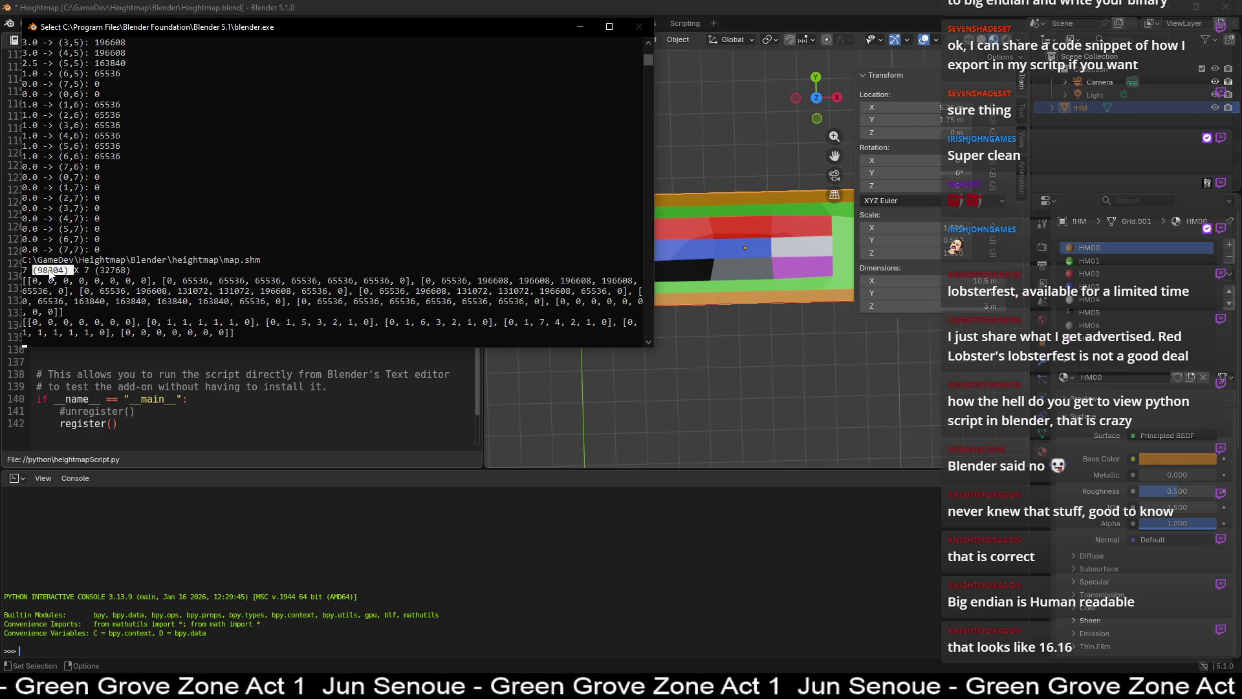
double_click(118, 272)
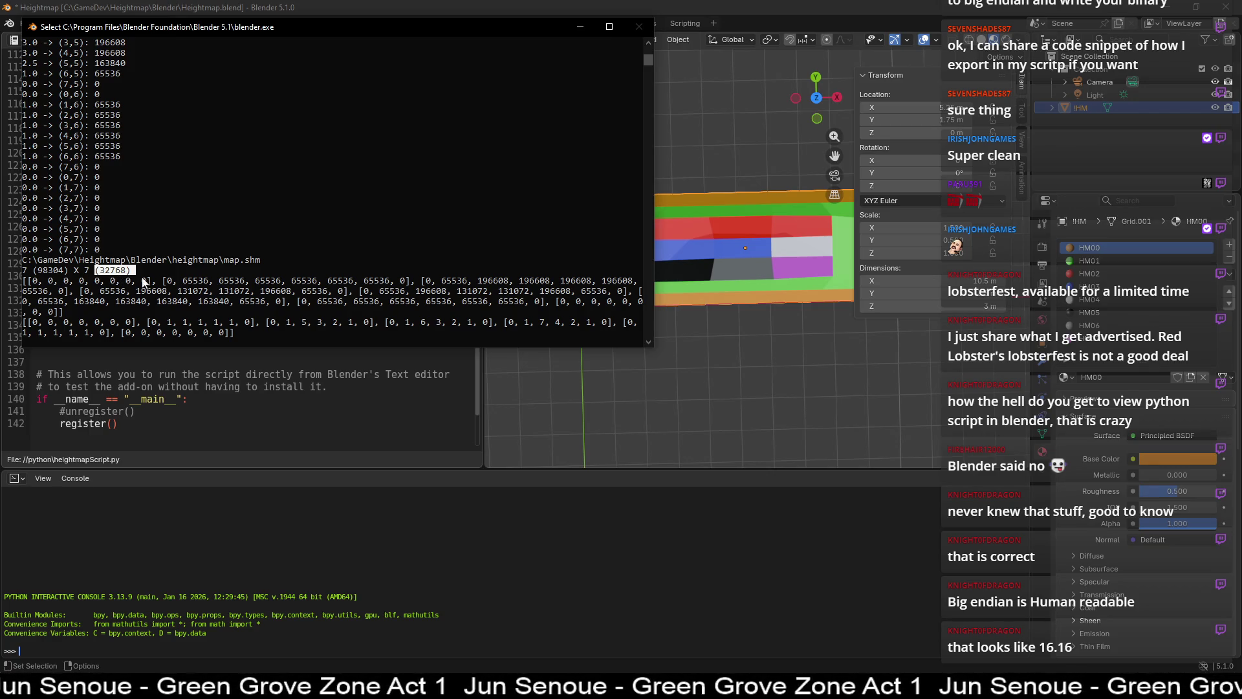
click(581, 28)
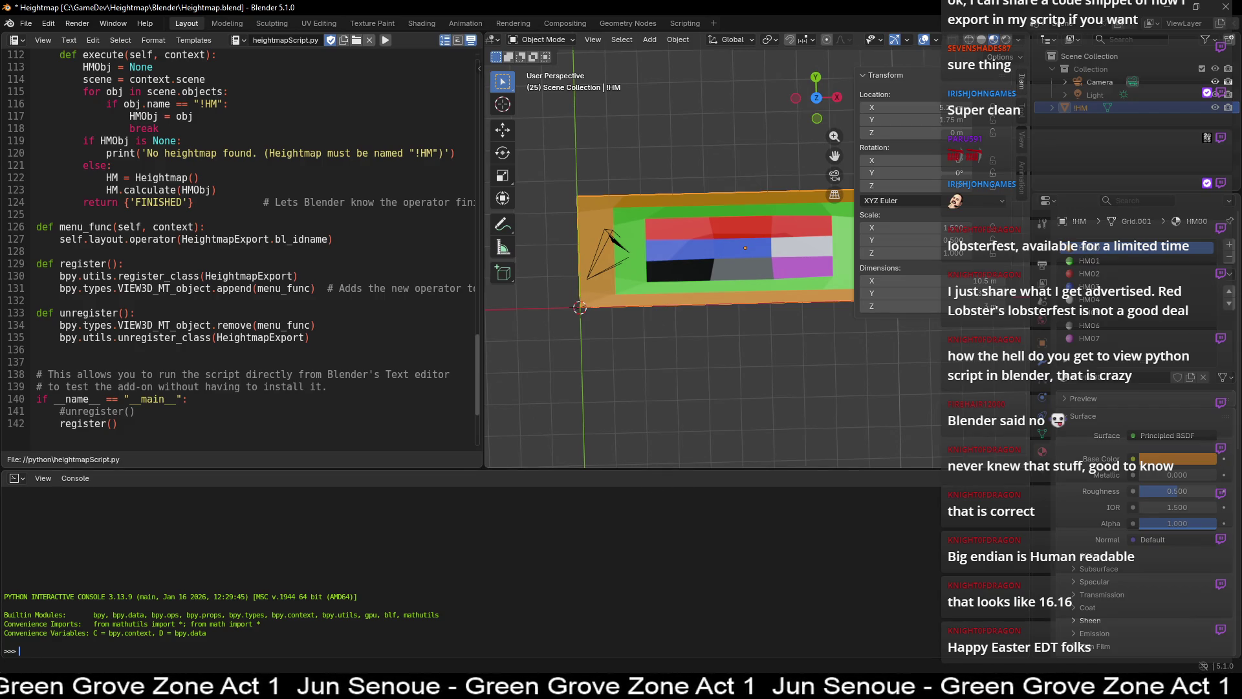
- Orbit around the coloured grid in Blender, then bring map.shm forward in HxD
click(1207, 687)
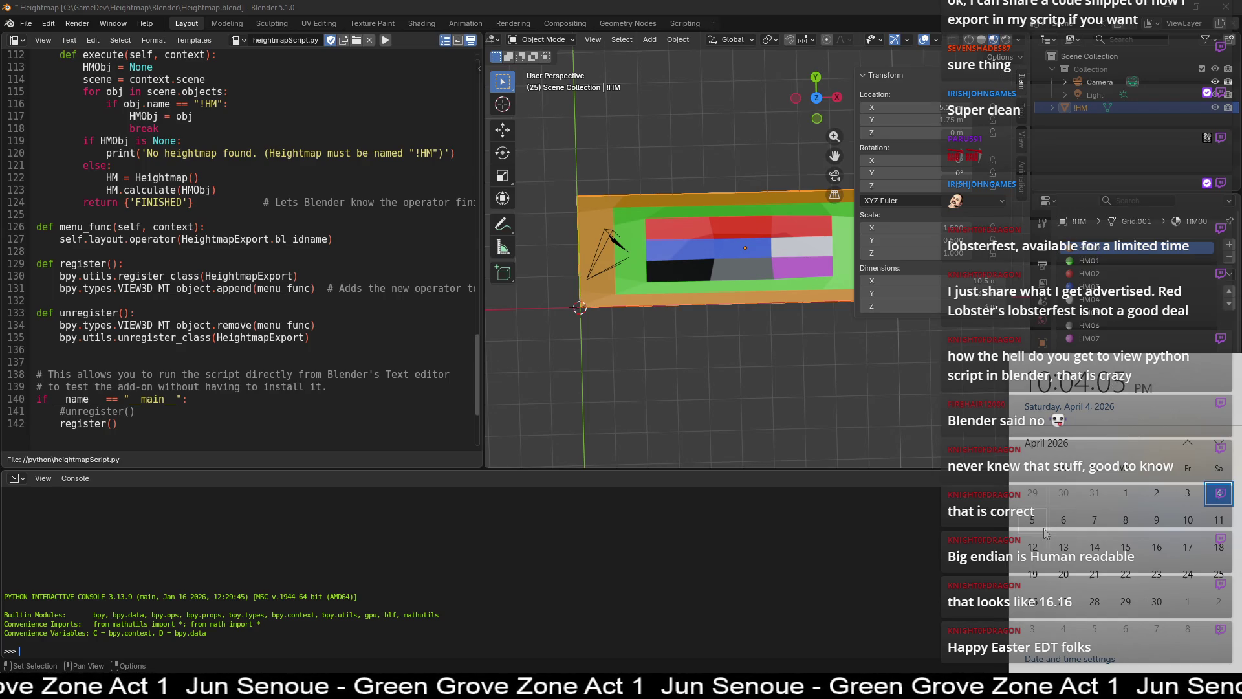
click(776, 415)
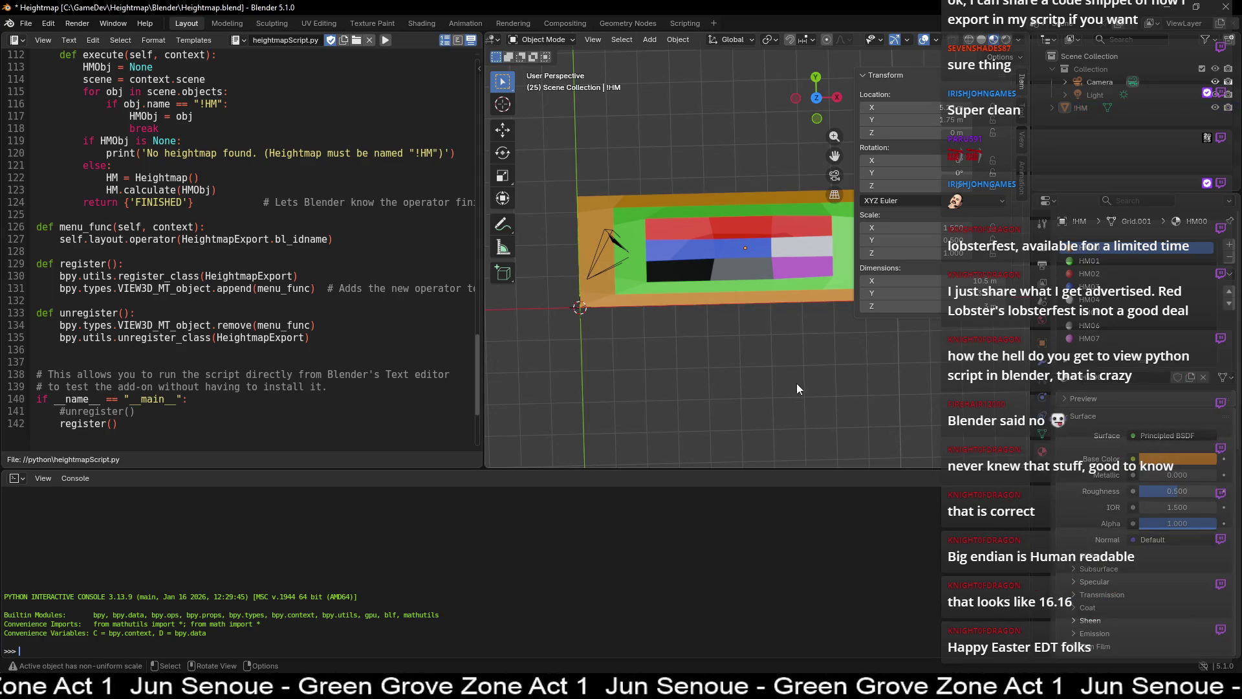
mouse_move(798, 410)
middle_down()
mouse_move(783, 398)
mouse_move(803, 414)
middle_up()
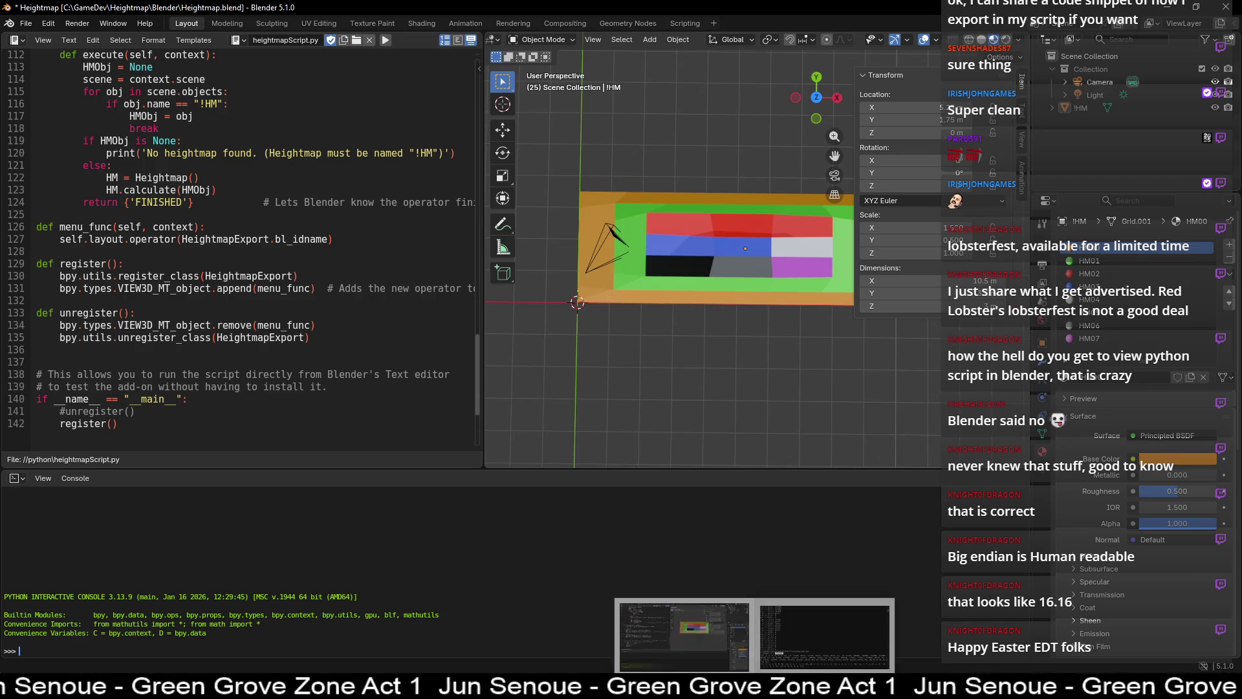
mouse_move(557, 687)
click(551, 627)
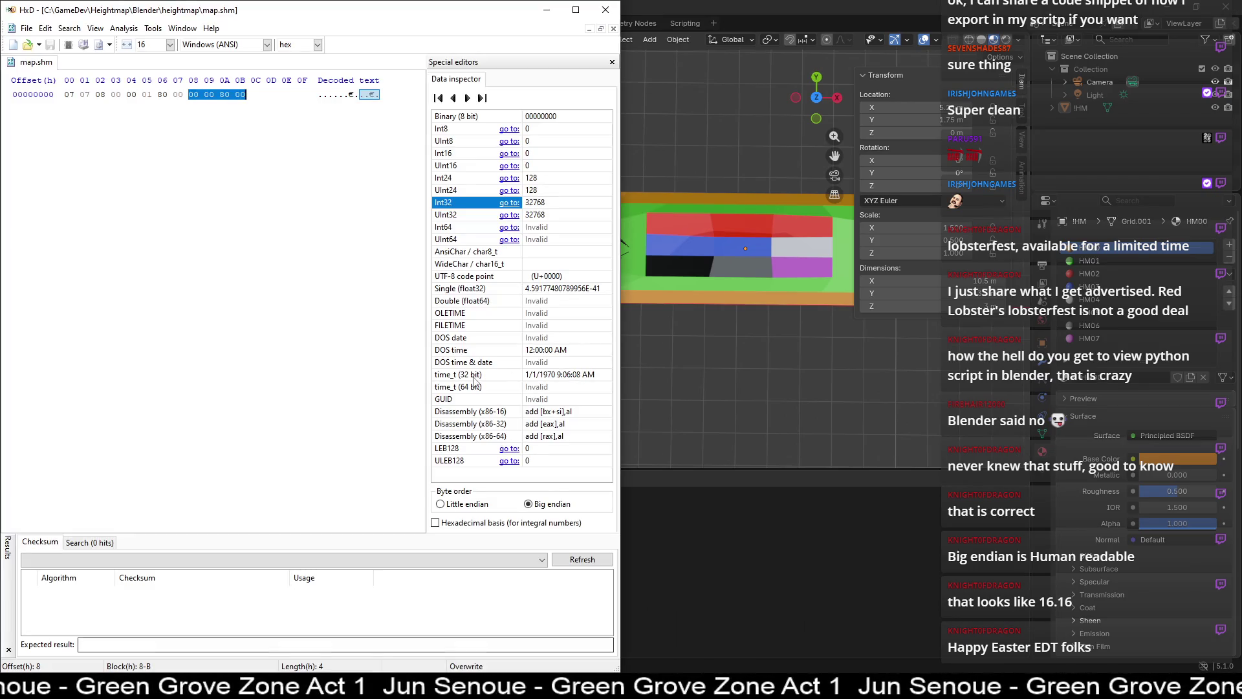
- Read bytes 00–03 and 04–07 as big-endian Int32 (98304), then open Calculator
drag(120, 95, 62, 96)
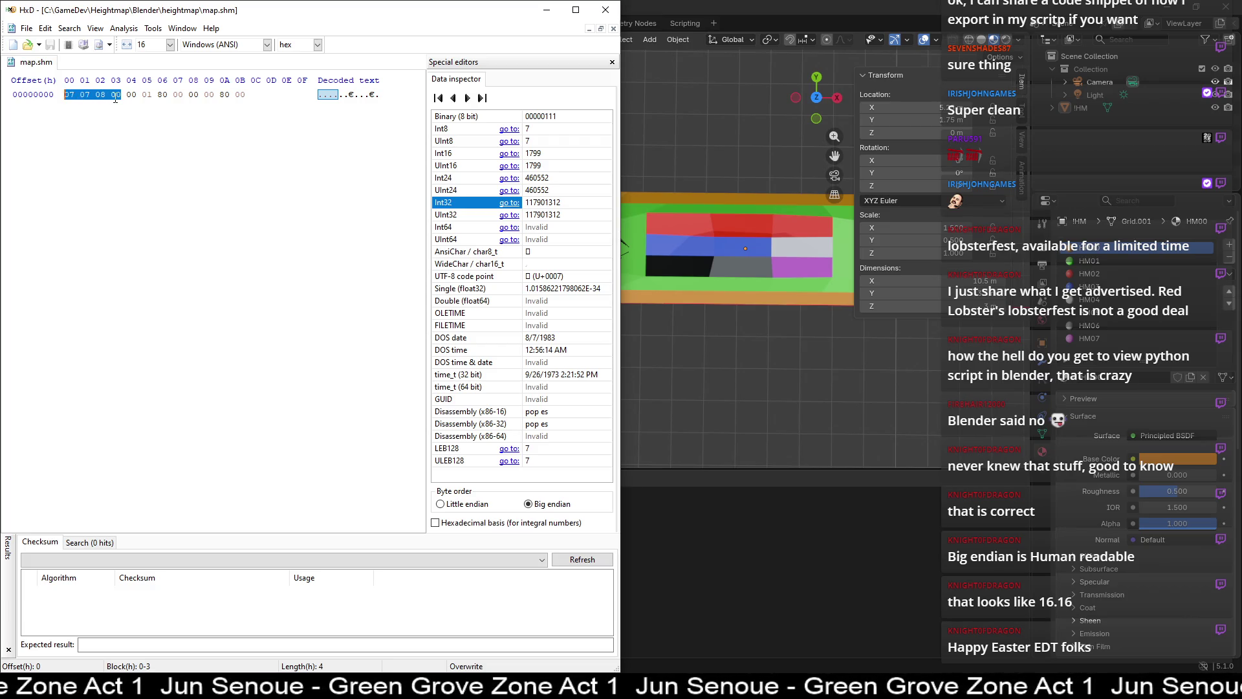
drag(130, 95, 183, 95)
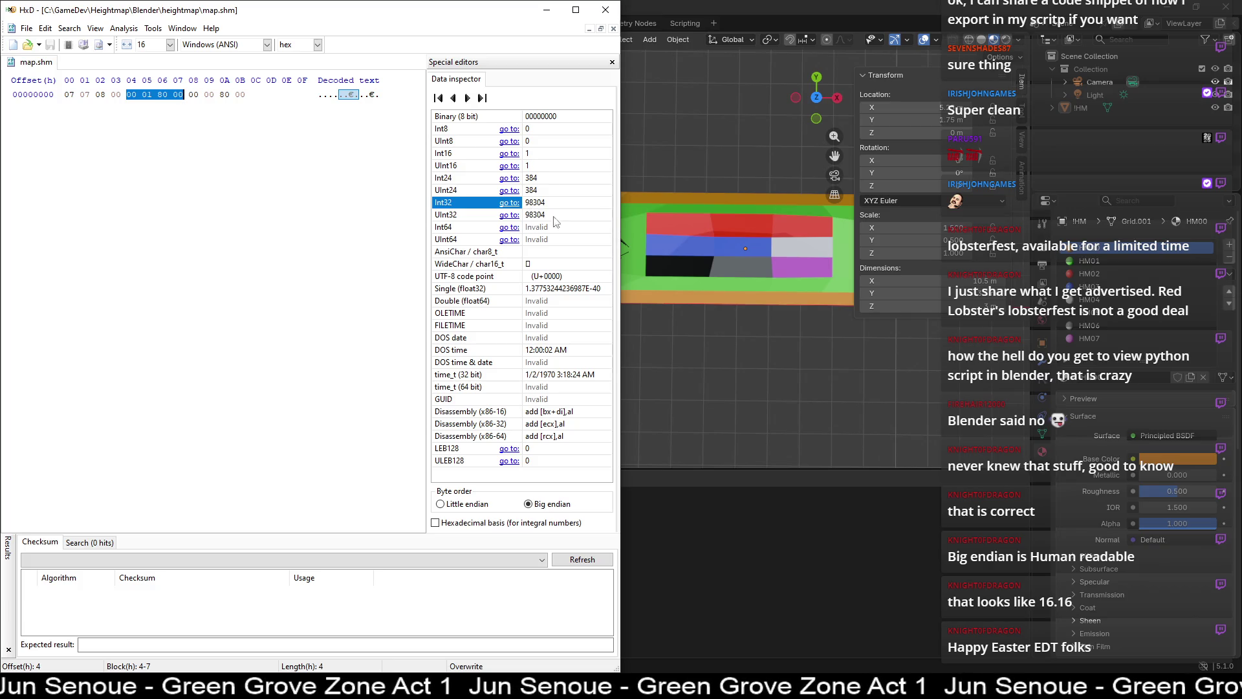
key(XF86Calculator)
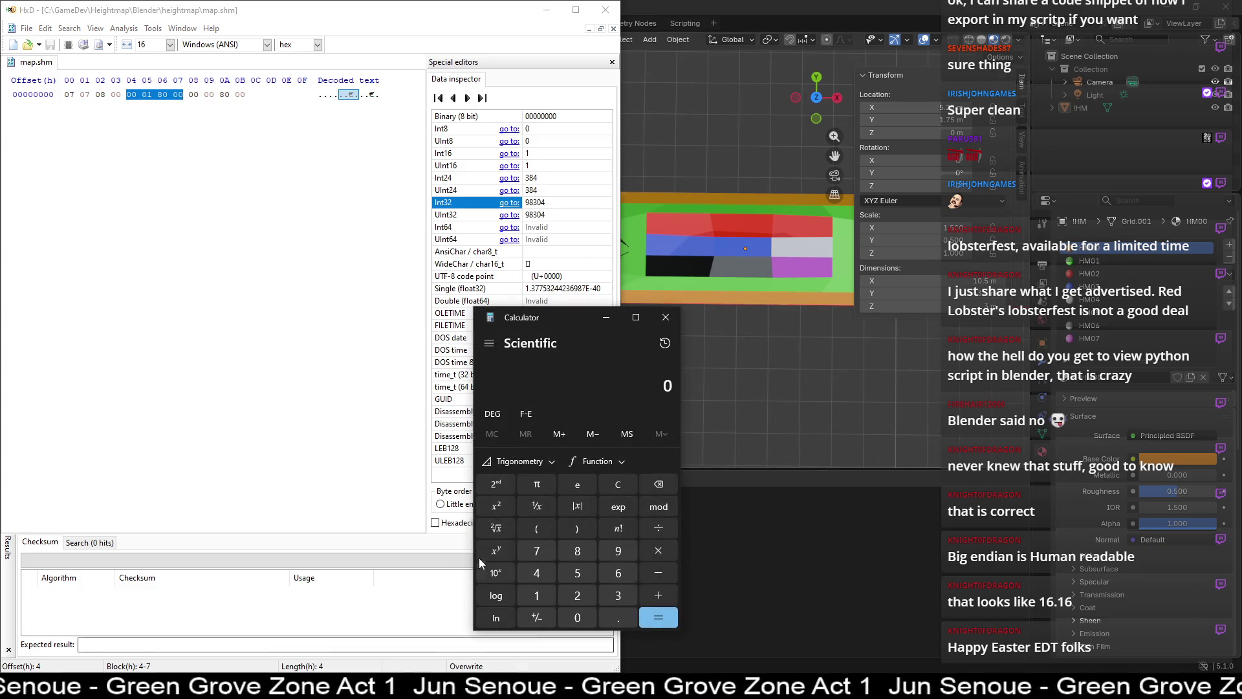
- Compute 98304/65536 in Calculator to get 1.5, then clear the result
text(98304/6553)
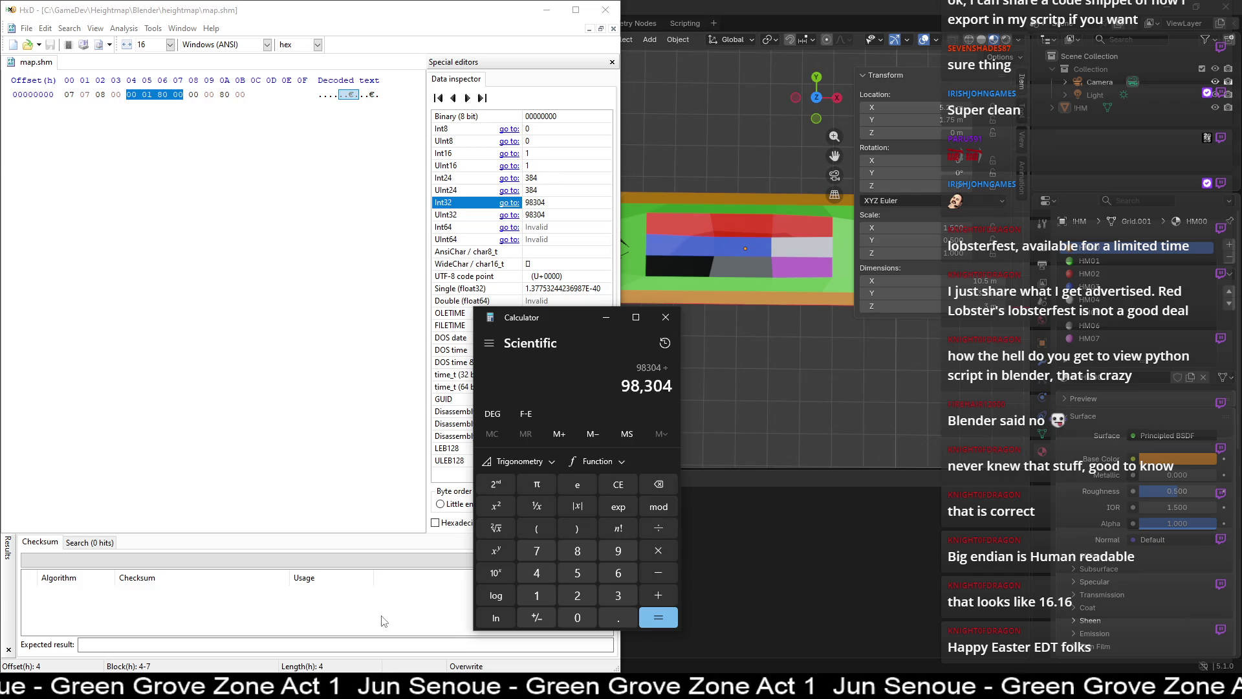
text(6)
key(Return)
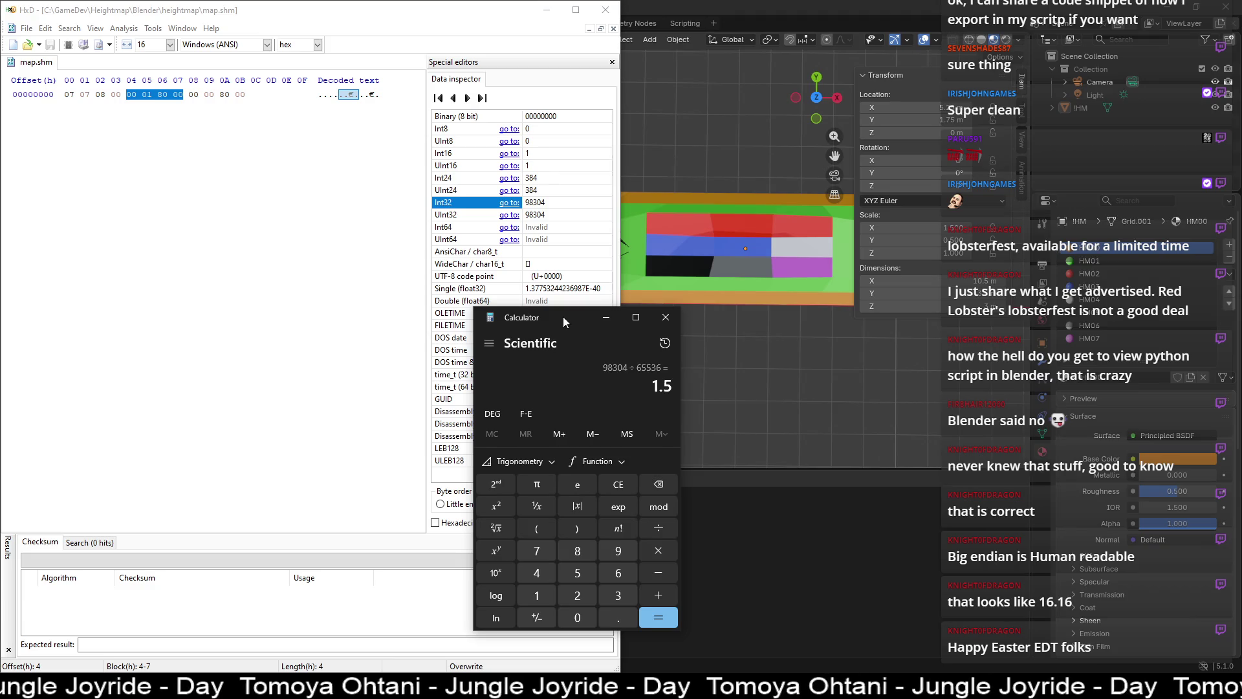
drag(562, 317, 777, 296)
key(Escape)
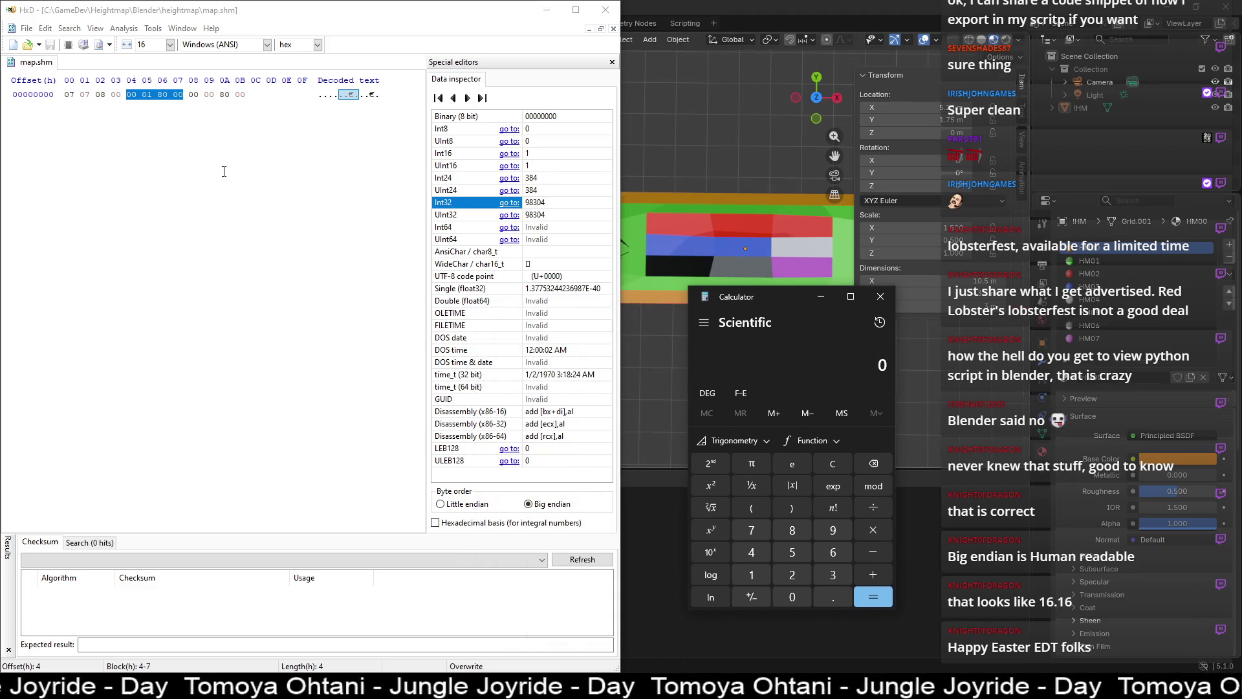
- Select bytes 08–0B in HxD and compute 32768/65536 to get 0.5
click(189, 99)
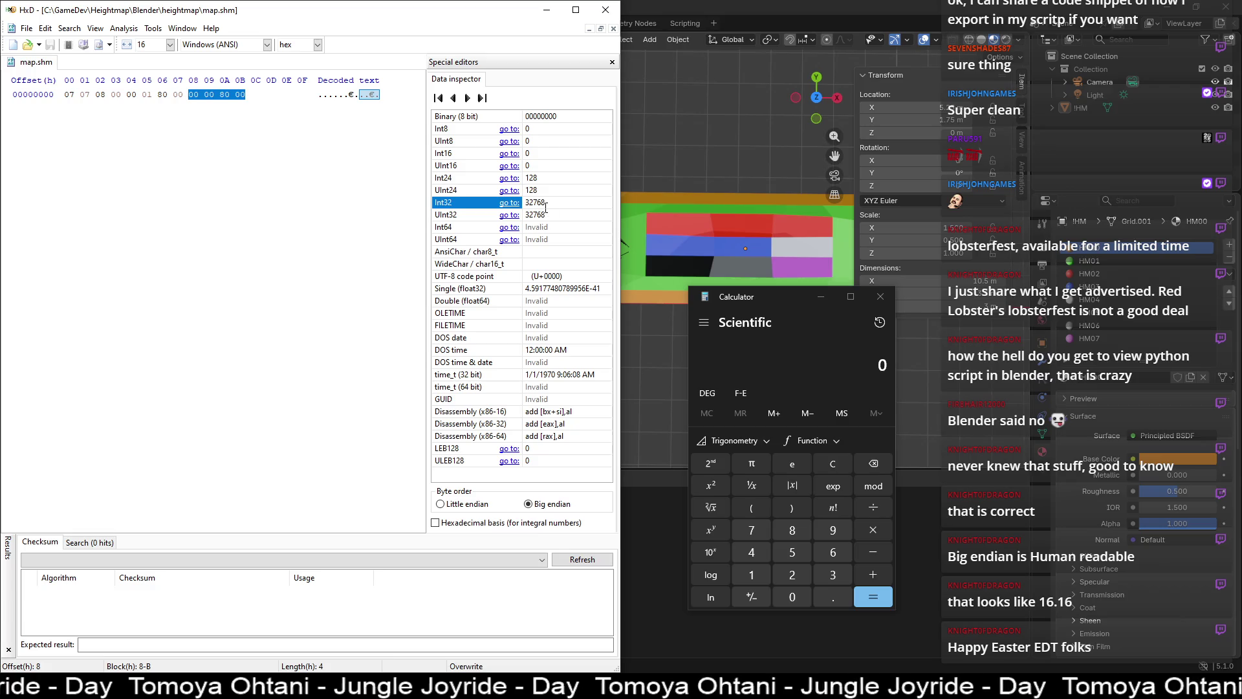
click(779, 300)
text(32768)
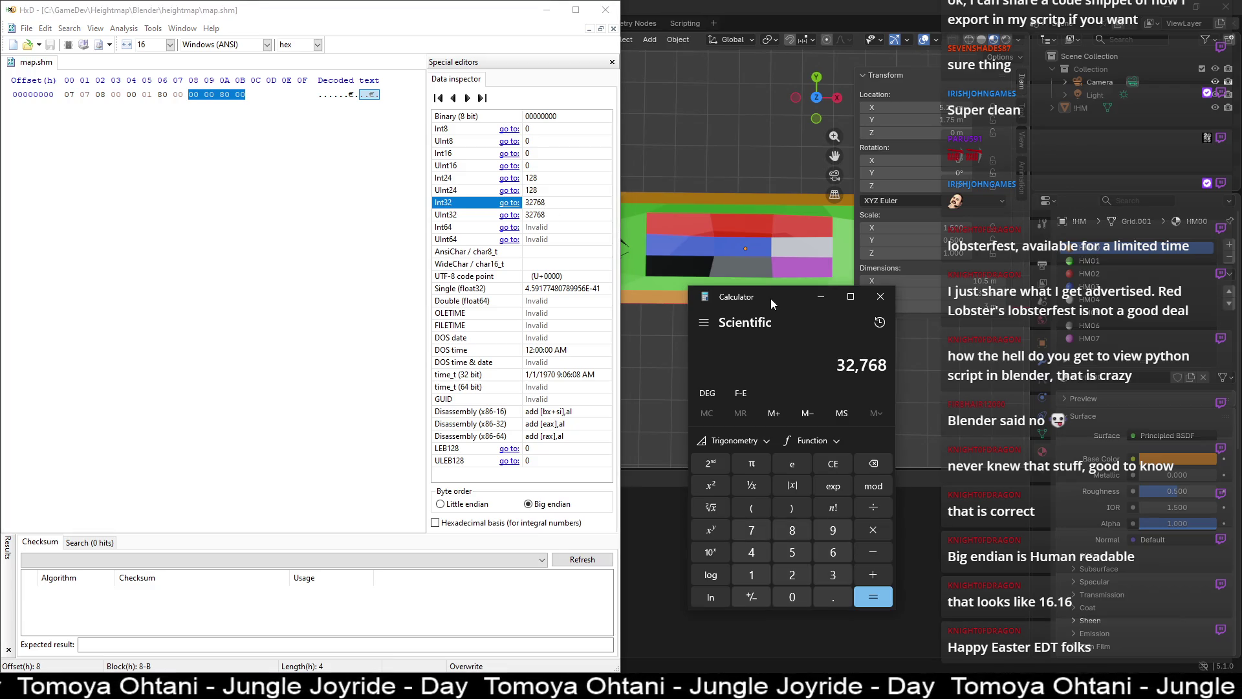
text(/65536)
key(Return)
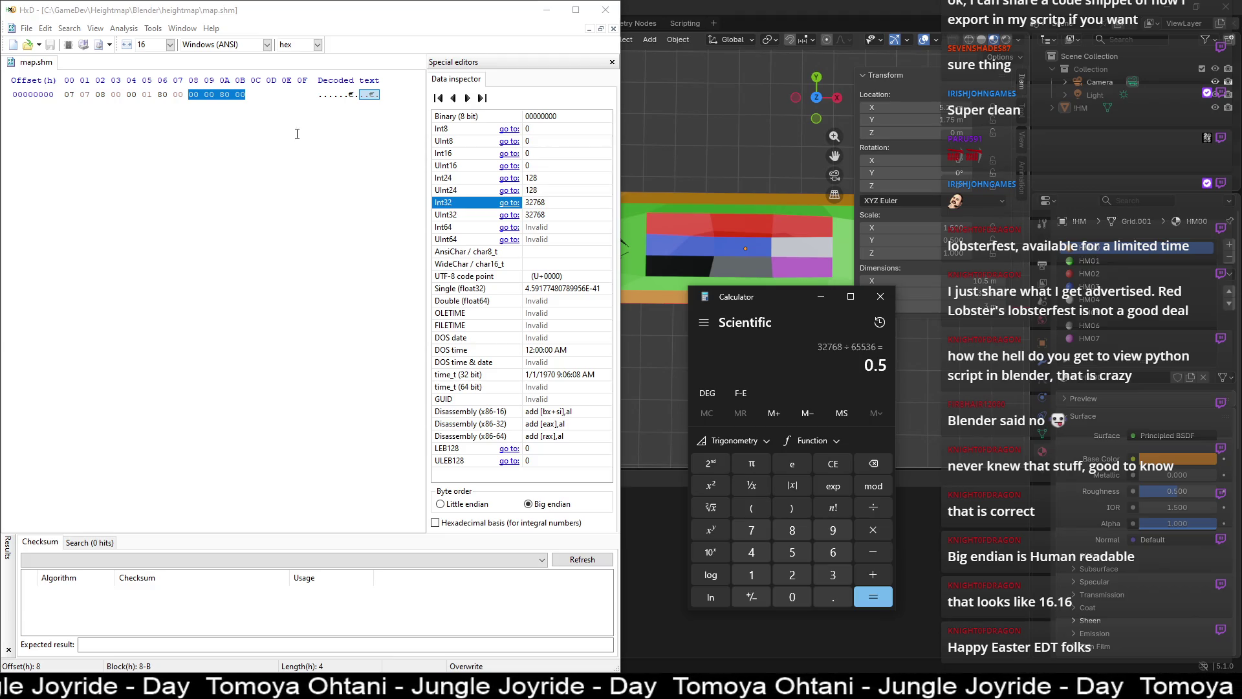
- Select all twelve bytes of map.shm in HxD, then go back to Blender
click(249, 121)
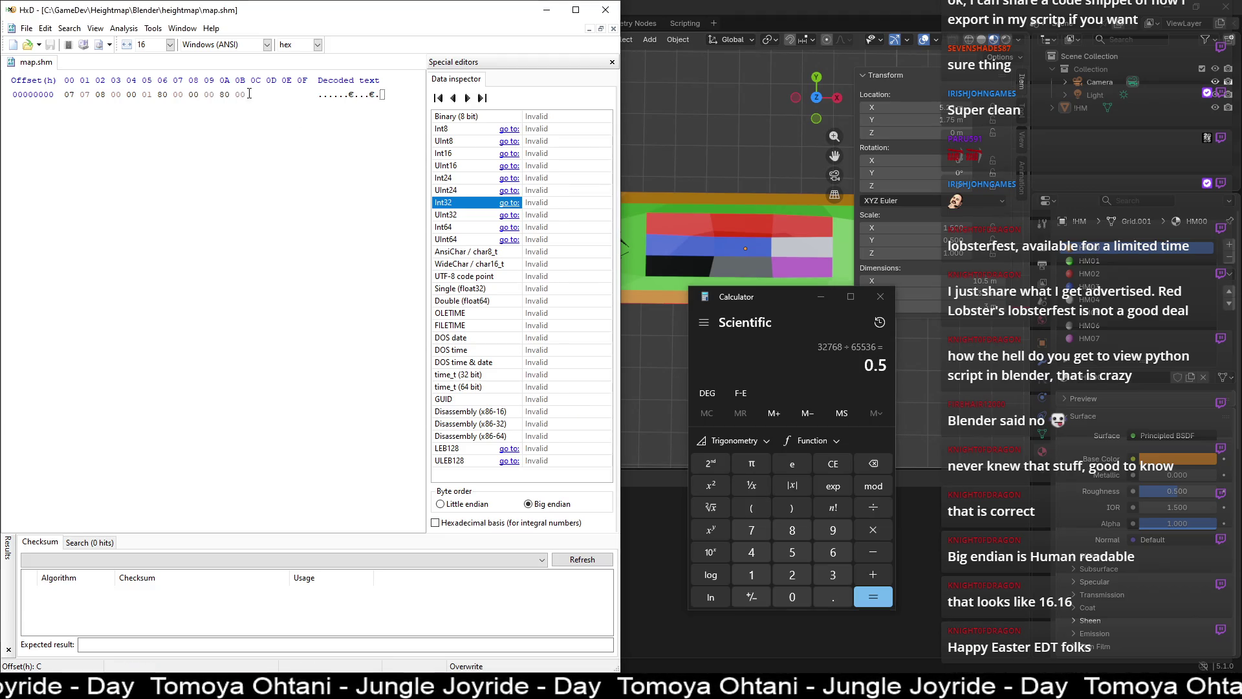
drag(249, 97, 46, 105)
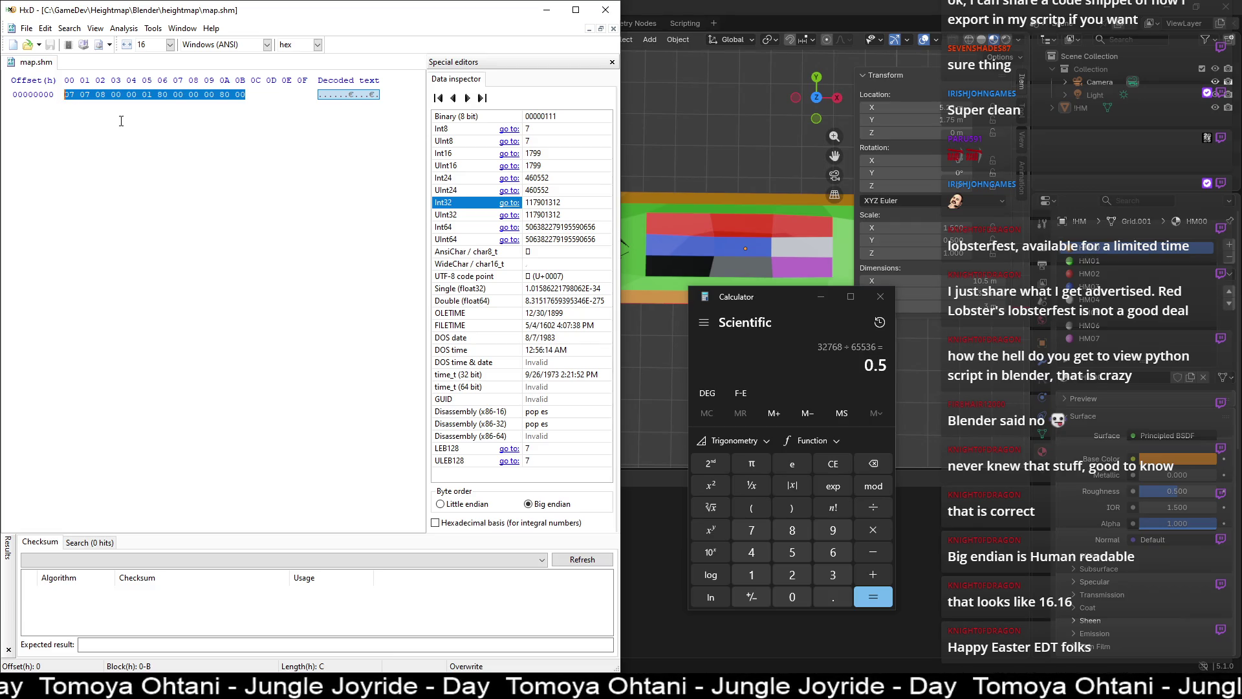
click(638, 13)
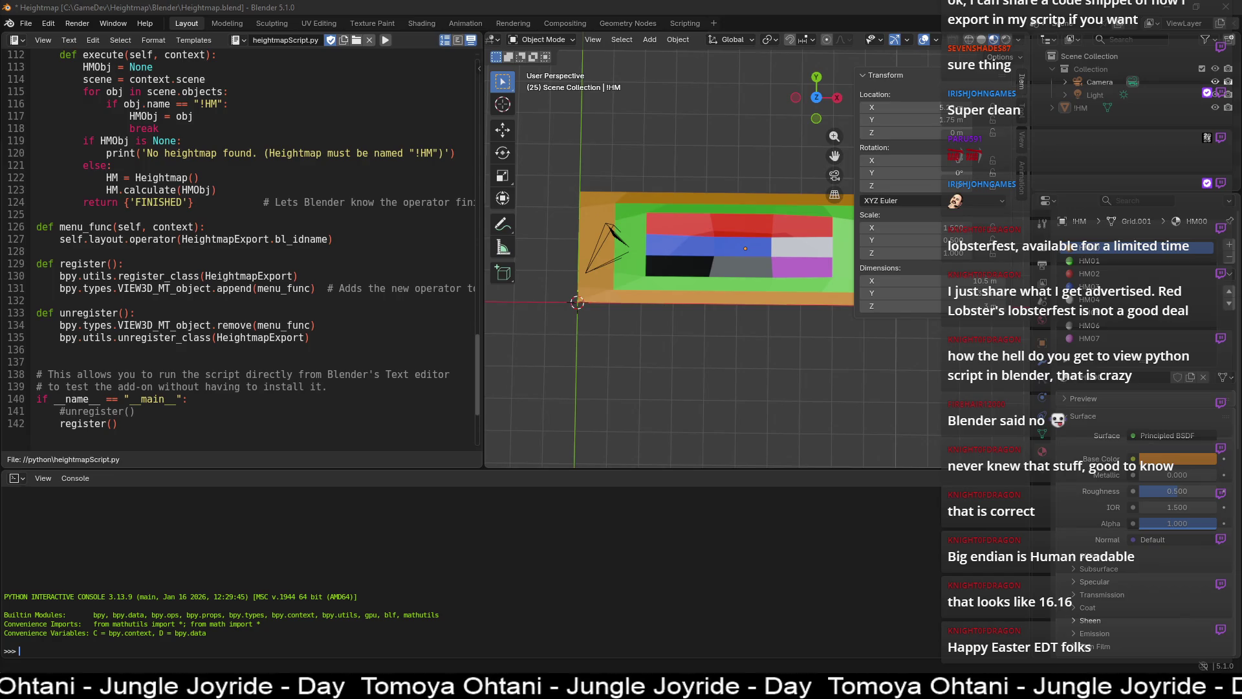
- Scroll heightmapScript.py to the writeFile method and place the caret at the end of line 87
scroll(48, 94, down, 4)
scroll(184, 294, up, 20)
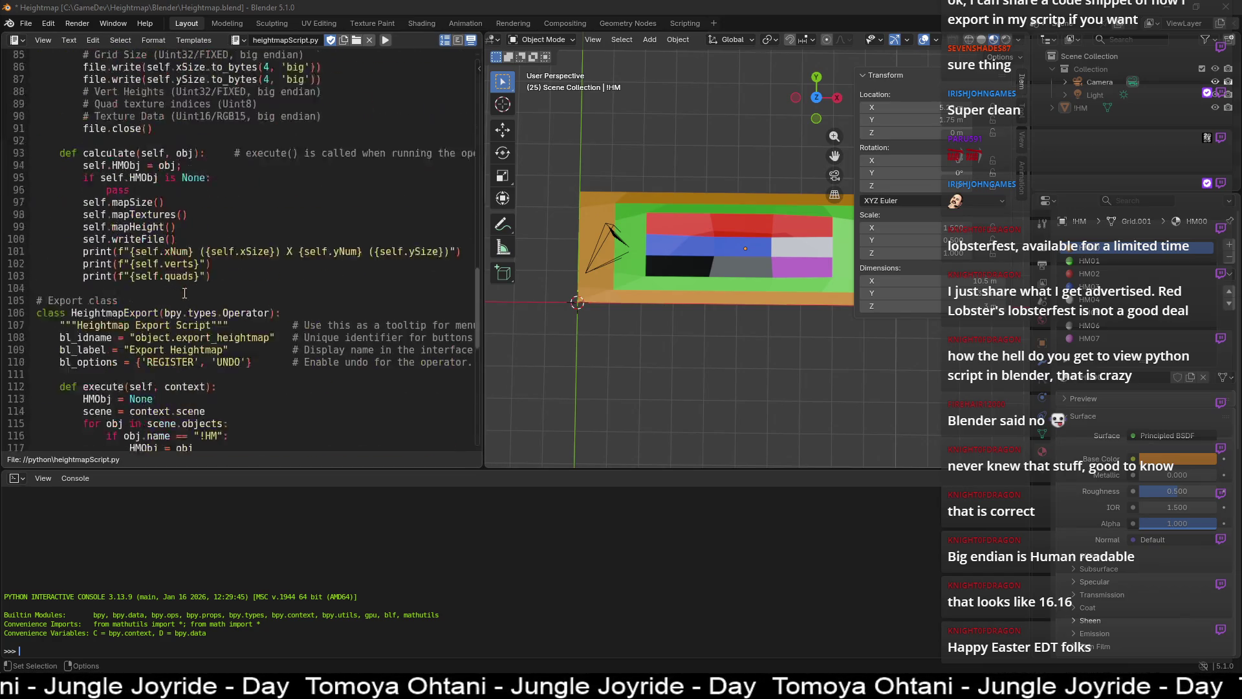
scroll(184, 295, down, 5)
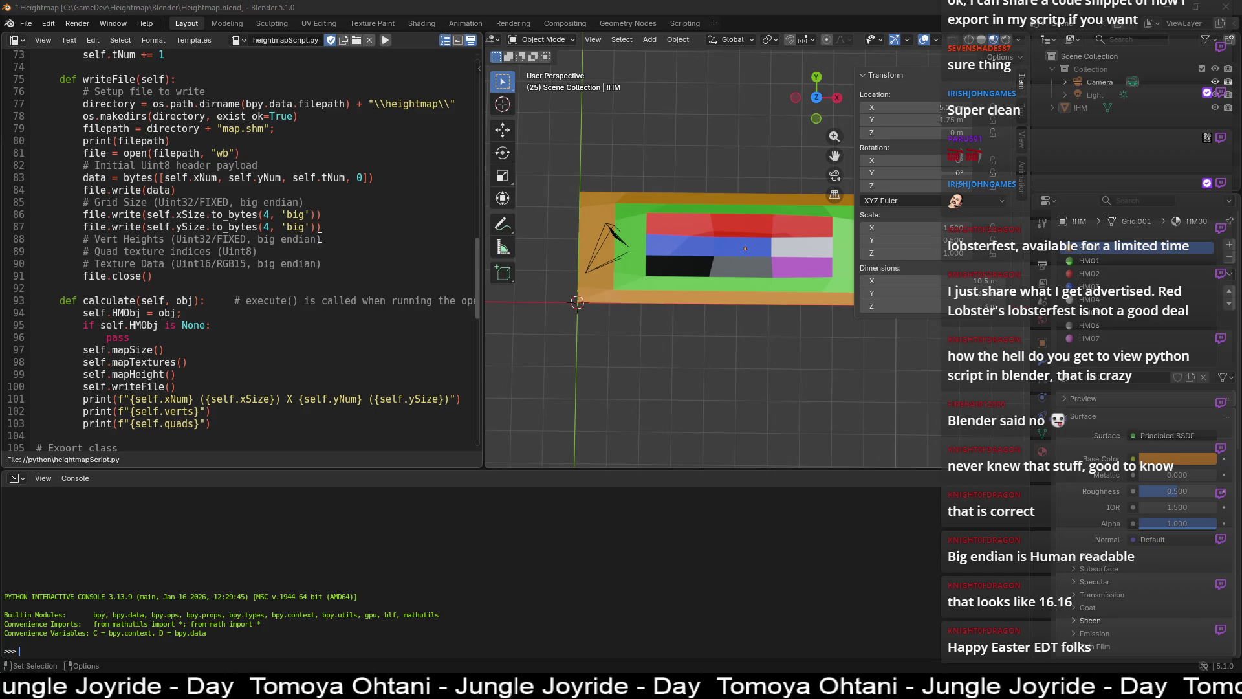
click(317, 226)
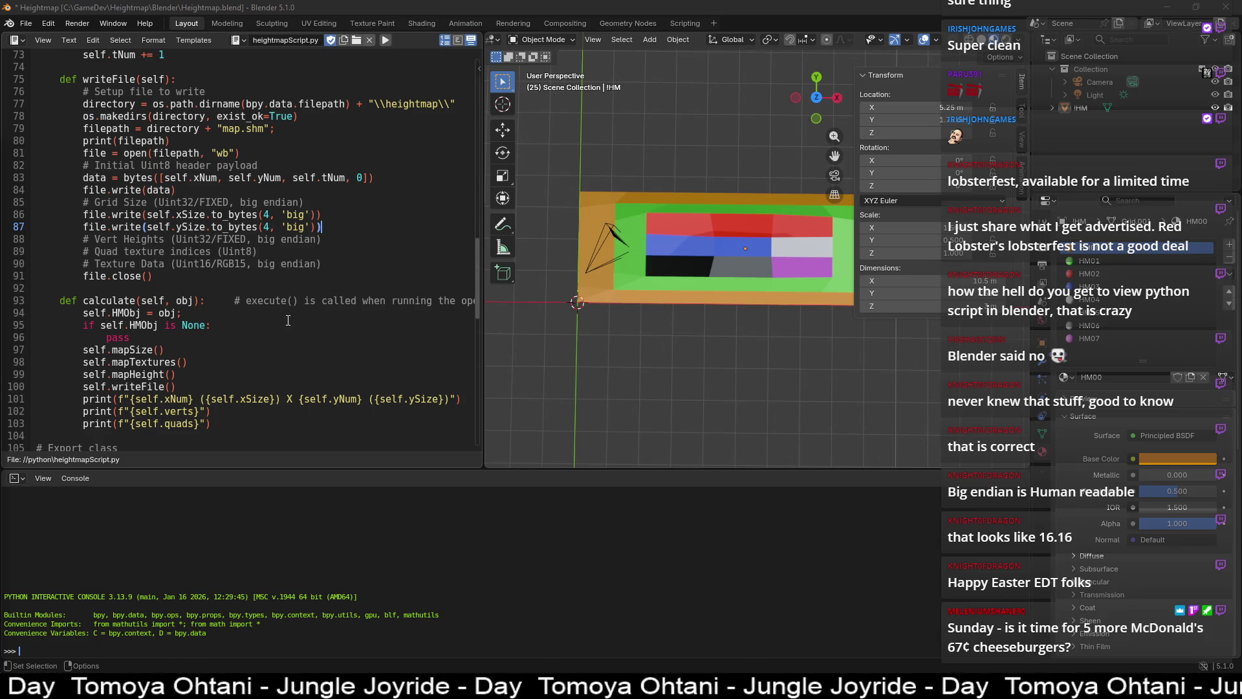
- Add a blank line under the Vert Heights comment and set the Camera's X and Y location to 0
click(318, 241)
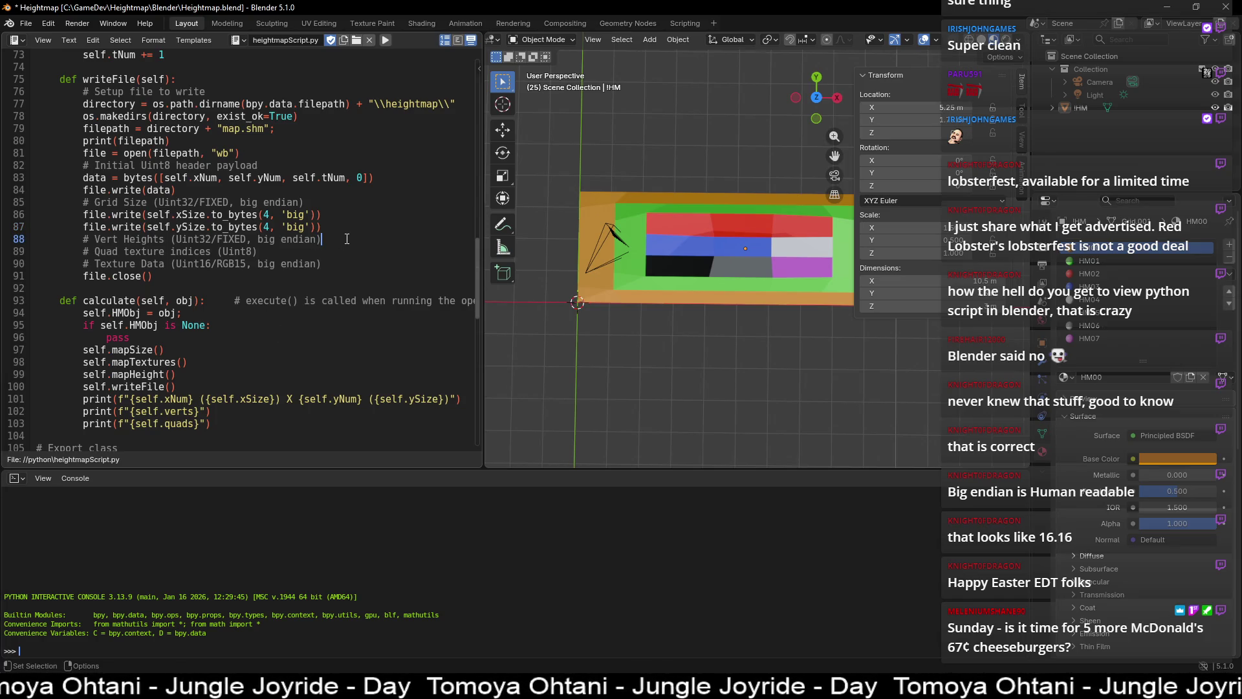
key(Return)
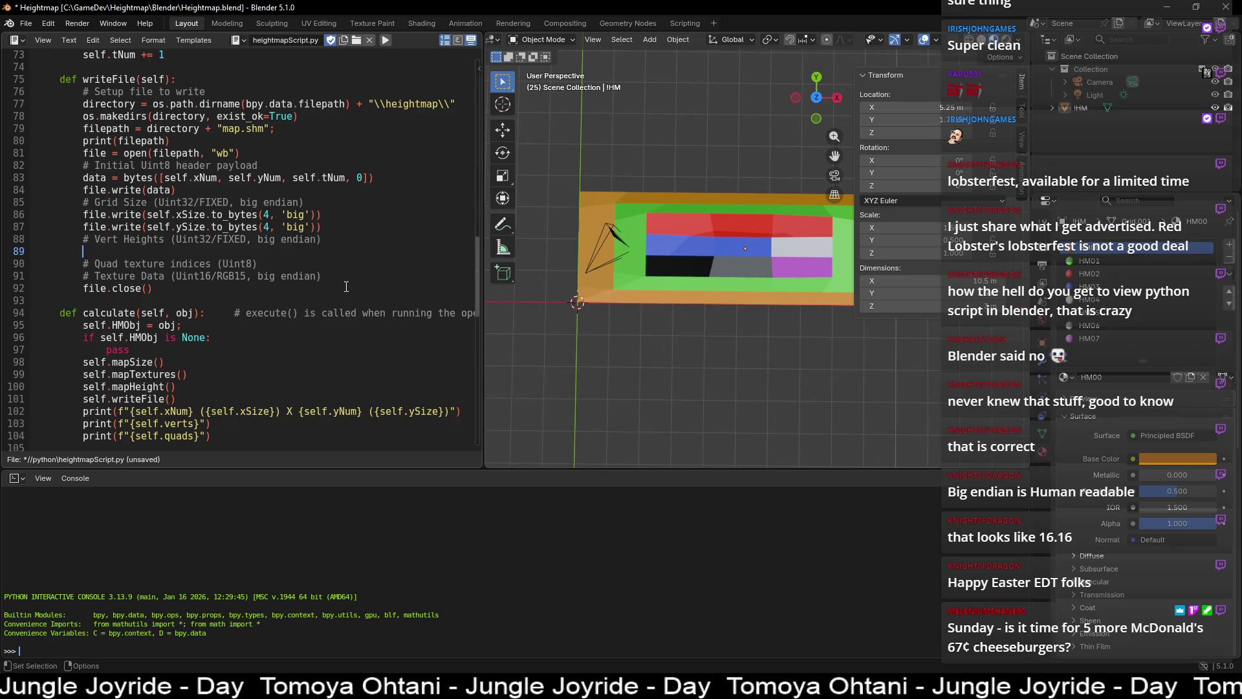
click(1100, 82)
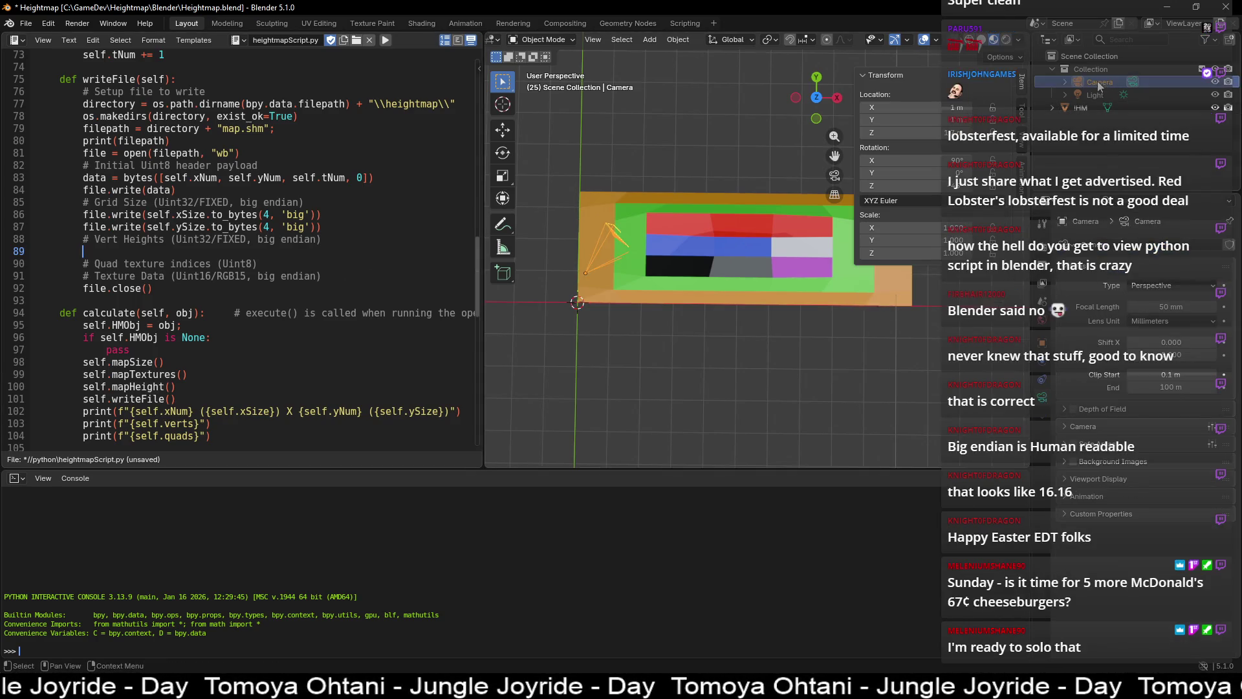
click(1042, 343)
click(1165, 285)
text(0)
key(Return)
click(1153, 298)
text(0)
key(Return)
click(735, 386)
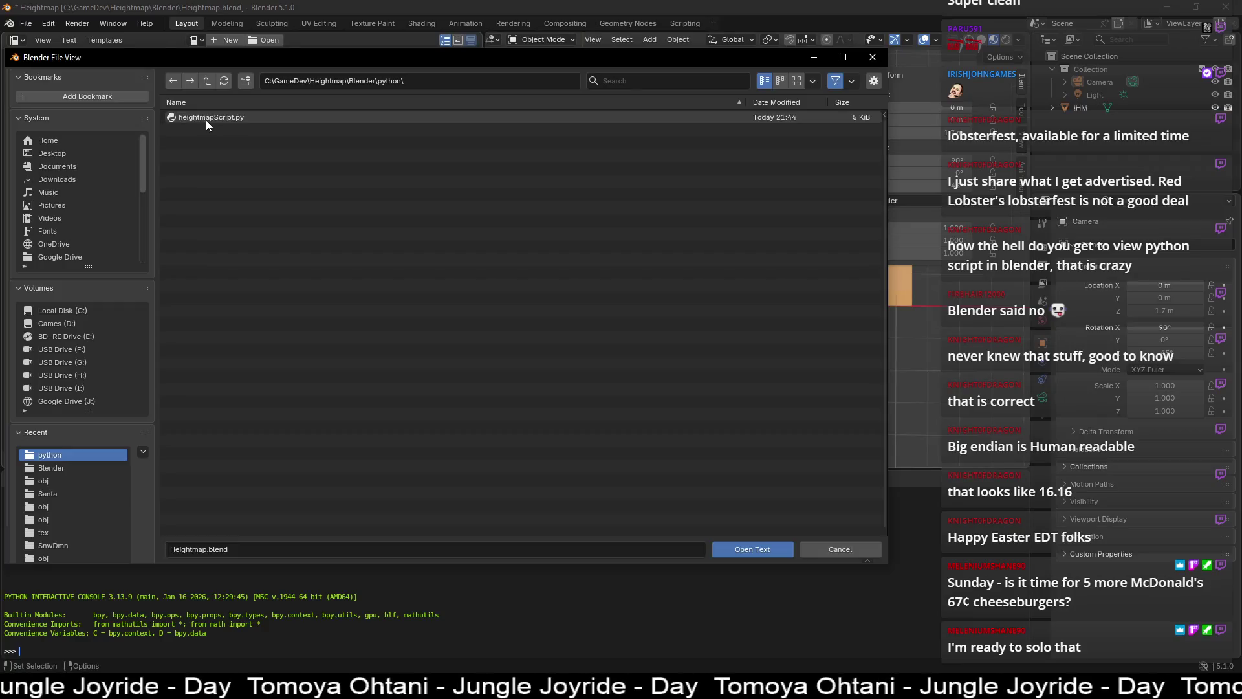
- Add a new blank line after line 88, under the Vert Heights comment
scroll(258, 256, down, 10)
scroll(257, 256, down, 20)
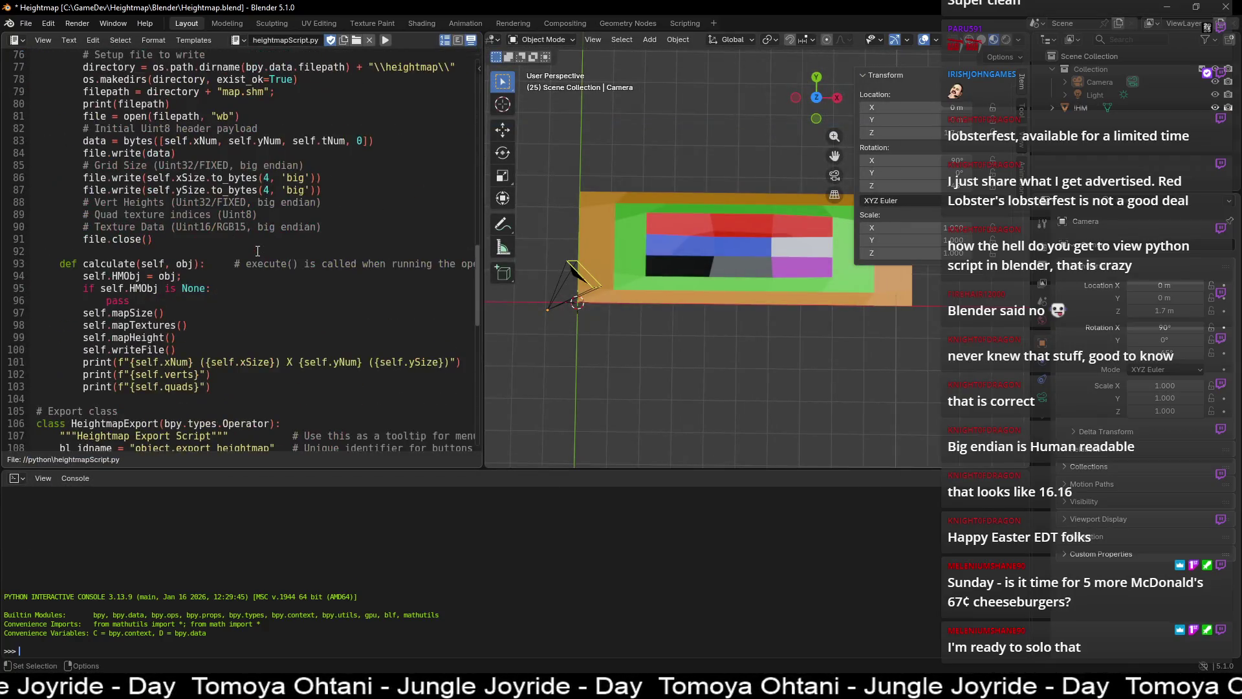
scroll(259, 248, up, 14)
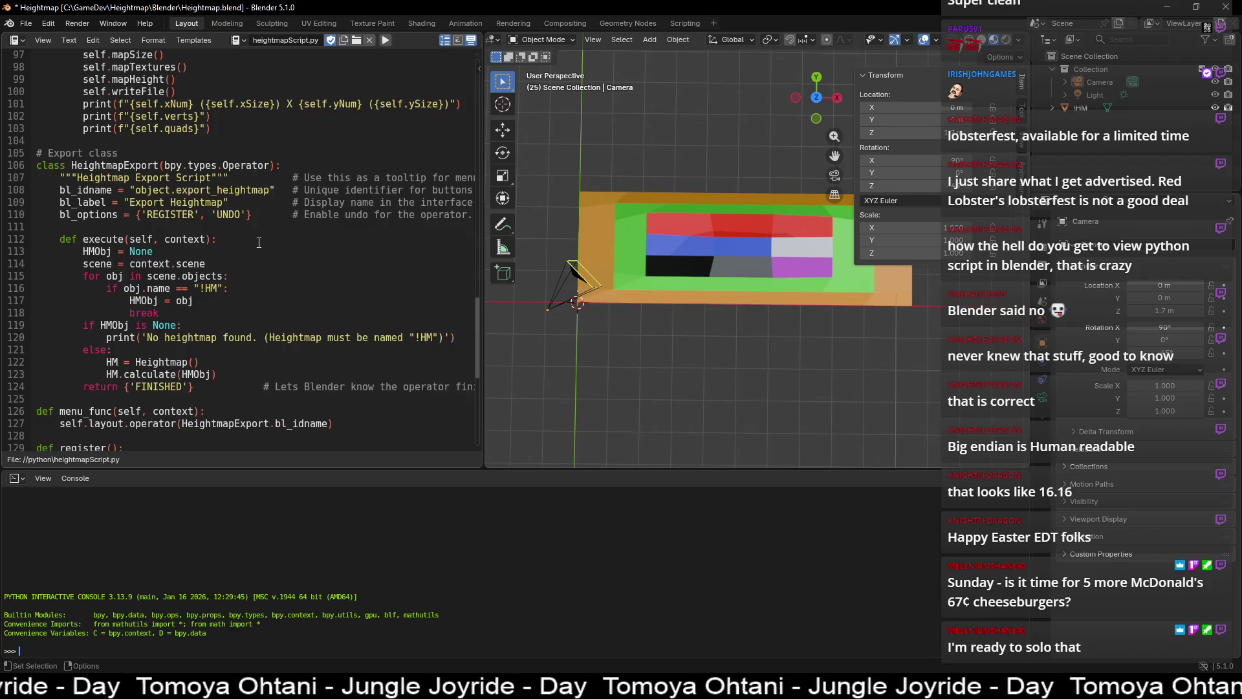
click(348, 201)
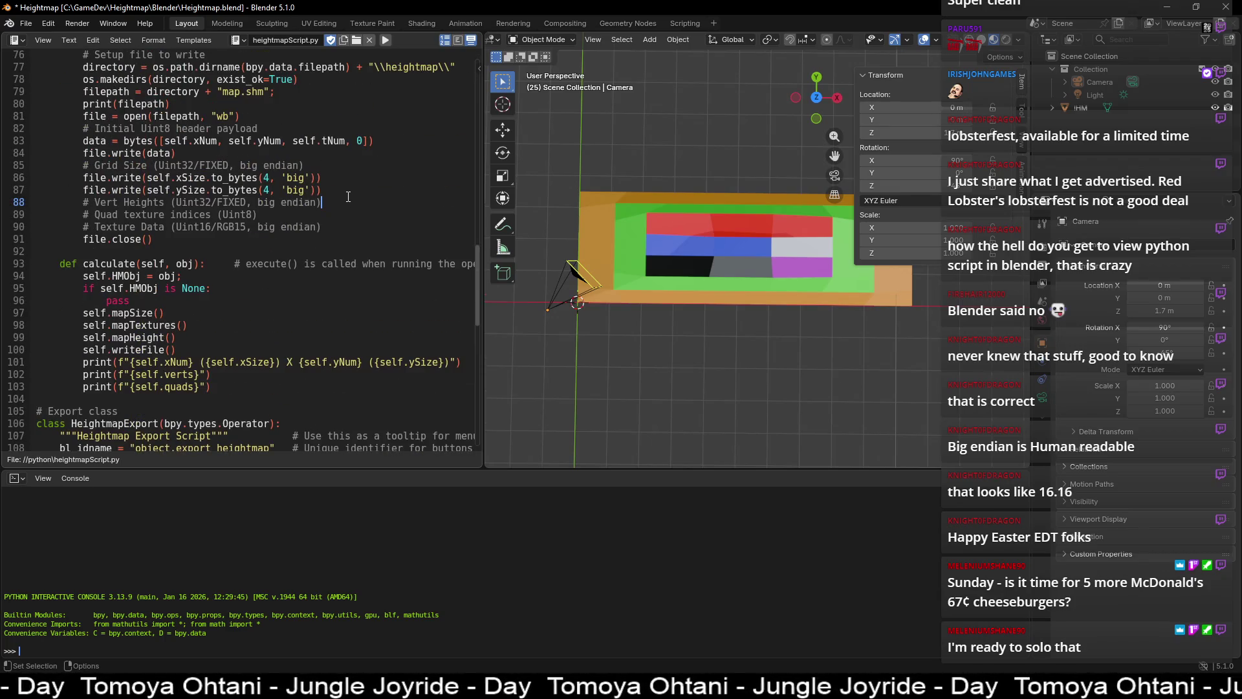
key(Return)
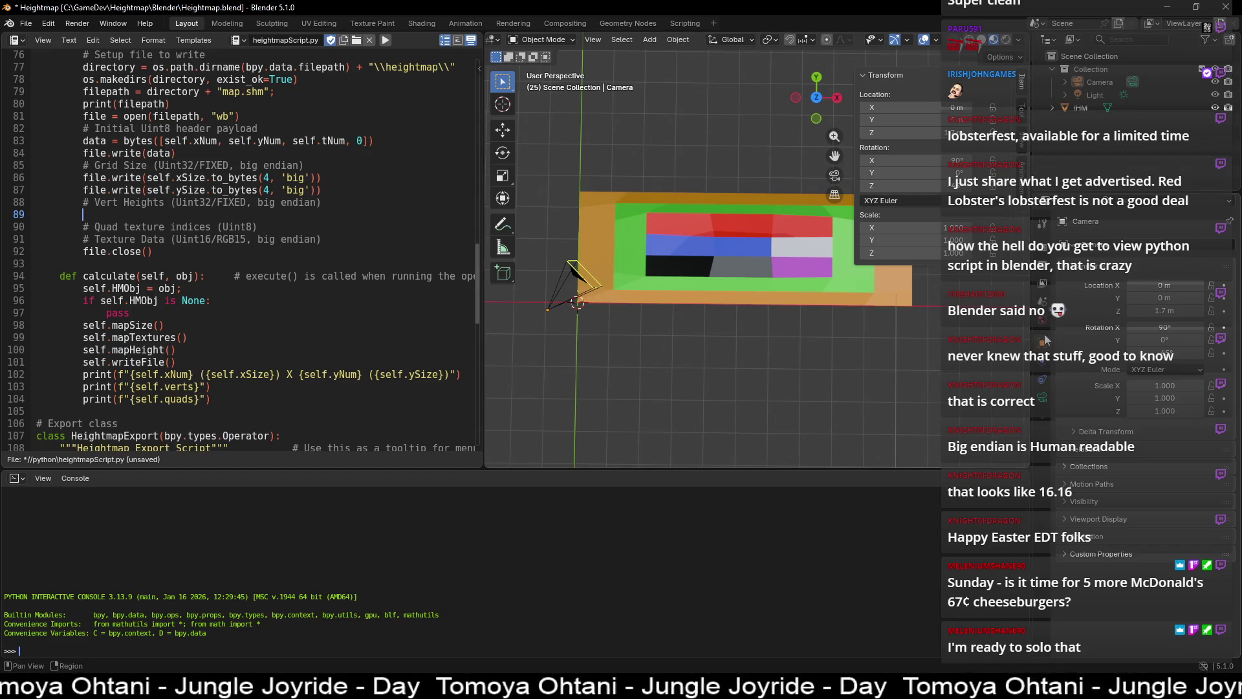
- Select the IHM object in the Outliner and hide the viewport sidebar with N
click(1078, 110)
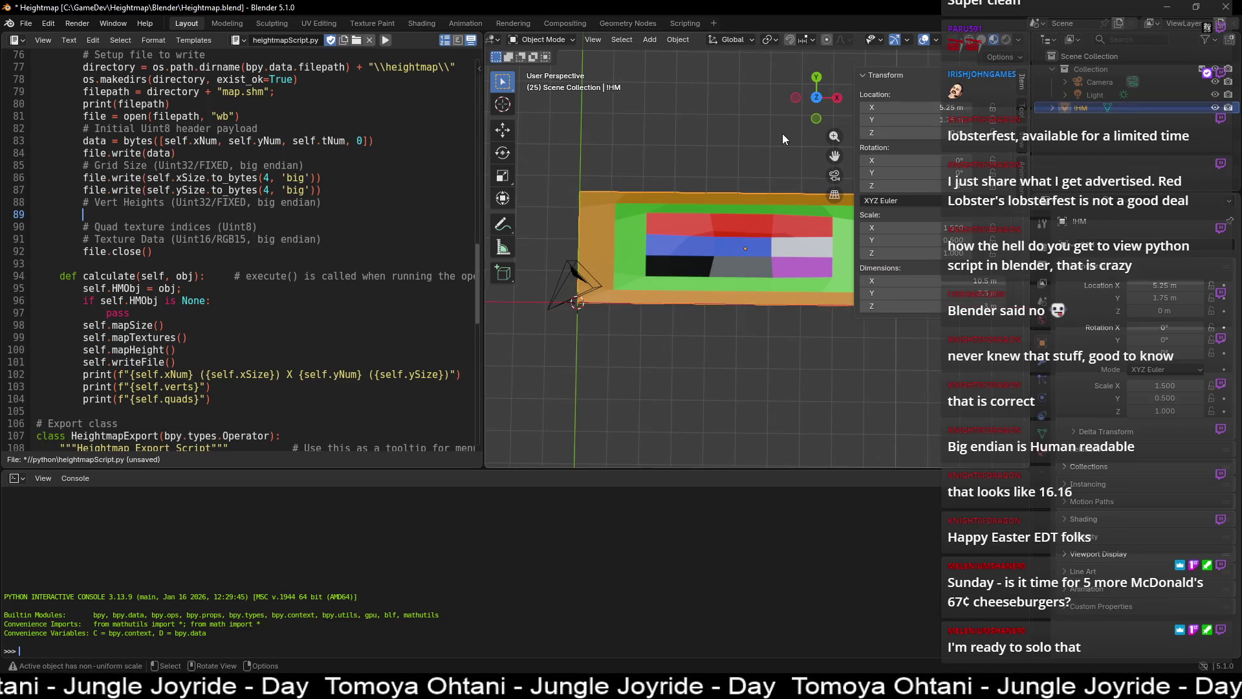
key(n)
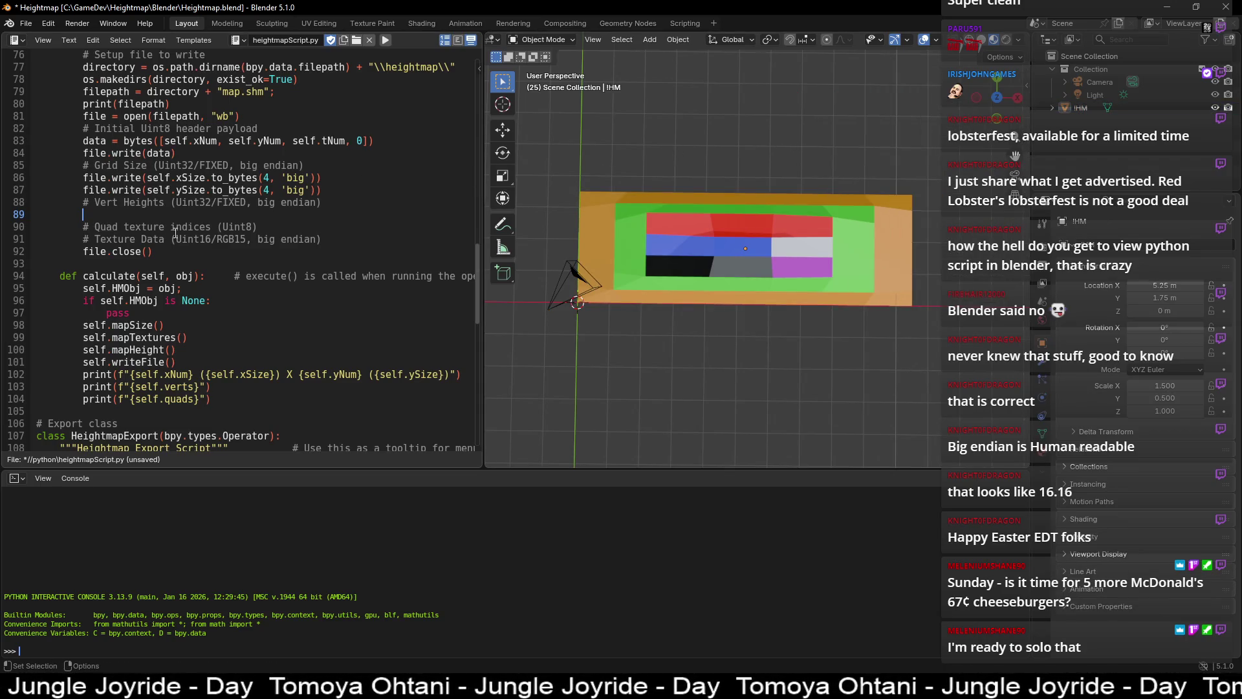
scroll(161, 249, up, 5)
scroll(161, 249, down, 1)
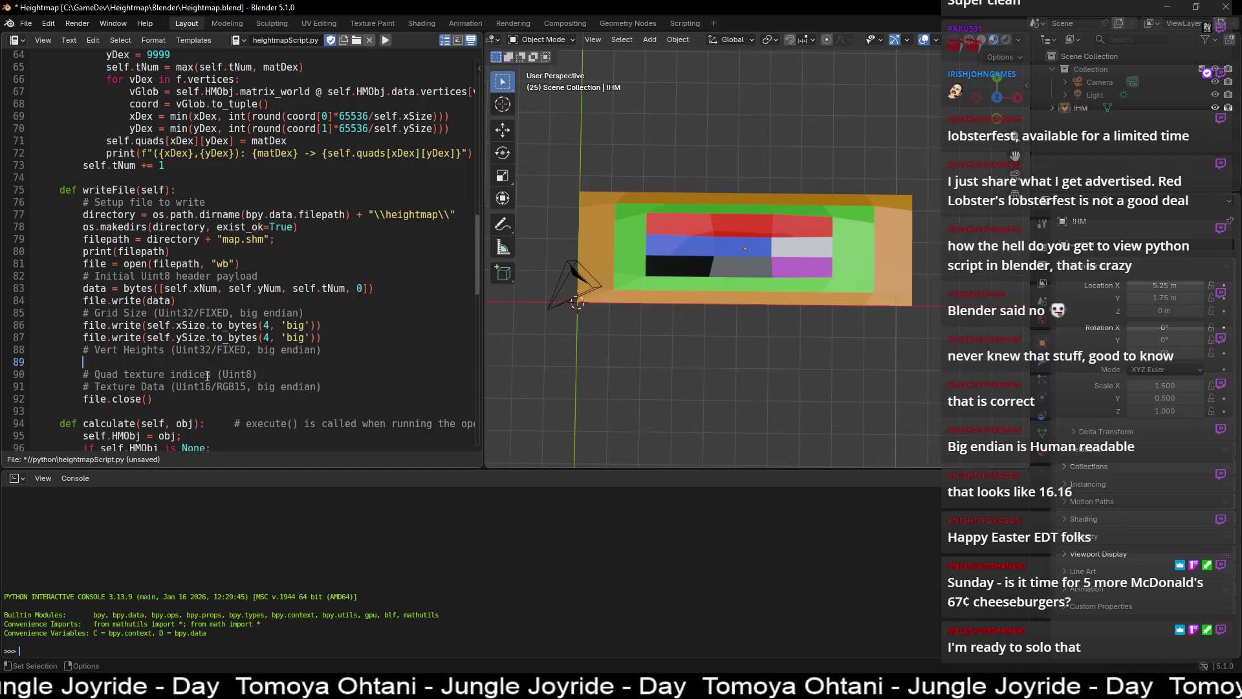
- Write the outer loop 'for i in range(self.xNum+1):' under Vert Heights
scroll(214, 374, down, 3)
scroll(226, 370, up, 8)
scroll(239, 366, down, 4)
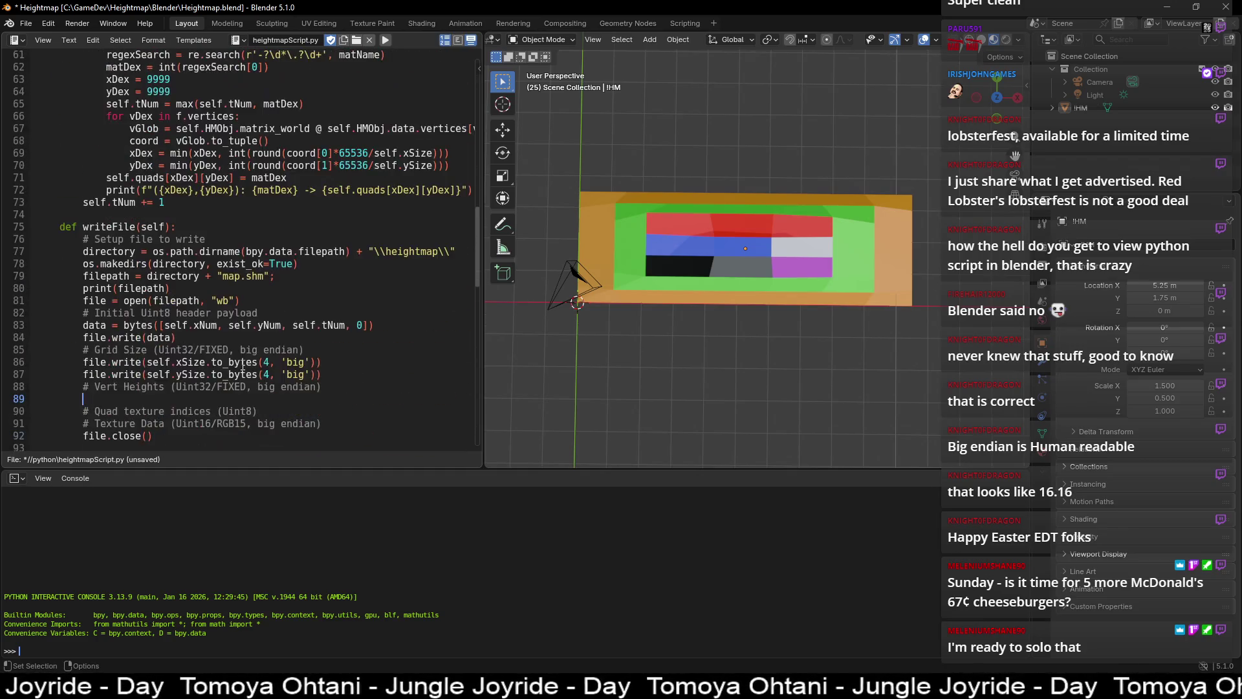
scroll(242, 367, down, 2)
scroll(130, 323, up, 10)
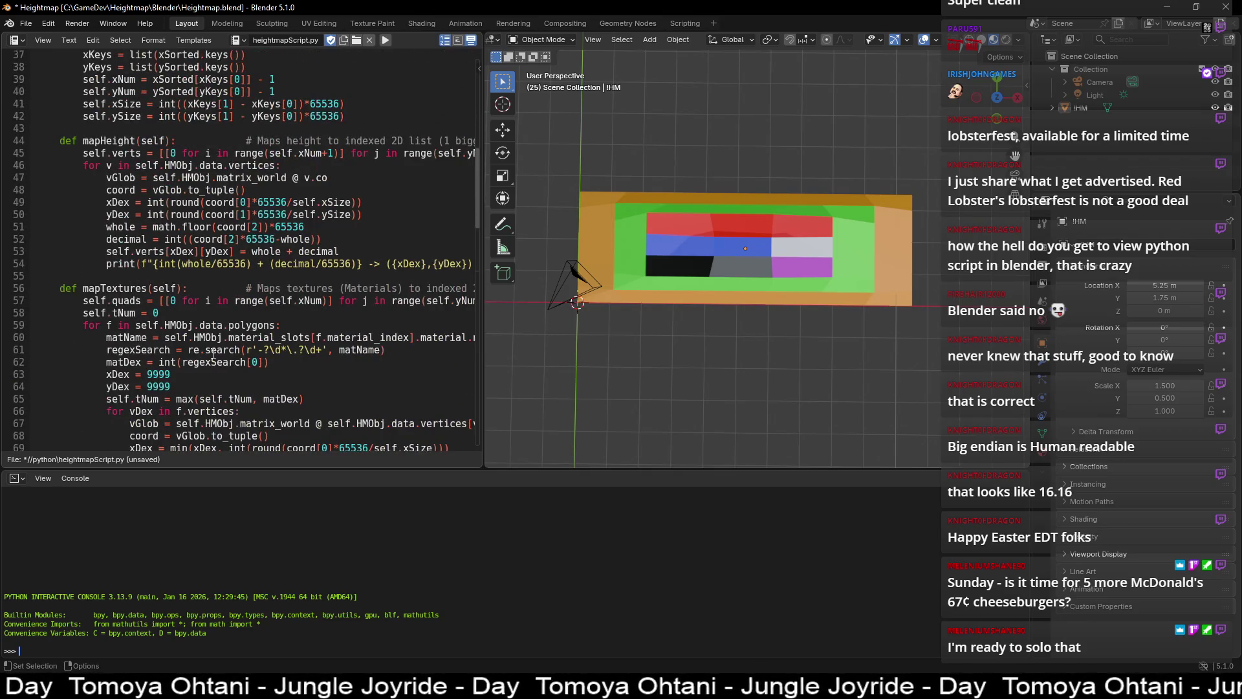
scroll(213, 355, down, 3)
scroll(133, 303, up, 9)
scroll(149, 300, down, 3)
scroll(162, 296, down, 6)
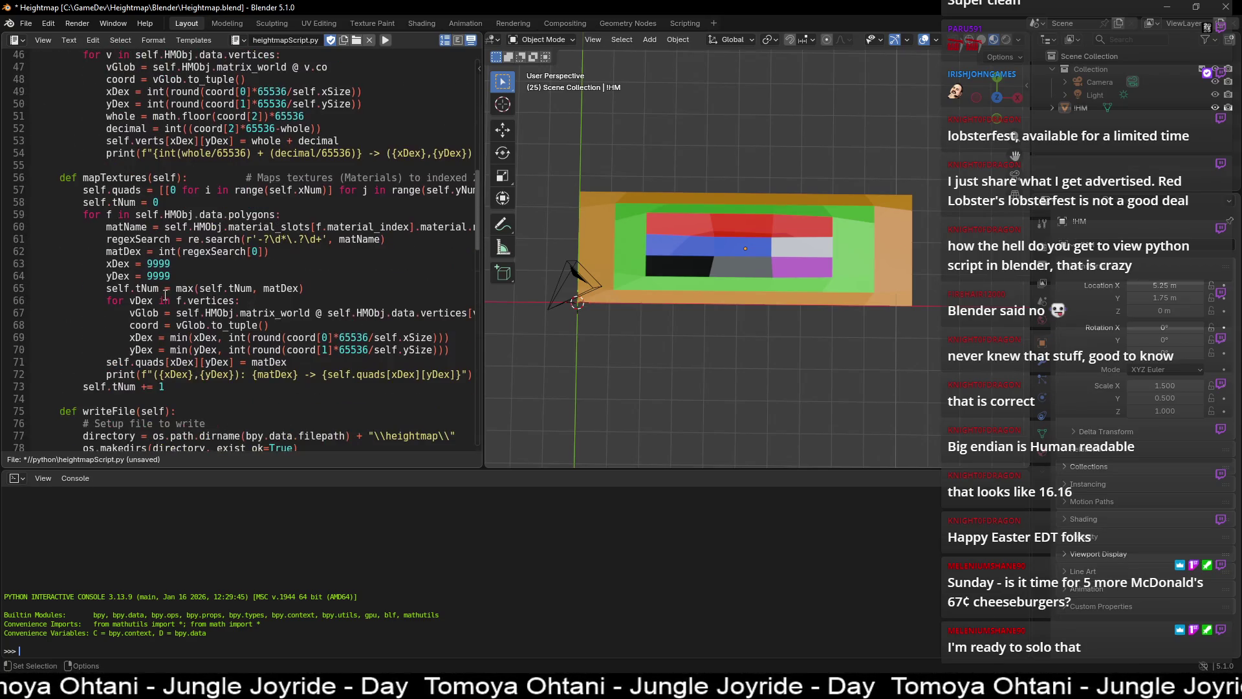
scroll(174, 285, down, 7)
scroll(177, 282, up, 7)
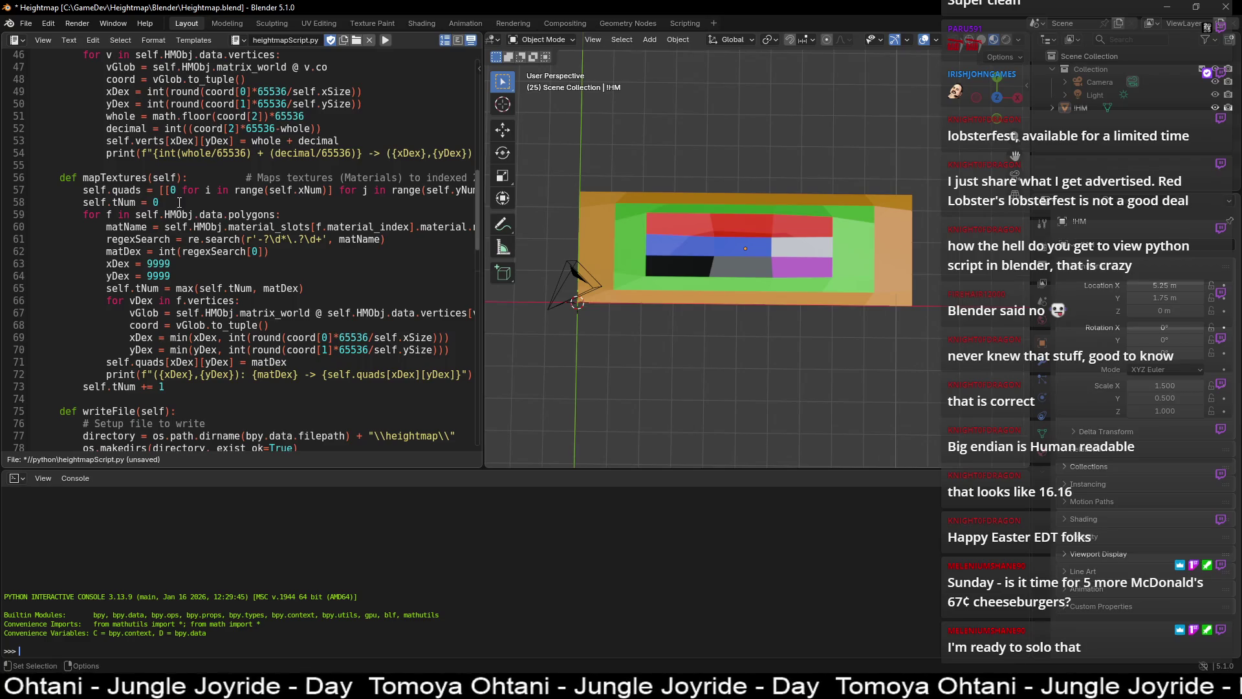
scroll(180, 203, down, 11)
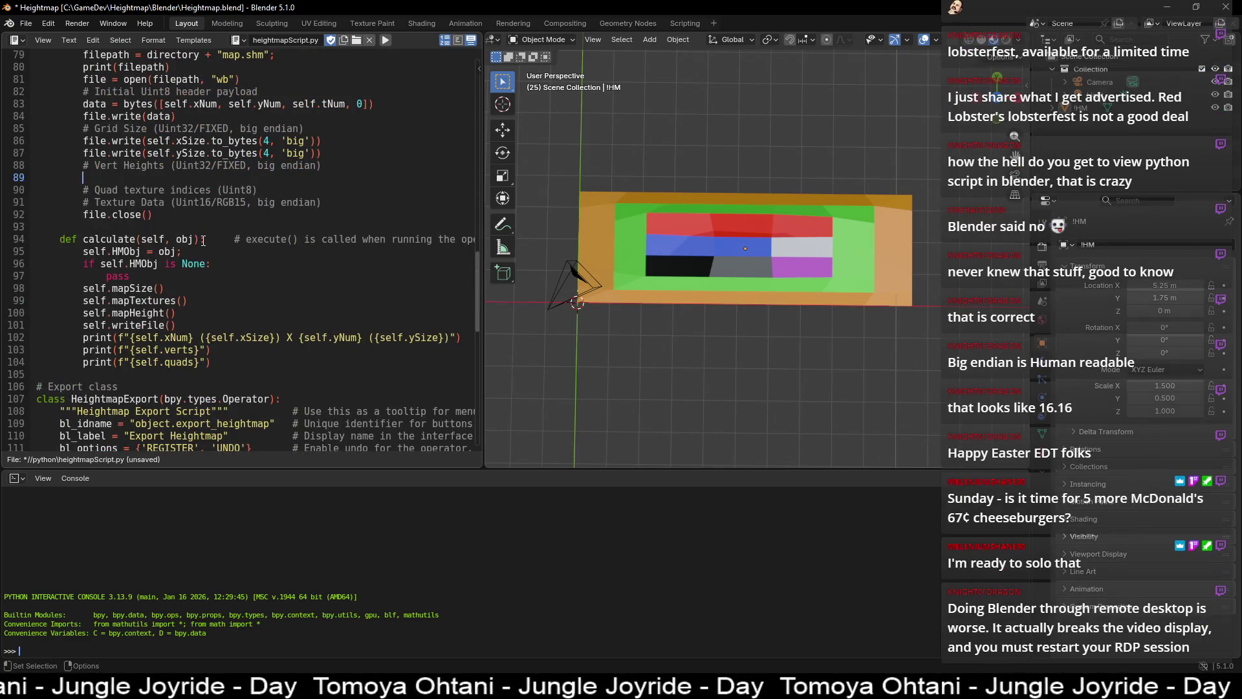
text(for )
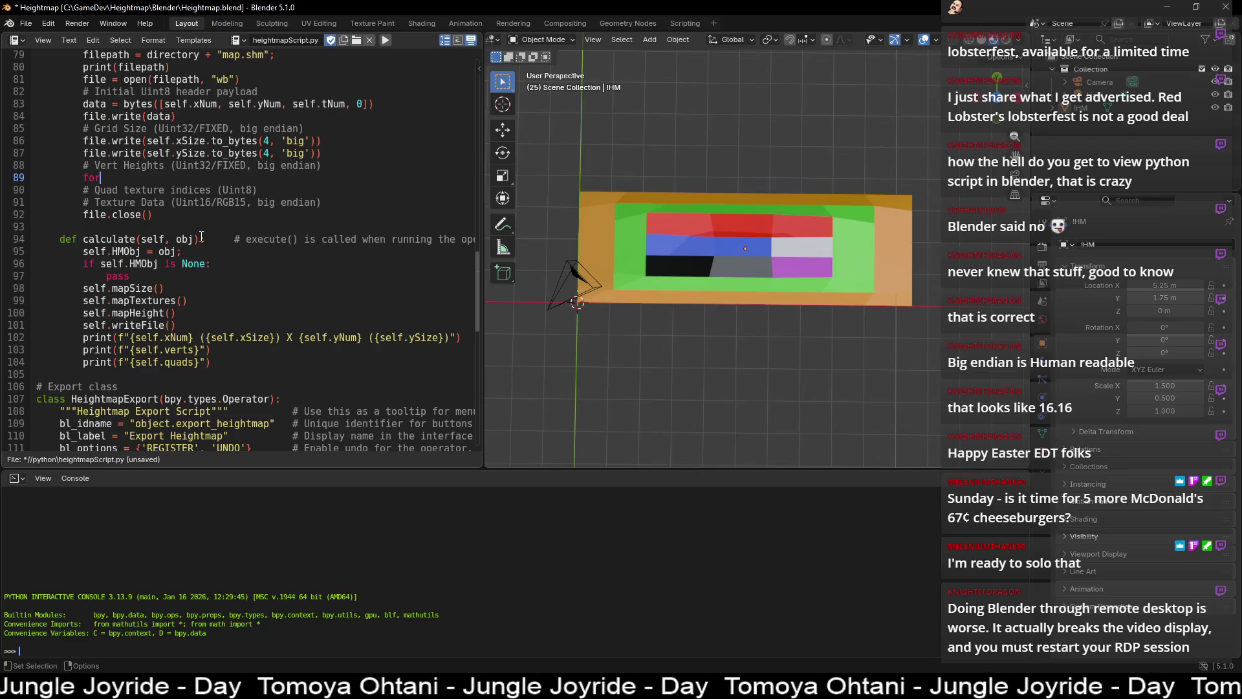
text(i in range())
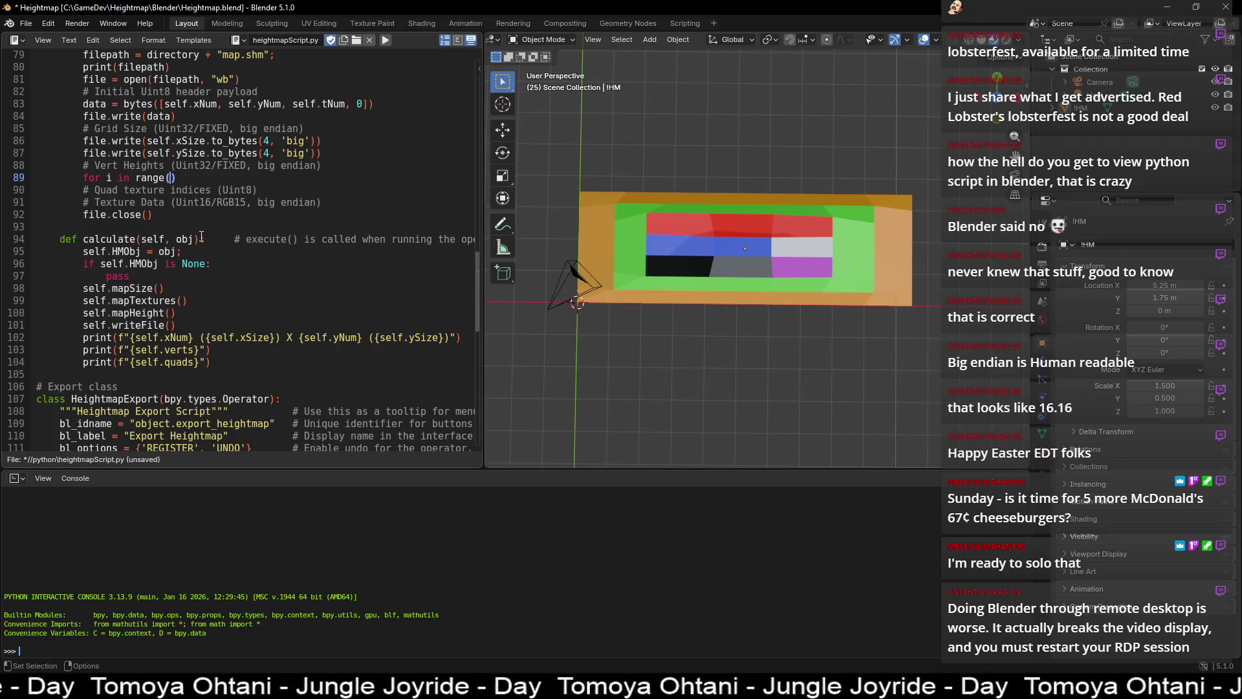
scroll(153, 229, up, 14)
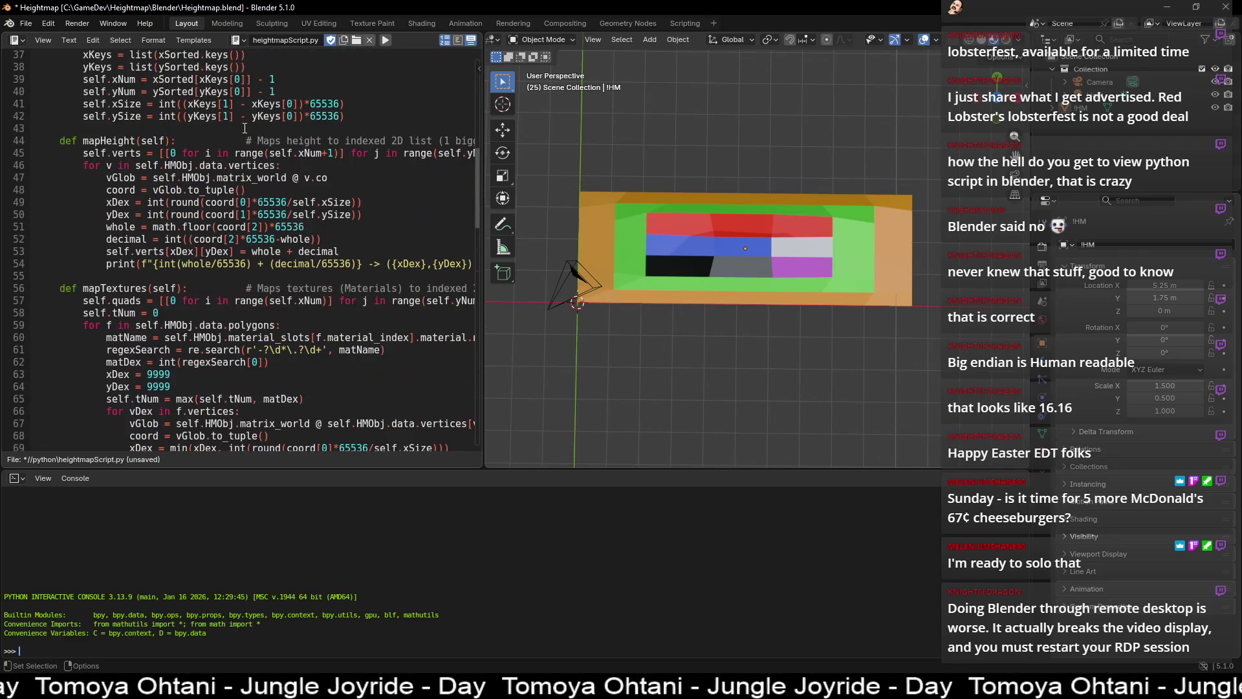
drag(270, 152, 337, 153)
key(ctrl+c)
scroll(310, 172, down, 15)
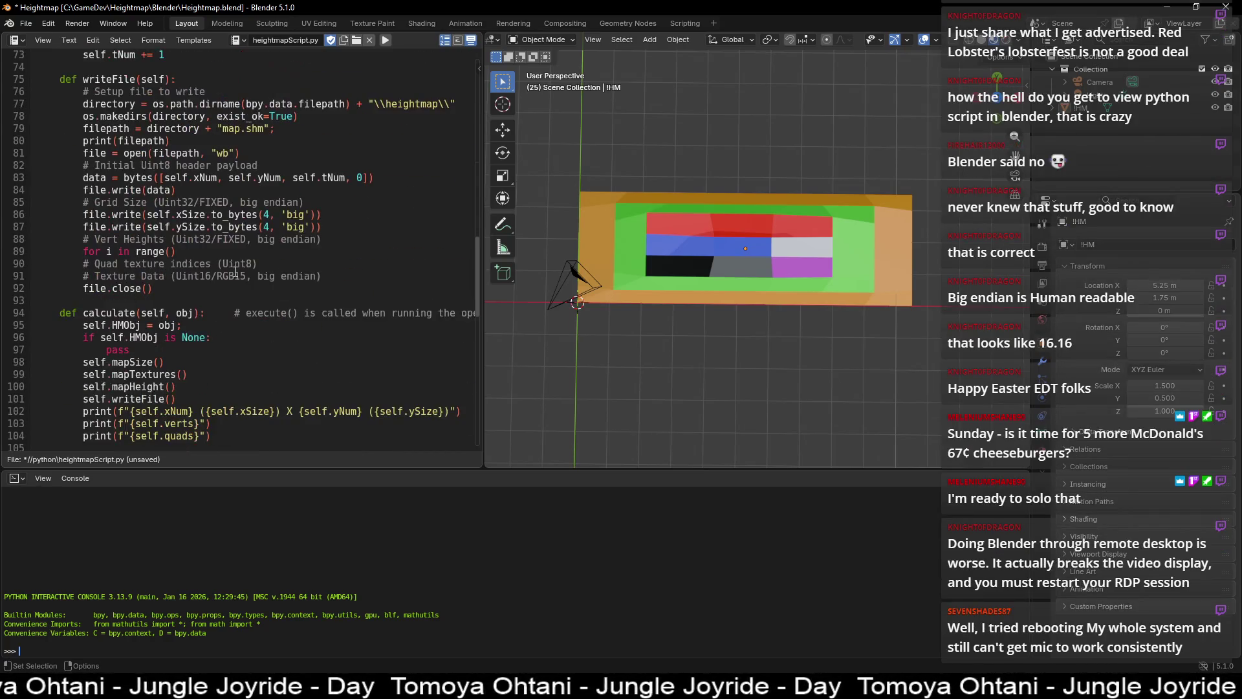
click(169, 141)
key(ctrl+v)
text(:)
key(Return)
- Duplicate it into an inner loop 'for j in range(self.yNum+1):'
key(Up)
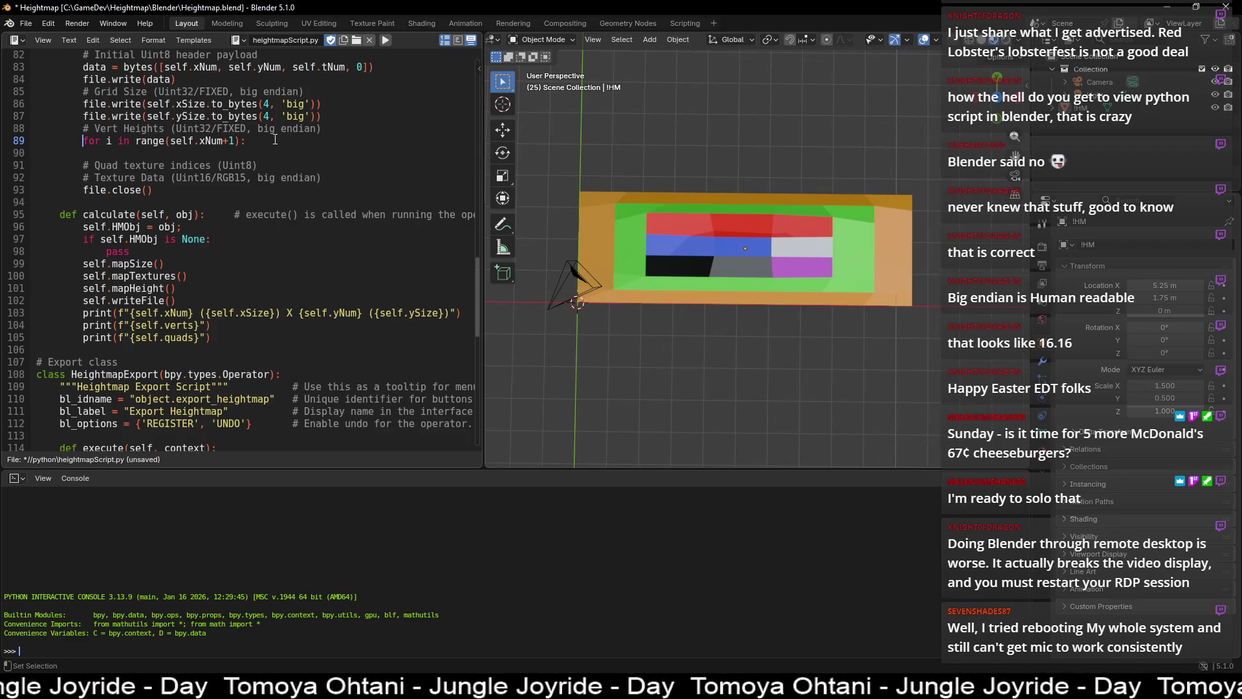
key(shift+End)
key(ctrl+c)
key(Down)
key(ctrl+v)
key(Left)
key(Left)
key(Left)
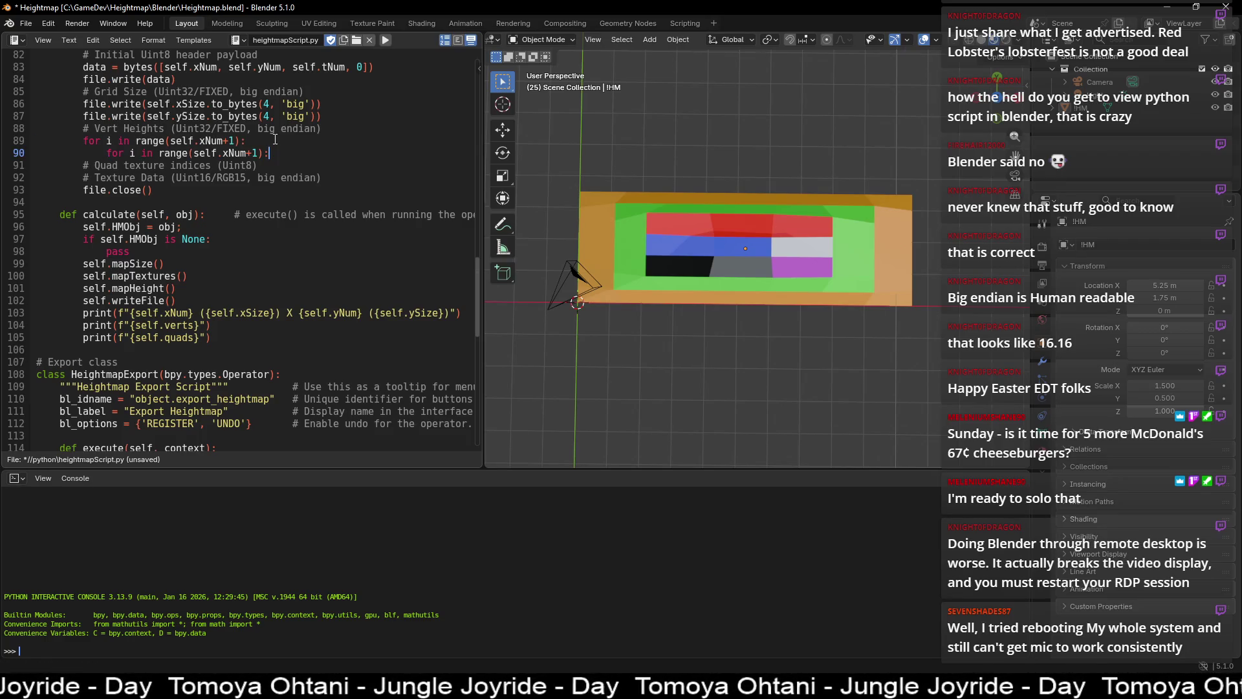
key(Delete)
text(y)
key(Left)
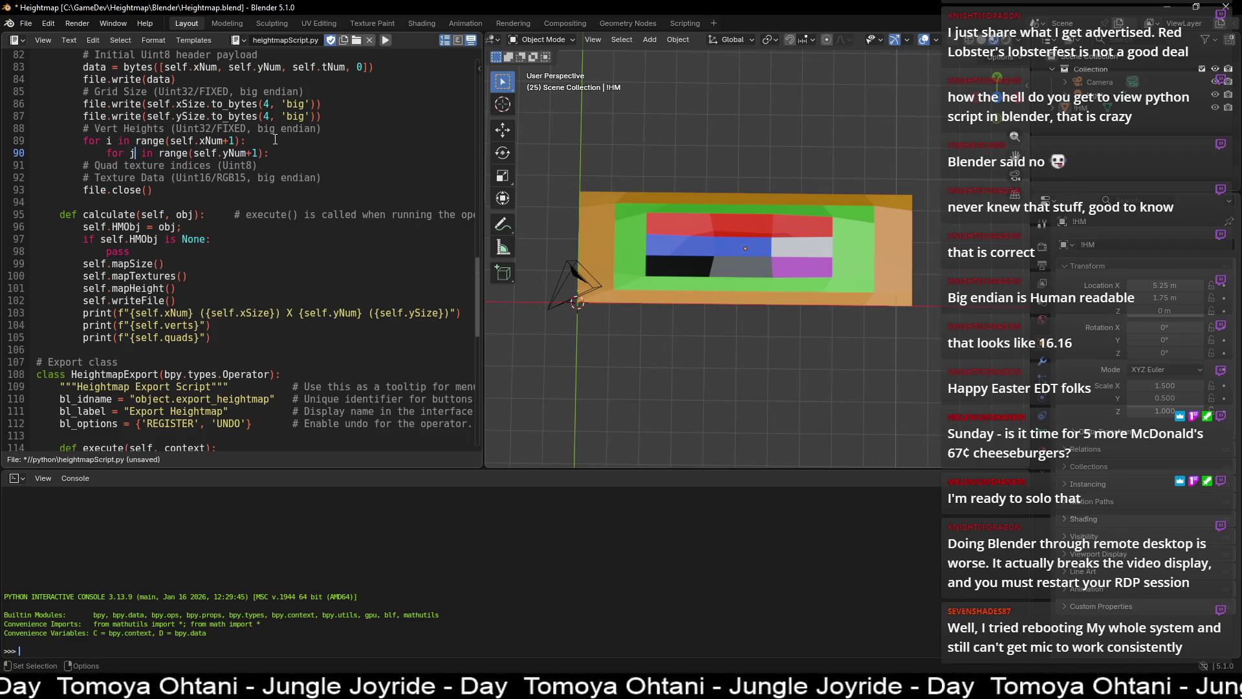
key(BackSpace)
text(j)
key(End)
key(Return)
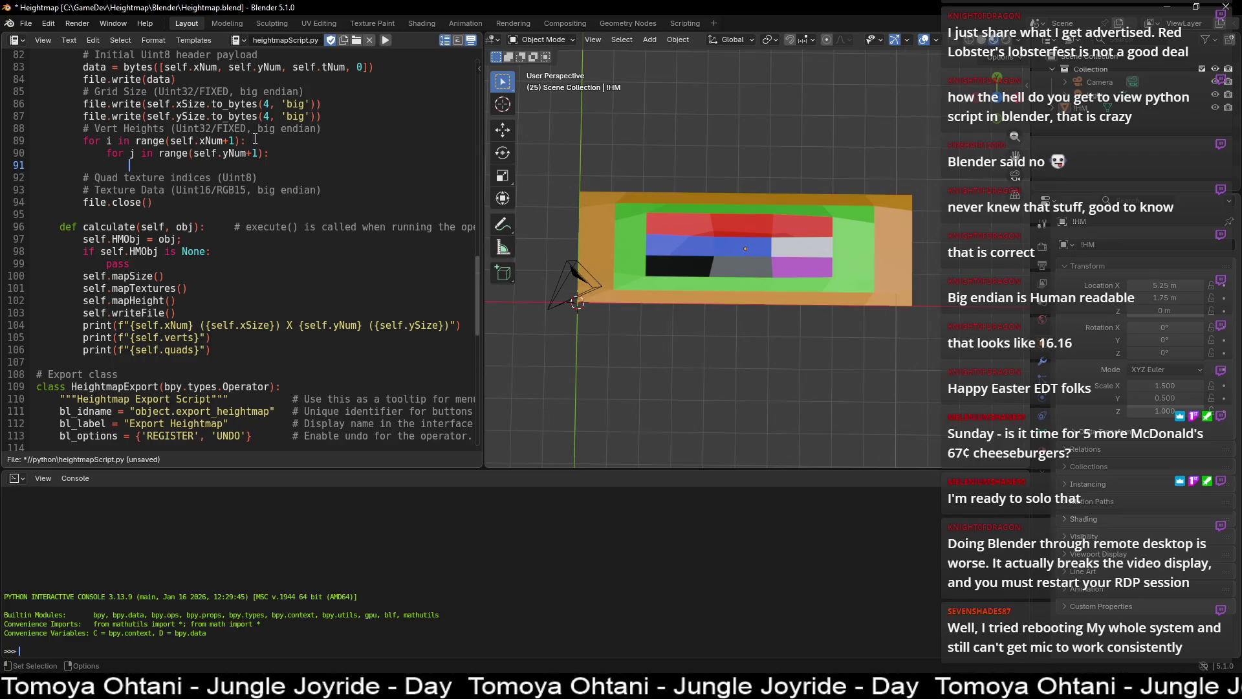
- Start the inner loop body with 'self.verts[i][j].'
scroll(258, 132, up, 2)
text(sel)
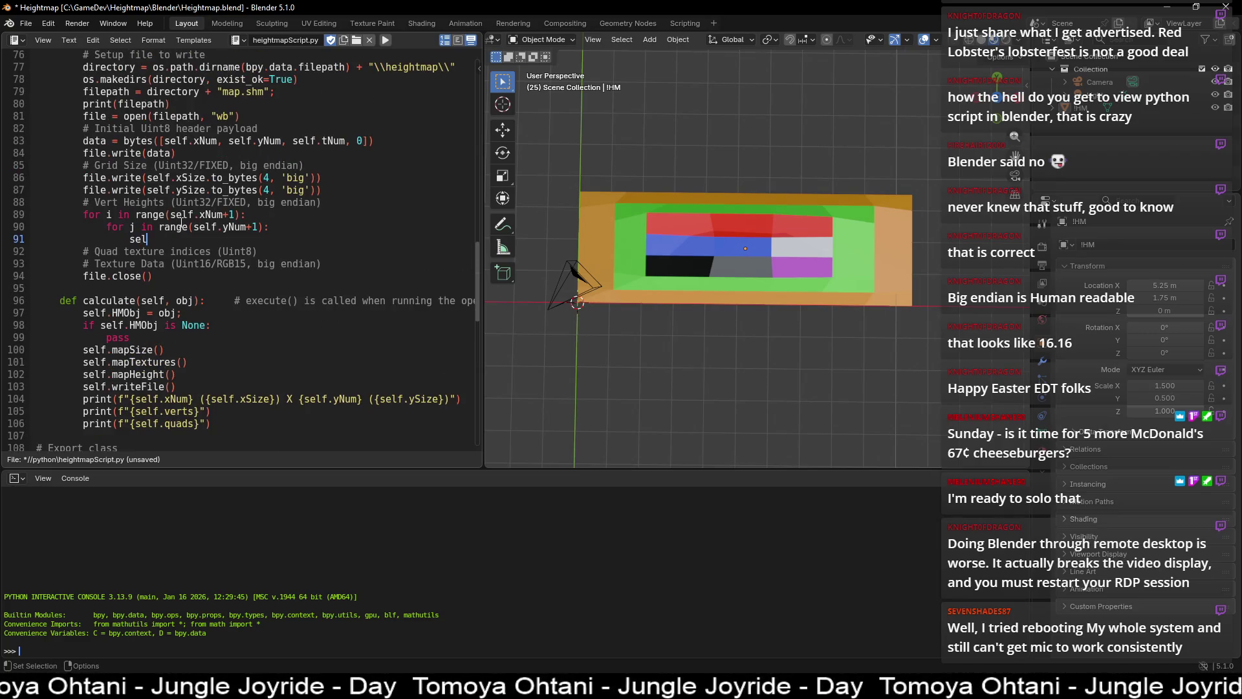
text(f.verts)
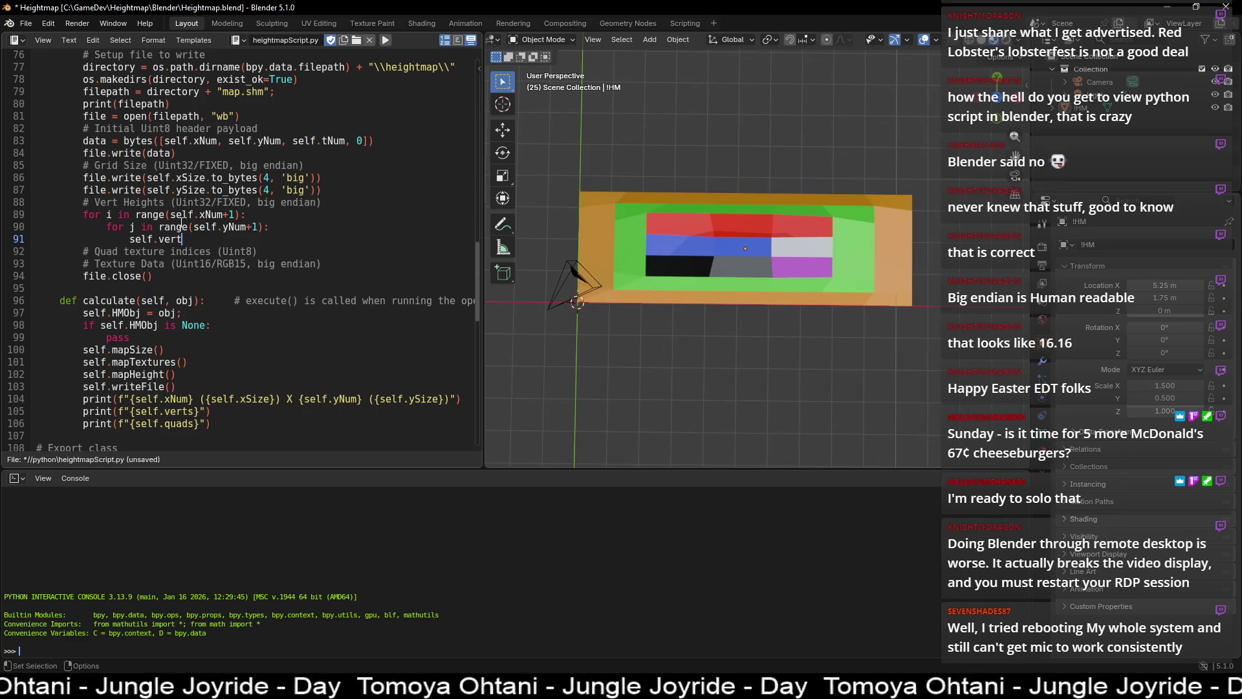
scroll(215, 227, up, 9)
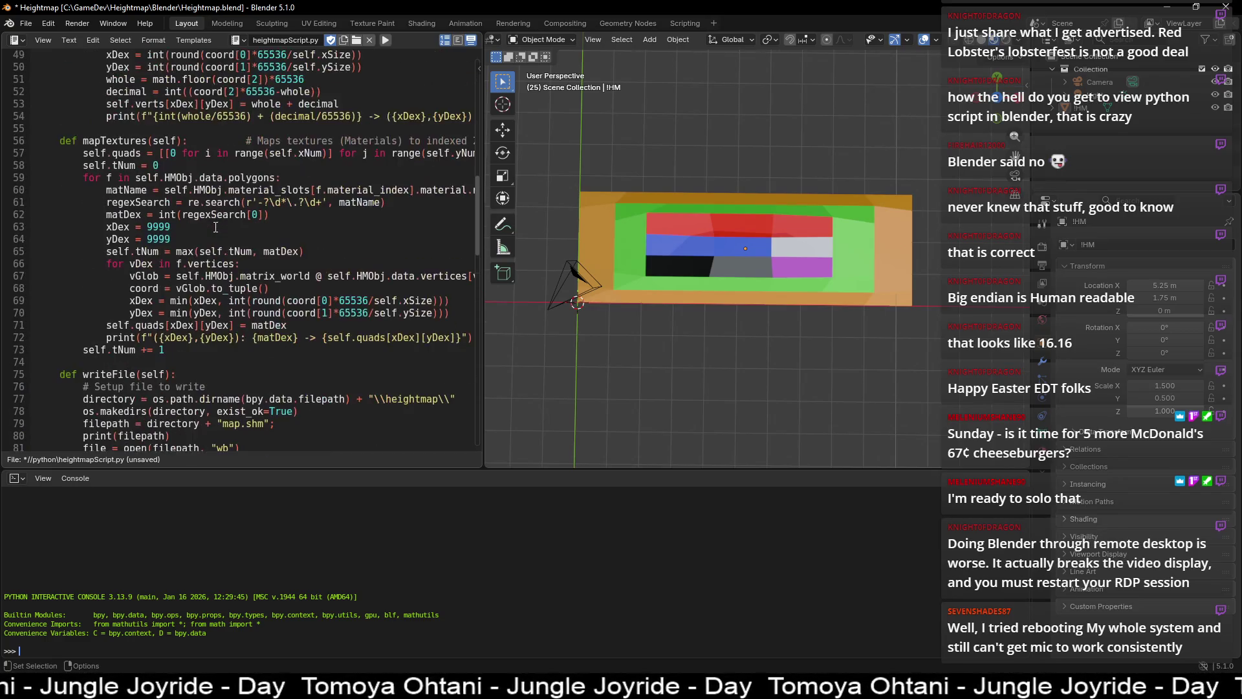
scroll(223, 327, up, 3)
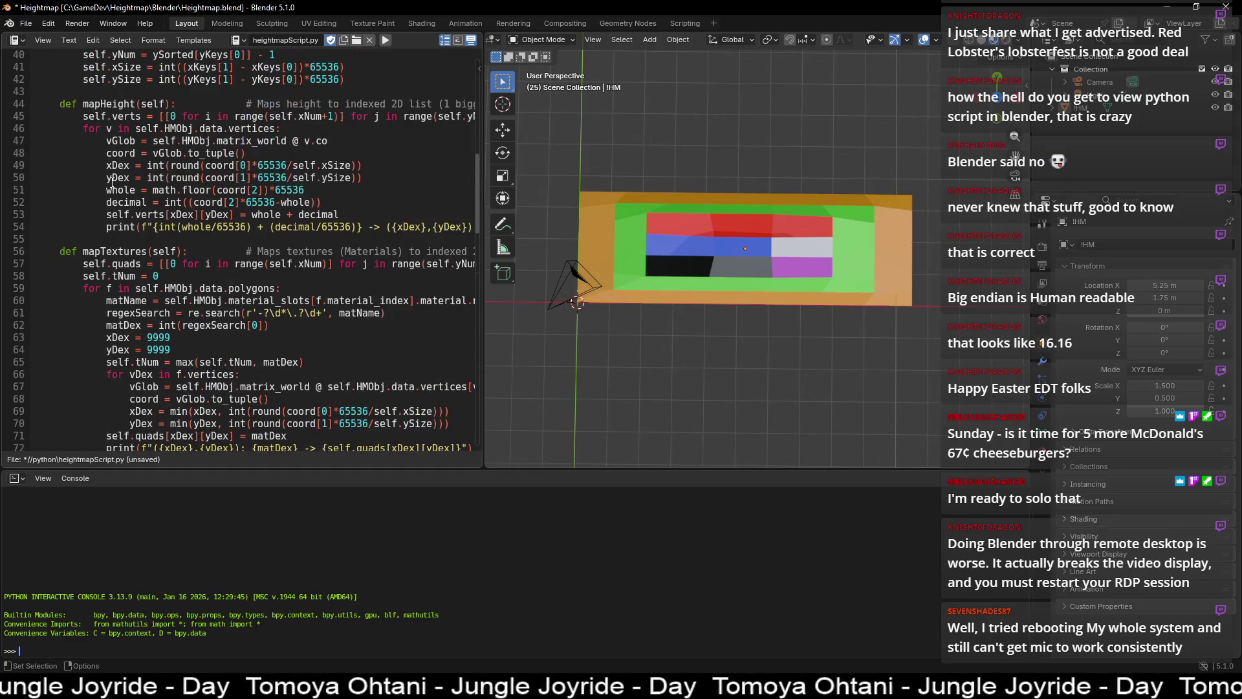
scroll(127, 188, up, 5)
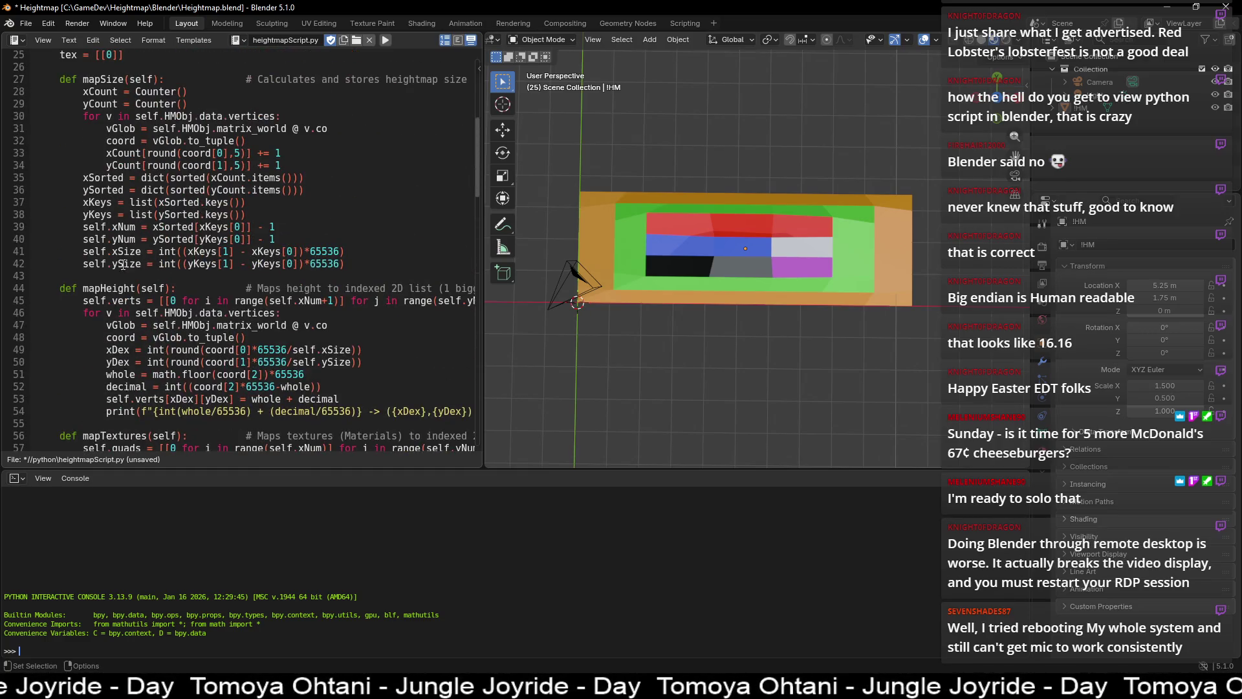
scroll(120, 254, up, 3)
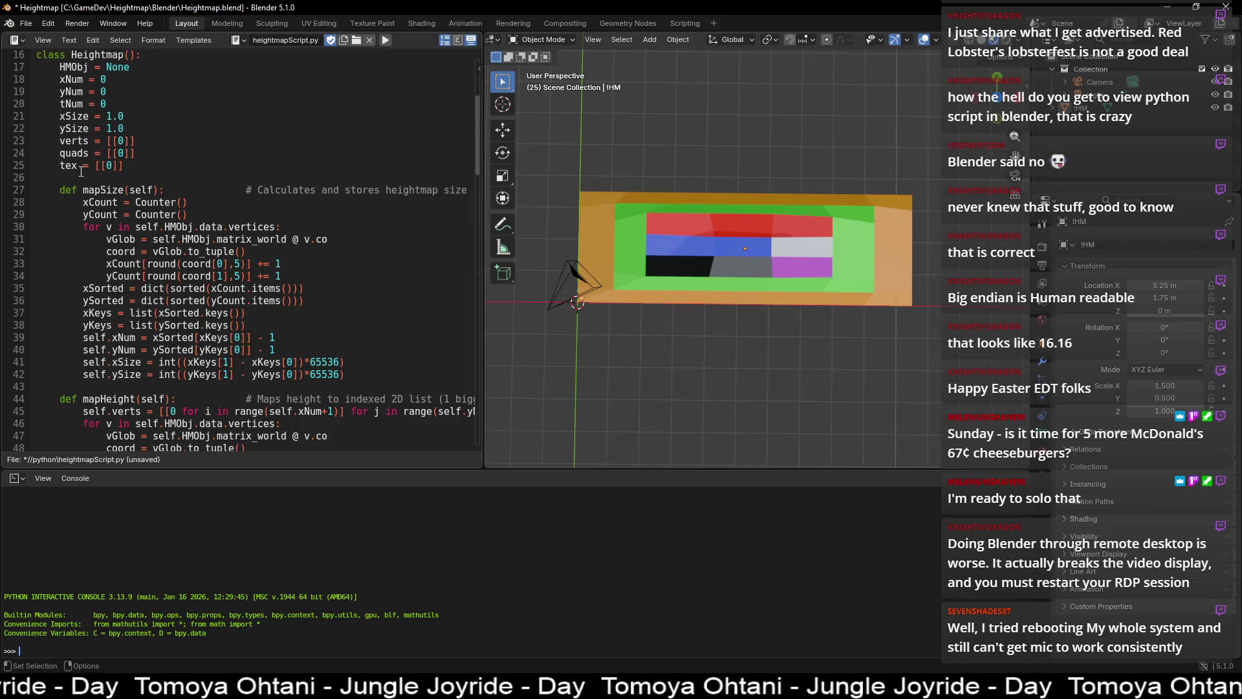
scroll(78, 138, down, 20)
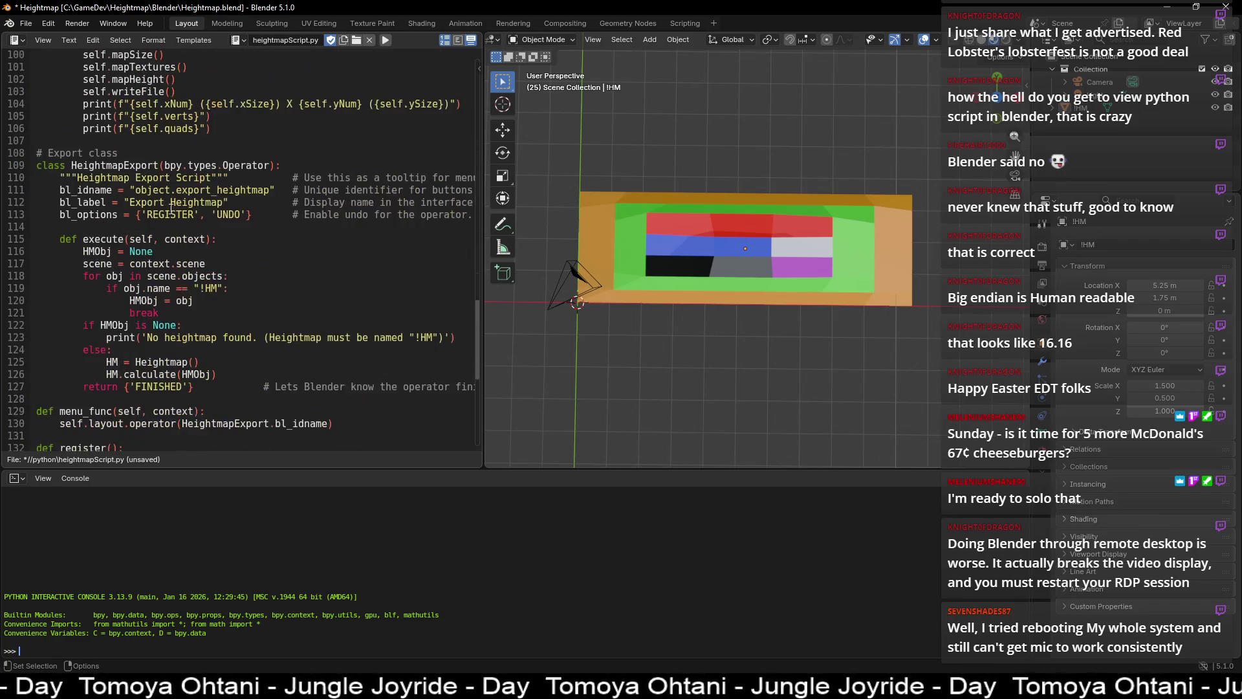
scroll(174, 208, up, 4)
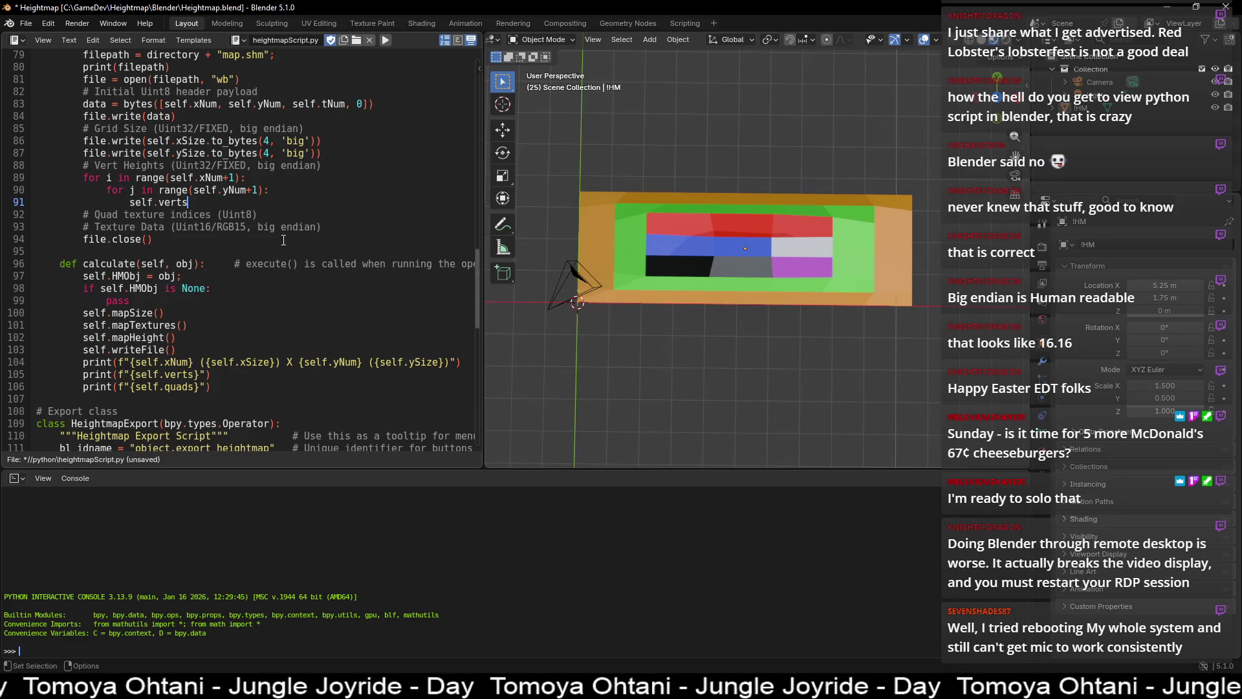
text([i][)
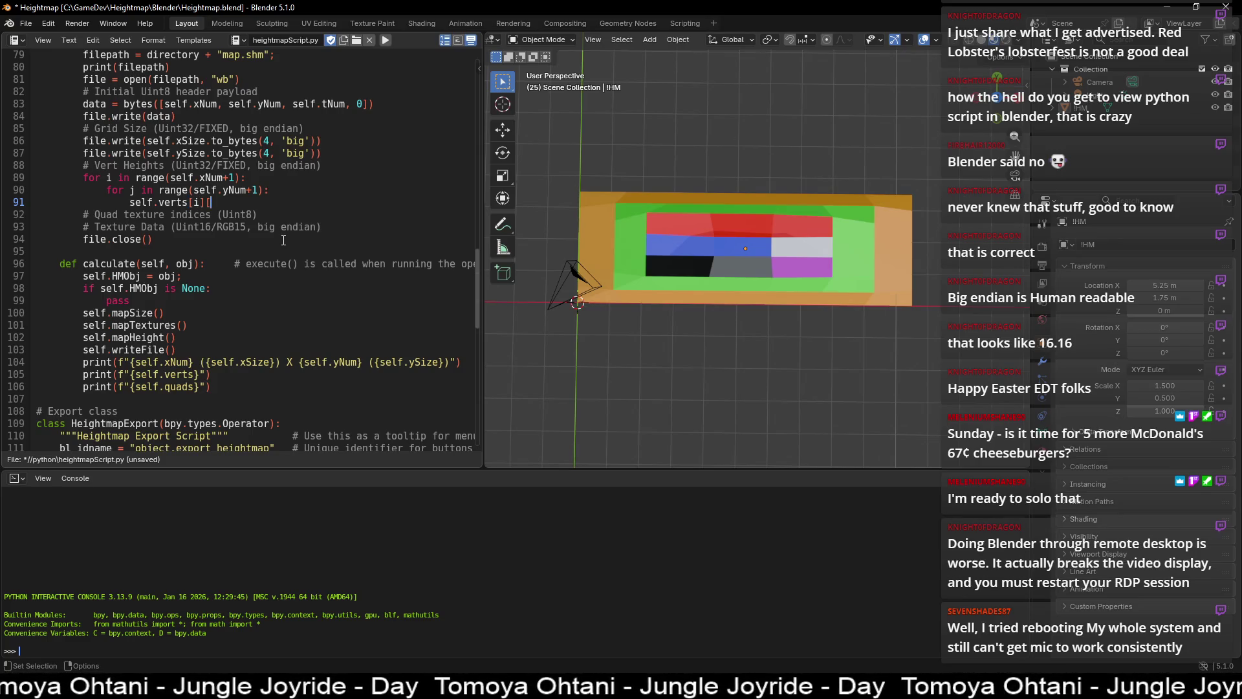
text(j])
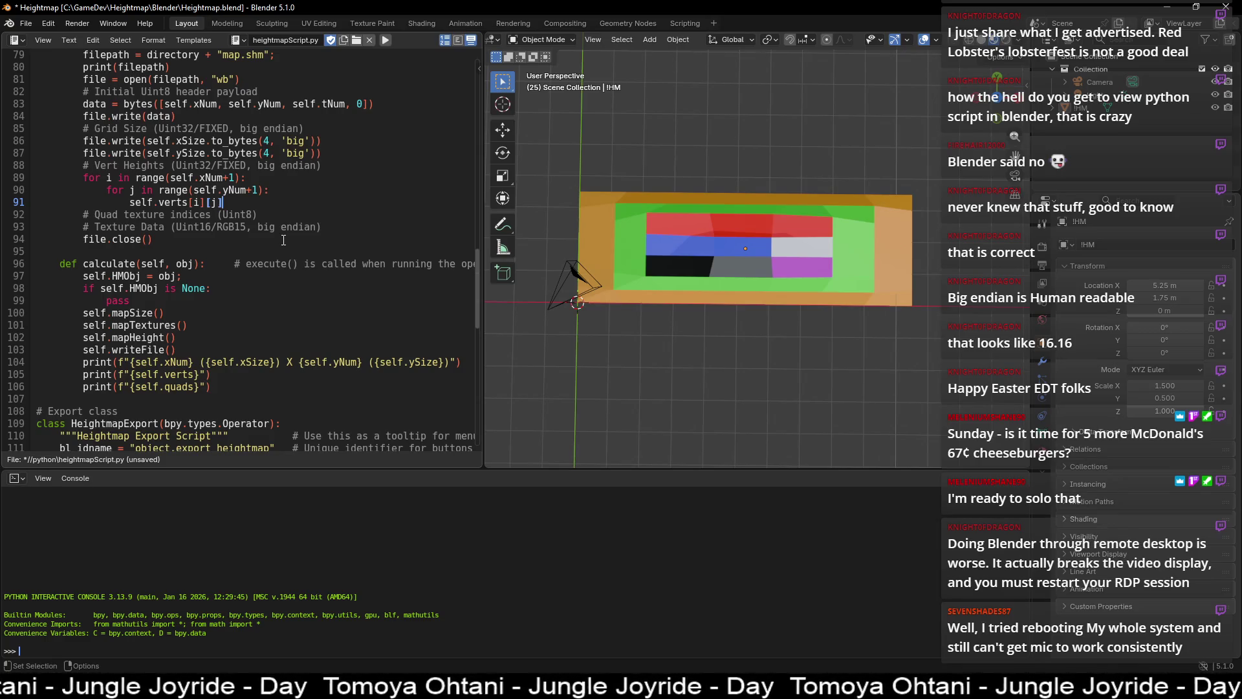
text(.)
- Append to_bytes(4, 'big')) to the height expression, copied from the grid-size line
key(Up)
key(Up)
key(Up)
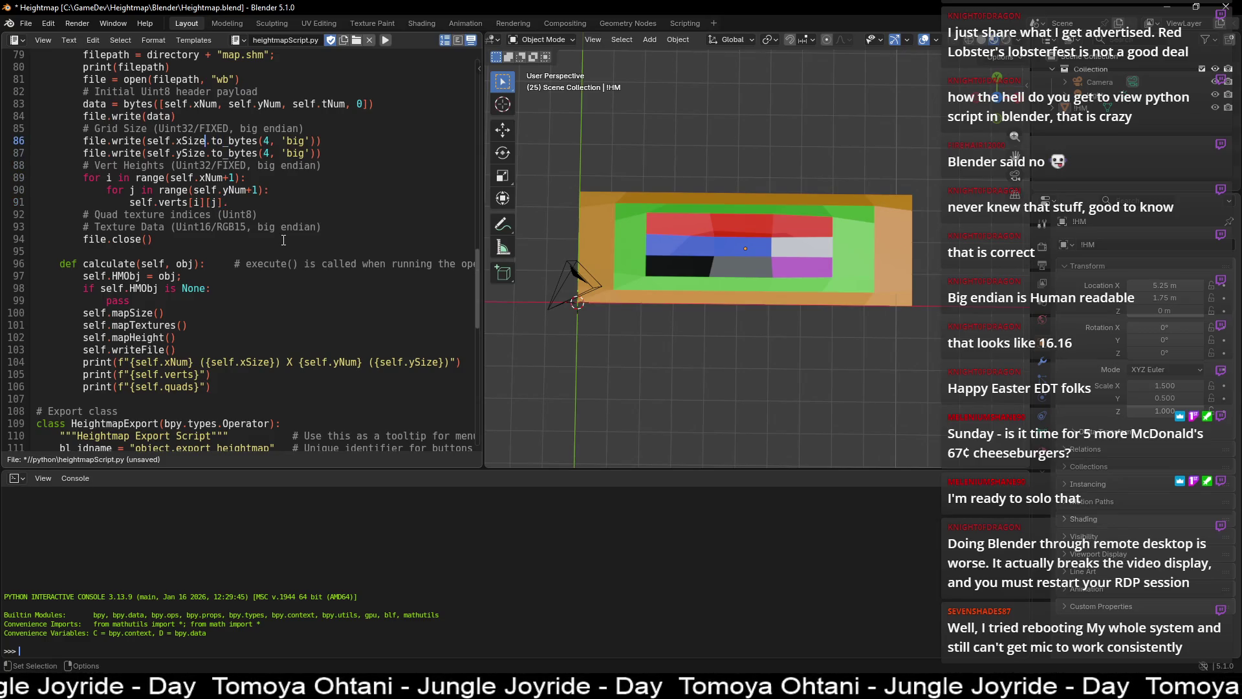
key(shift+End)
key(shift+Left)
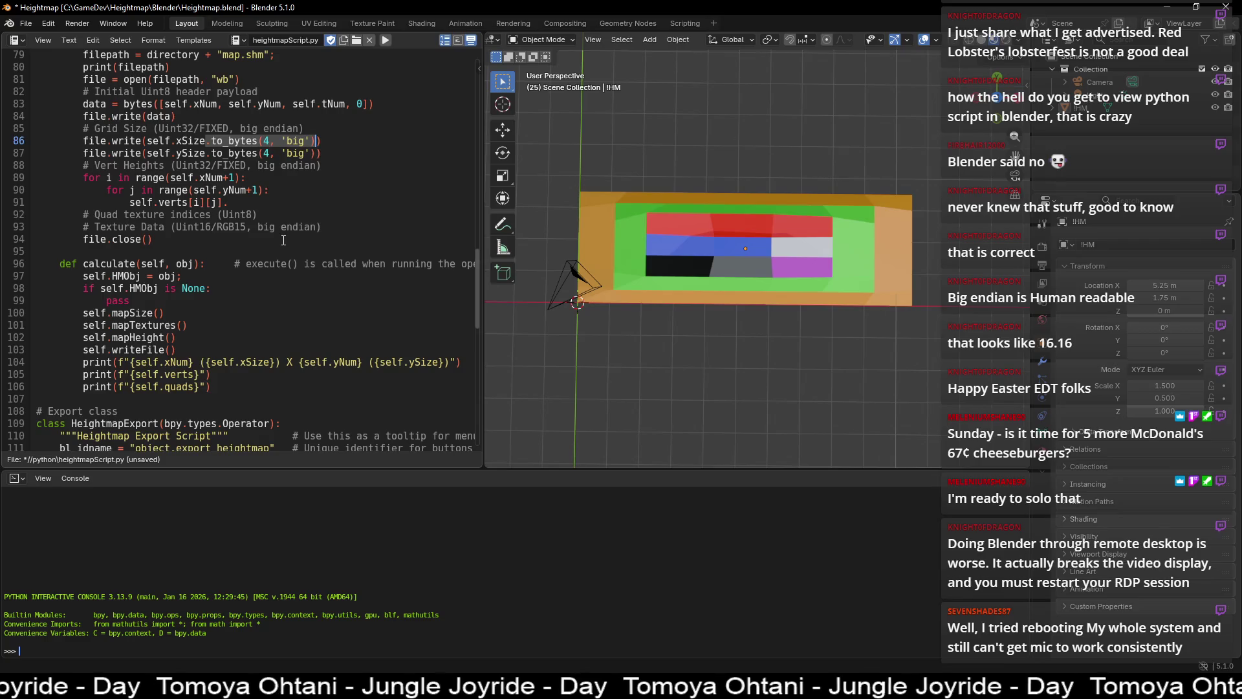
key(ctrl+c)
key(Down)
key(Down)
key(Down)
key(BackSpace)
key(ctrl+v)
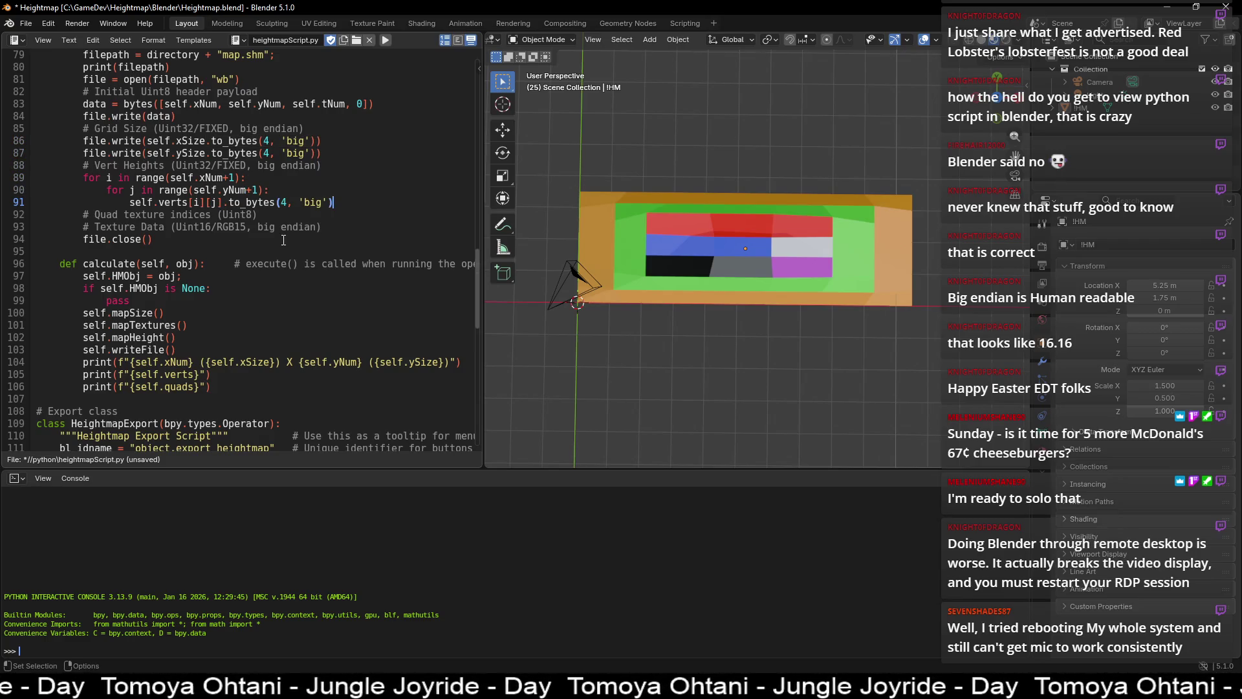
text())
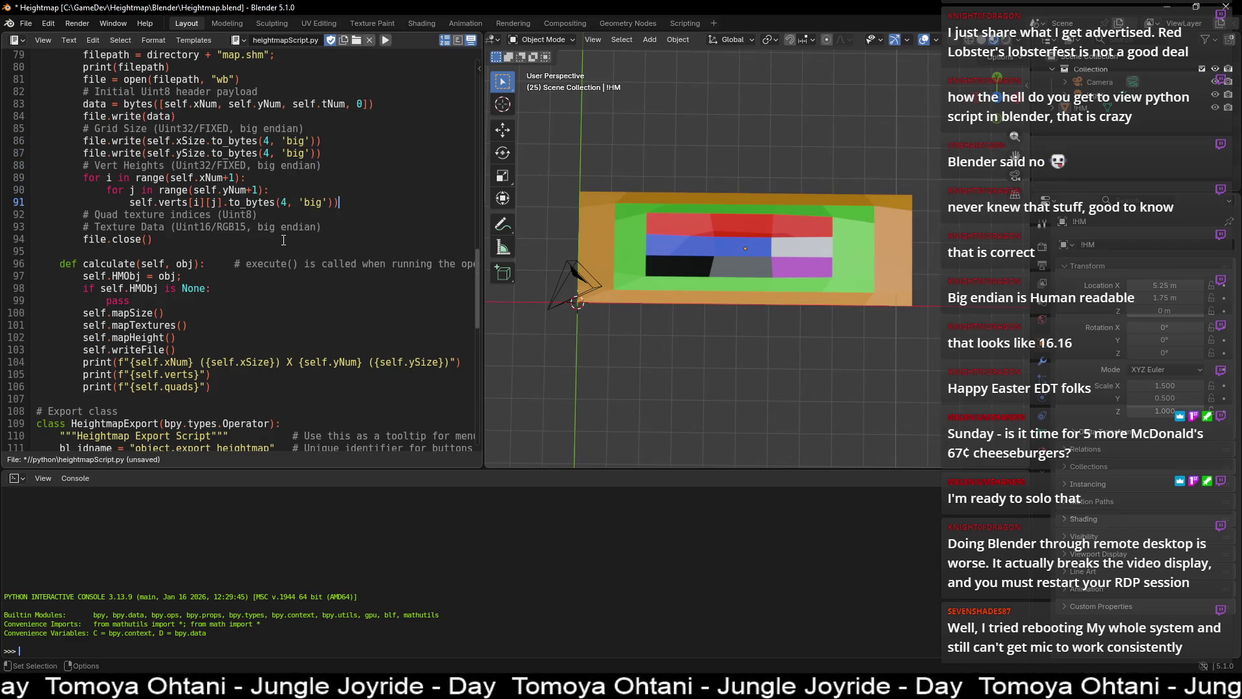
drag(149, 141, 83, 141)
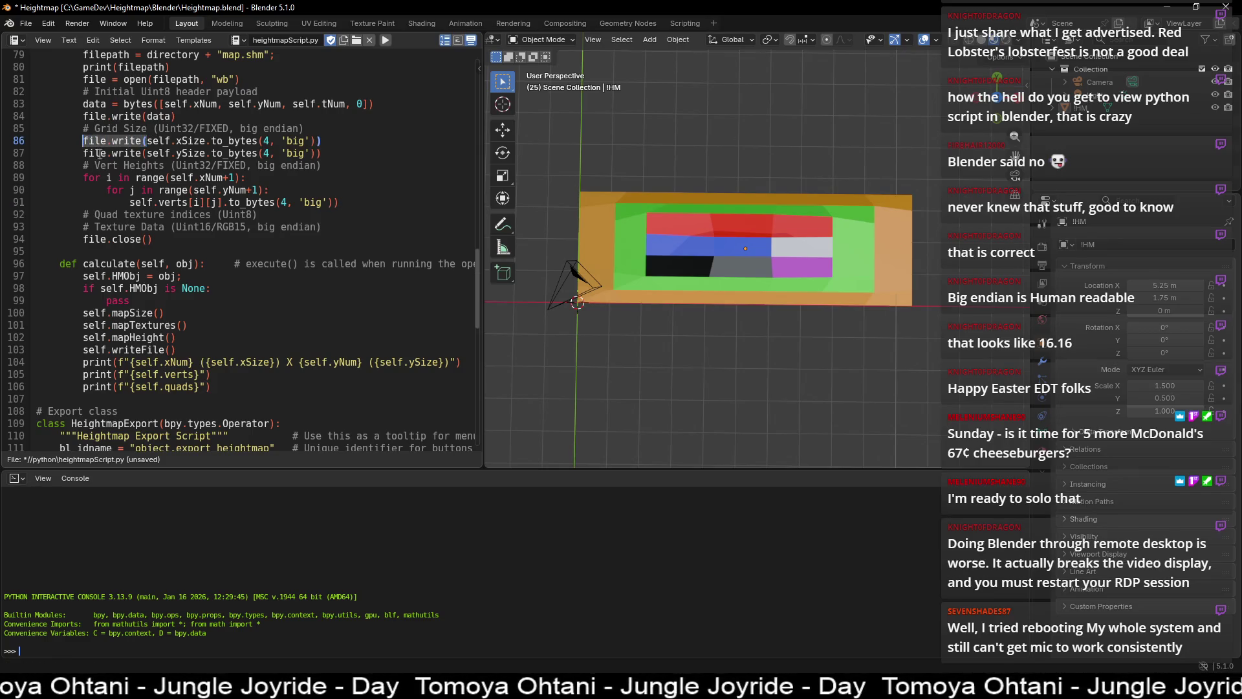
- Paste 'file.write(' before self.verts[i][j] on line 91 so each height is written
key(ctrl+c)
click(130, 202)
key(ctrl+v)
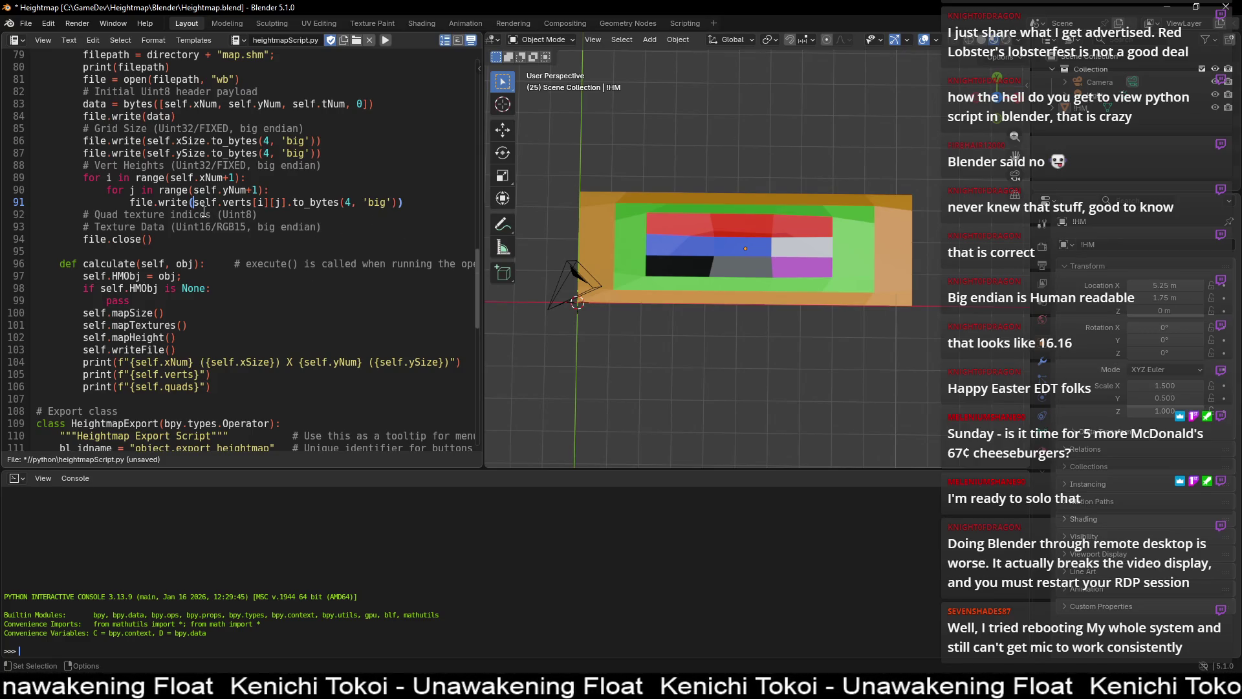
click(140, 202)
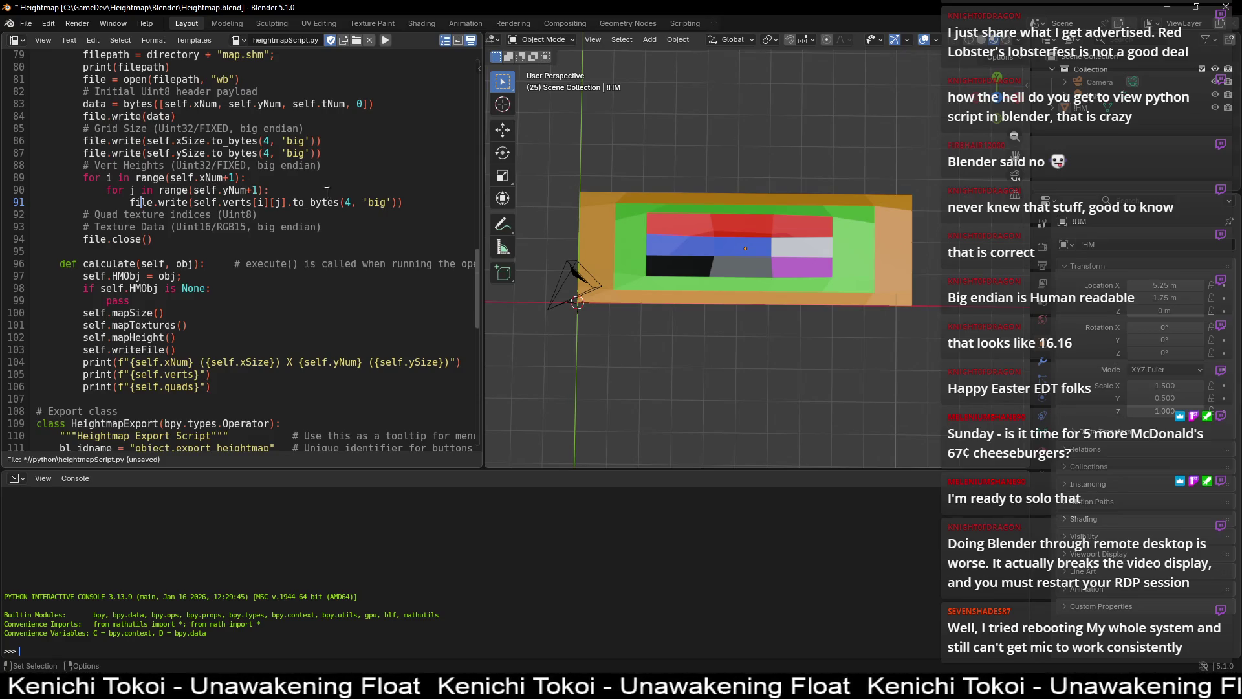
- Copy the nested height loop under the Quad texture comment with xNum and yNum bounds, no +1
drag(405, 202, 82, 178)
click(325, 224)
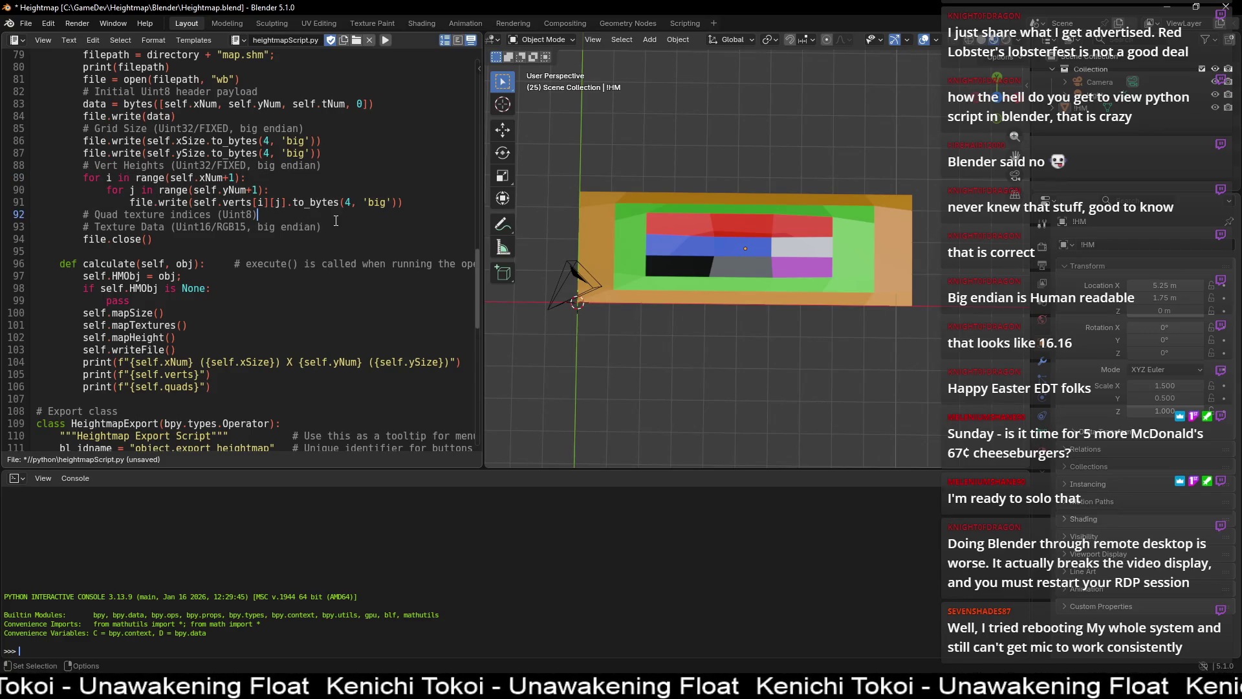
key(Return)
key(ctrl+v)
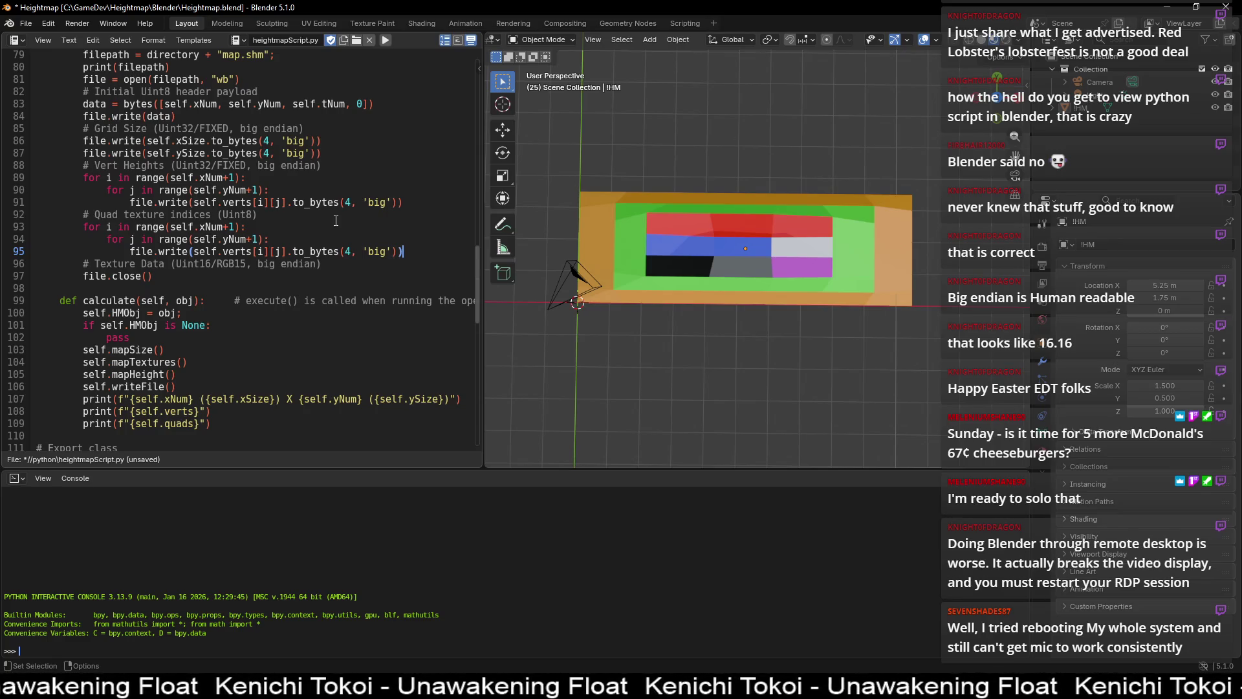
click(235, 226)
key(BackSpace)
key(BackSpace)
click(259, 239)
key(BackSpace)
key(BackSpace)
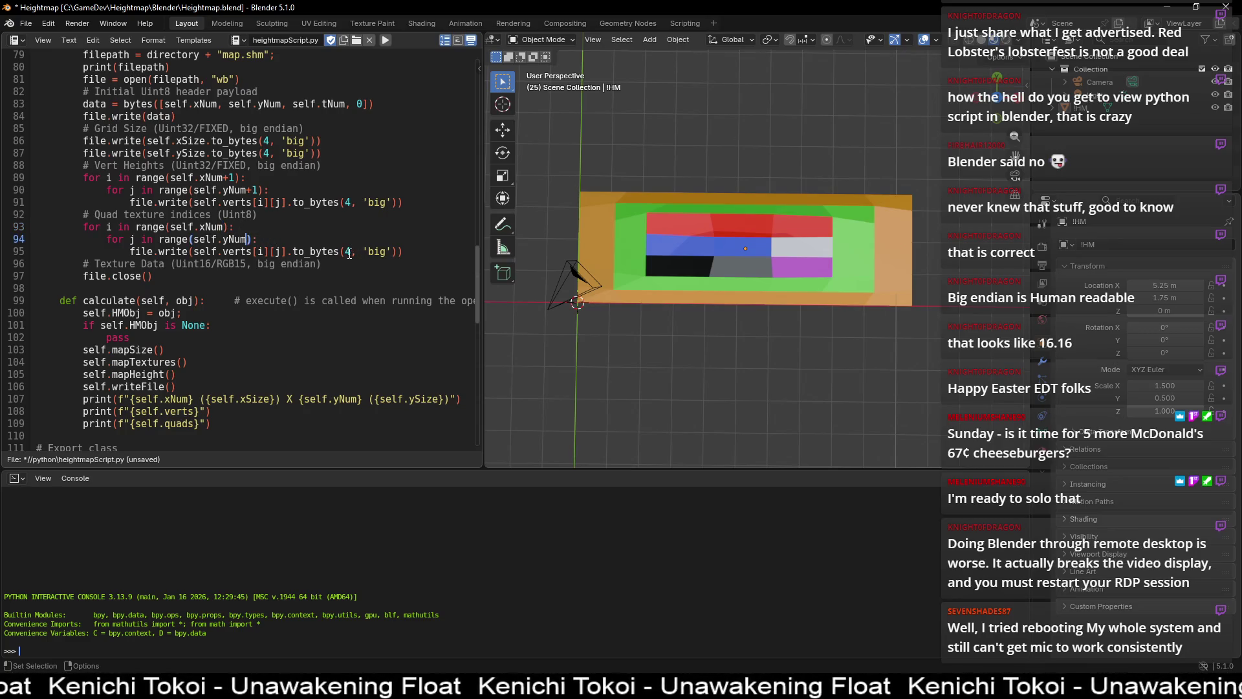
- On line 95, wrap self.verts[i][j] in bytes( and delete .to_bytes(4, 'big'
click(195, 251)
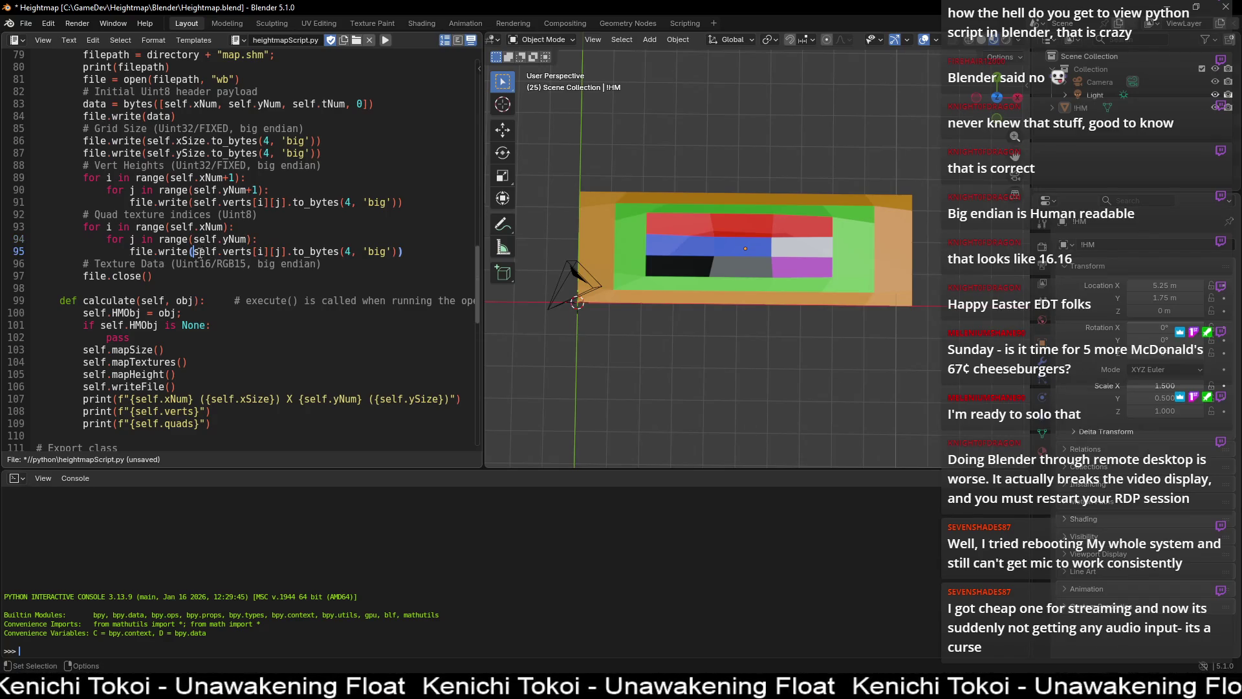
text(bytes)
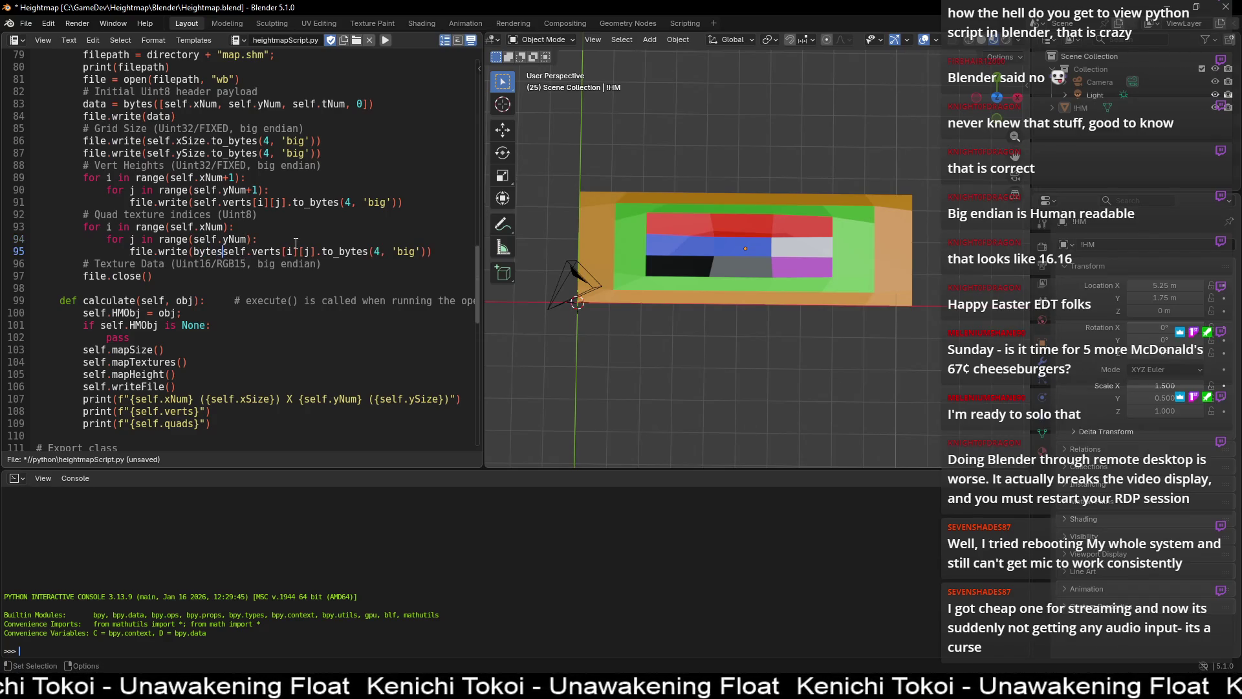
text(()
key(Right)
key(Right)
key(Right)
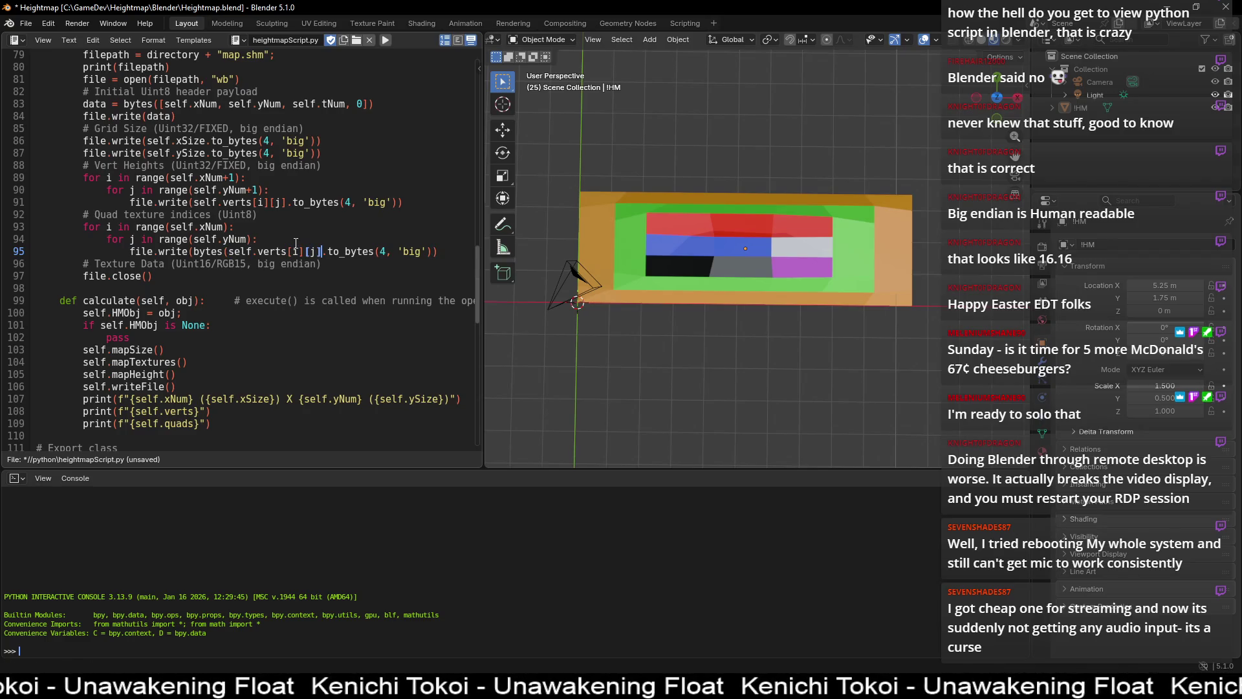
scroll(296, 243, up, 2)
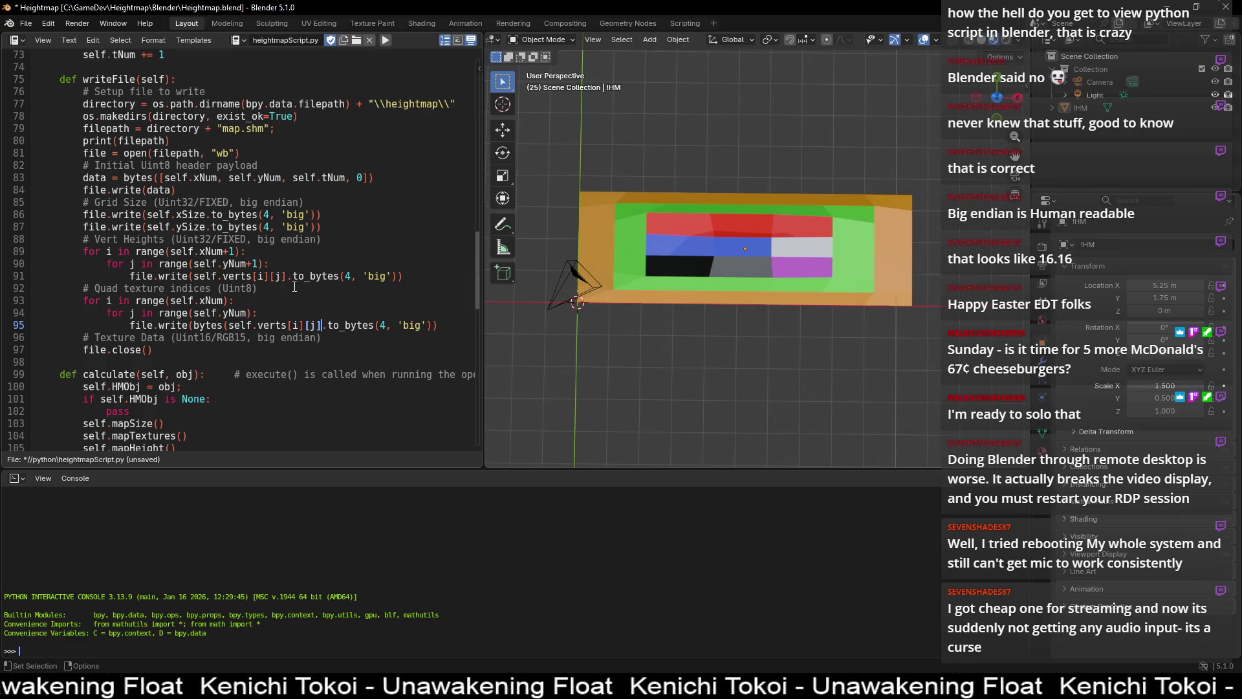
drag(323, 325, 427, 325)
key(BackSpace)
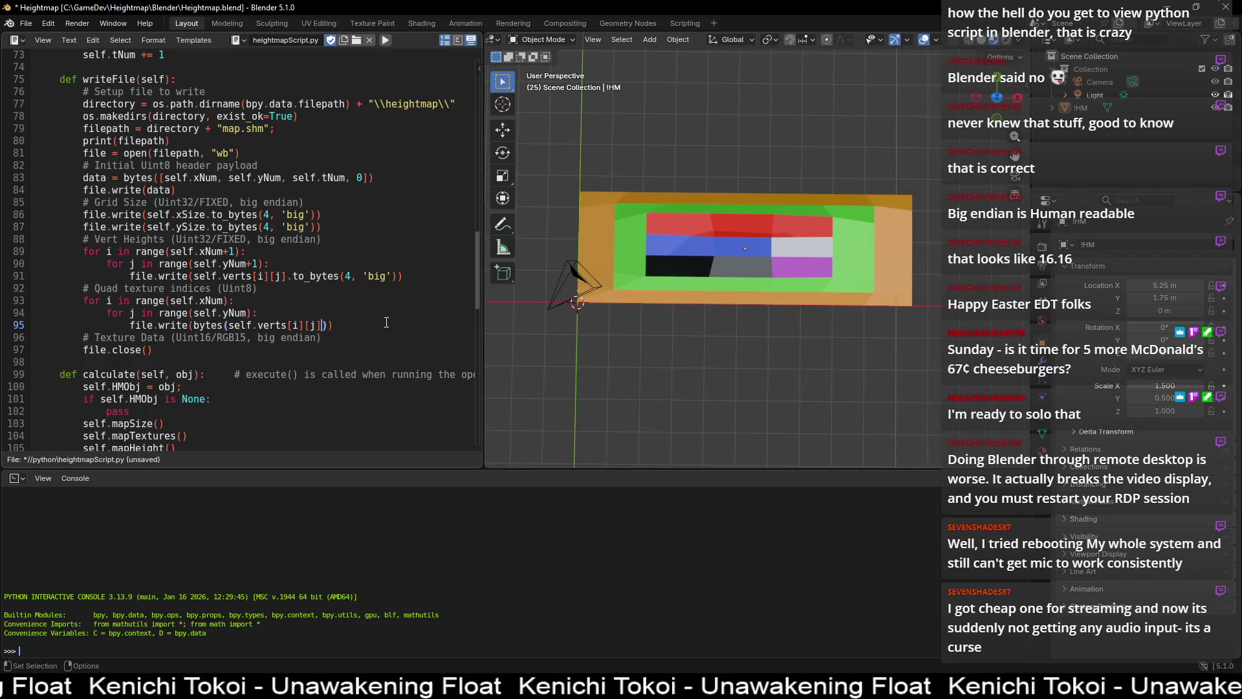
text())
click(386, 322)
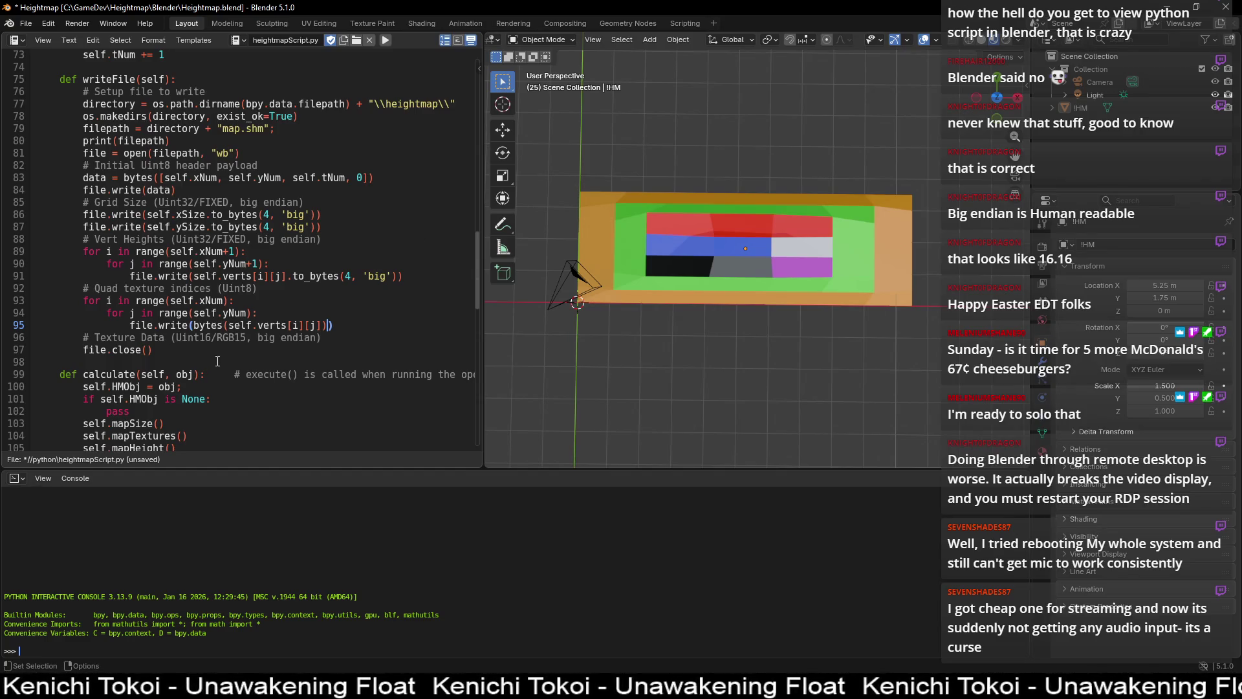
text())
- Finish the bytes() call on line 95 with its closing parenthesis
click(301, 334)
click(354, 324)
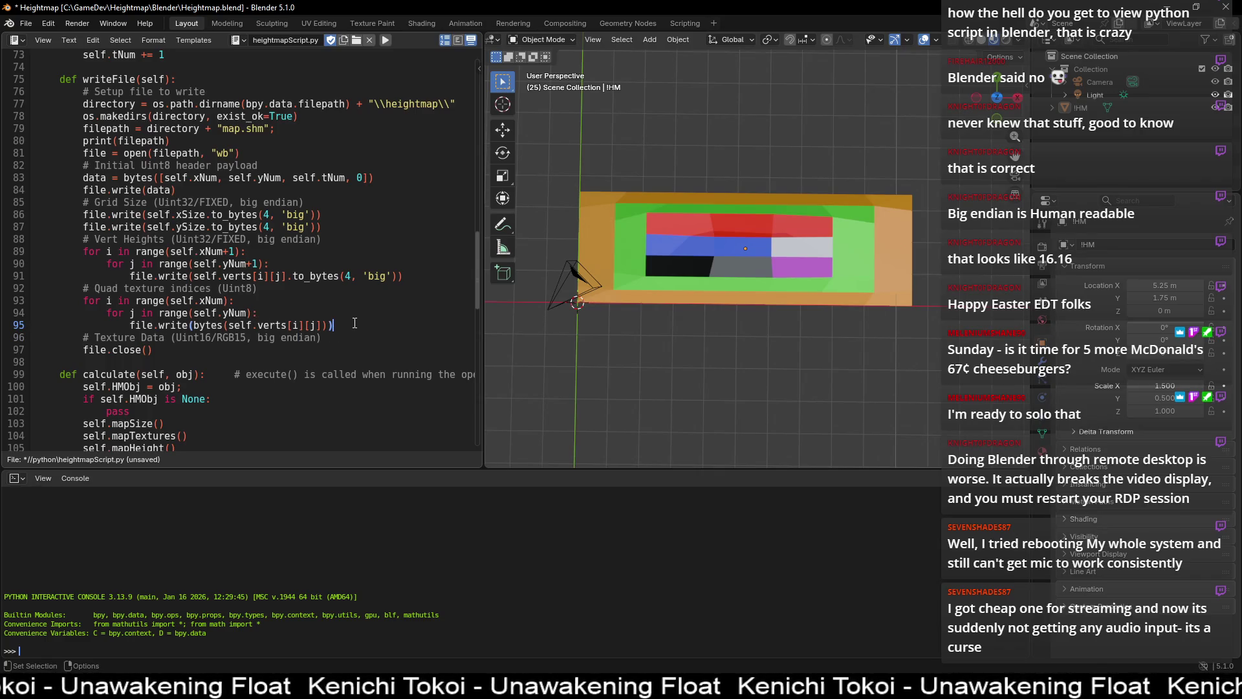
click(219, 325)
click(222, 325)
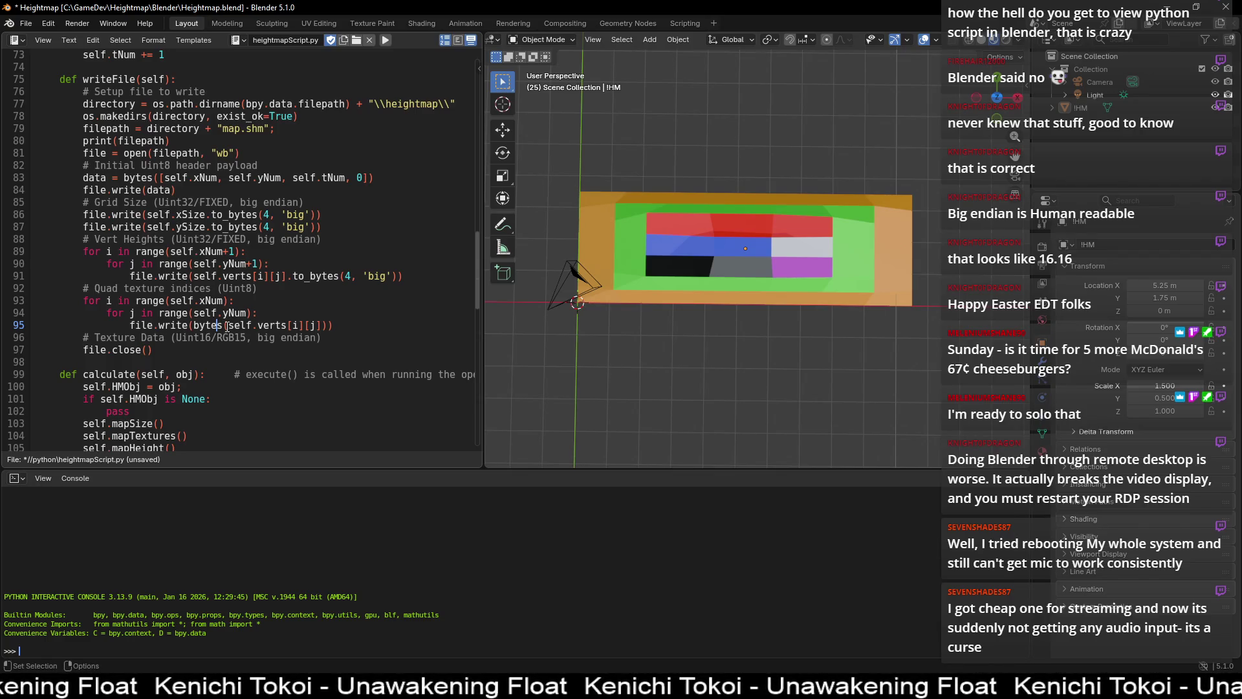
click(242, 276)
- Save heightmapScript.py with Alt+S and Heightmap.blend with Ctrl+S
key(alt+s)
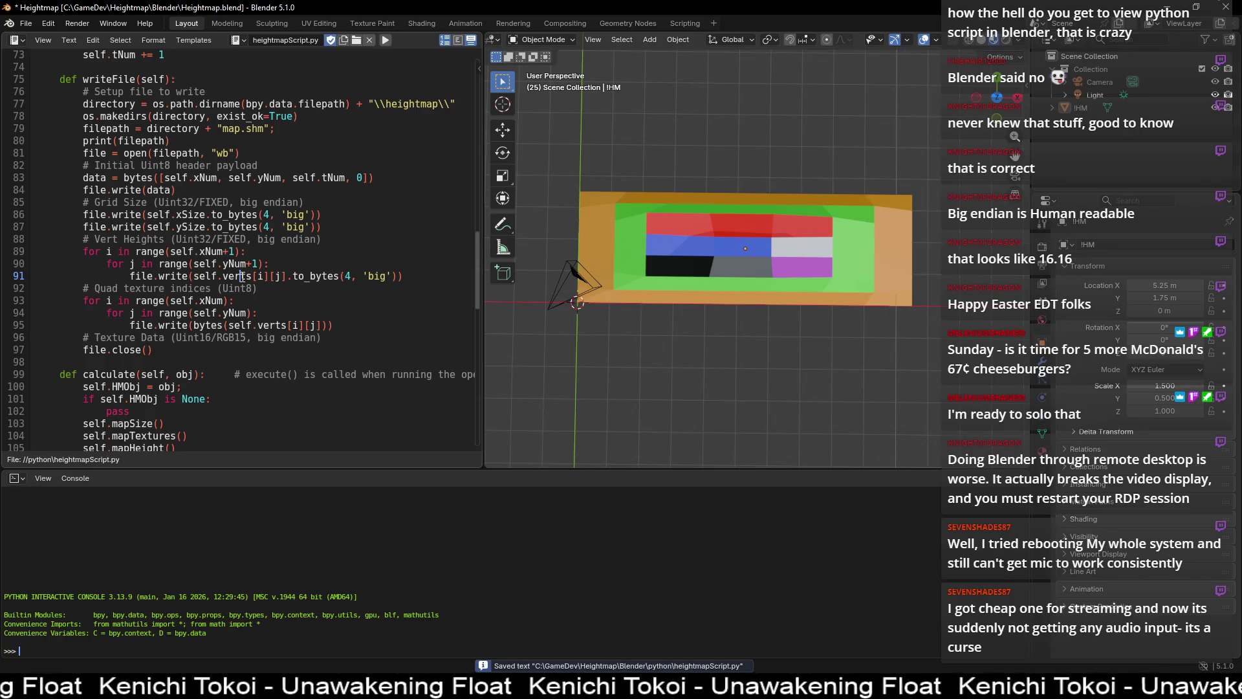
click(342, 104)
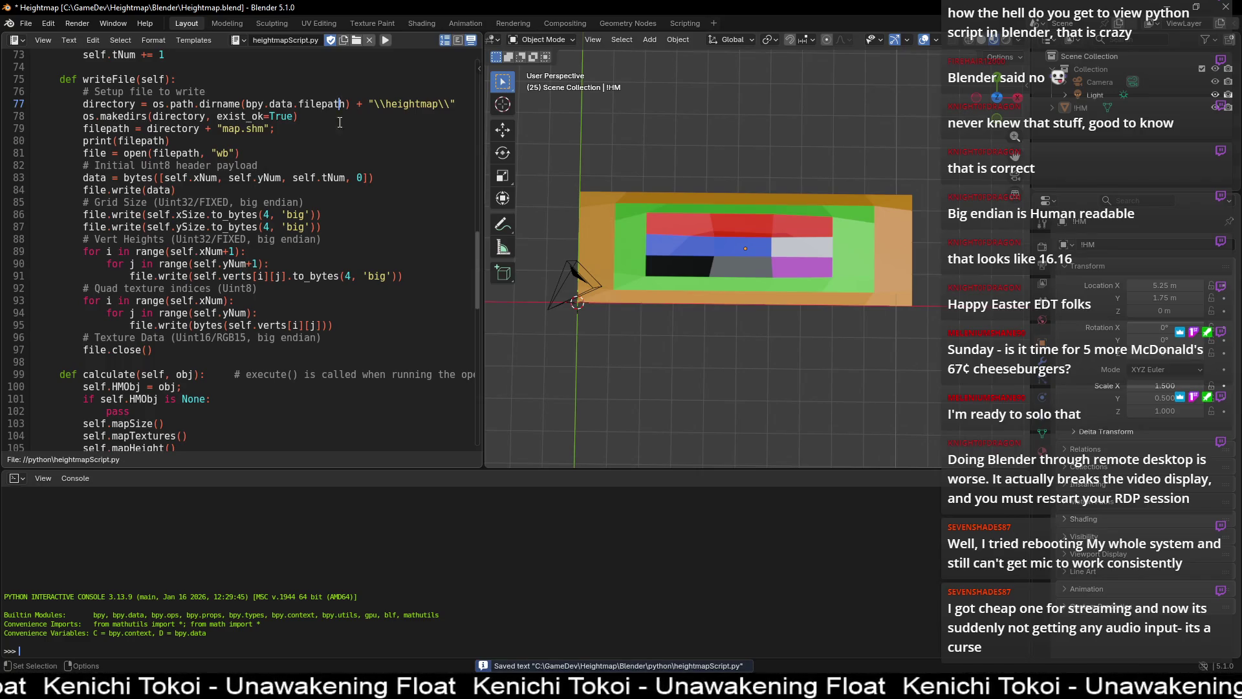
key(ctrl+s)
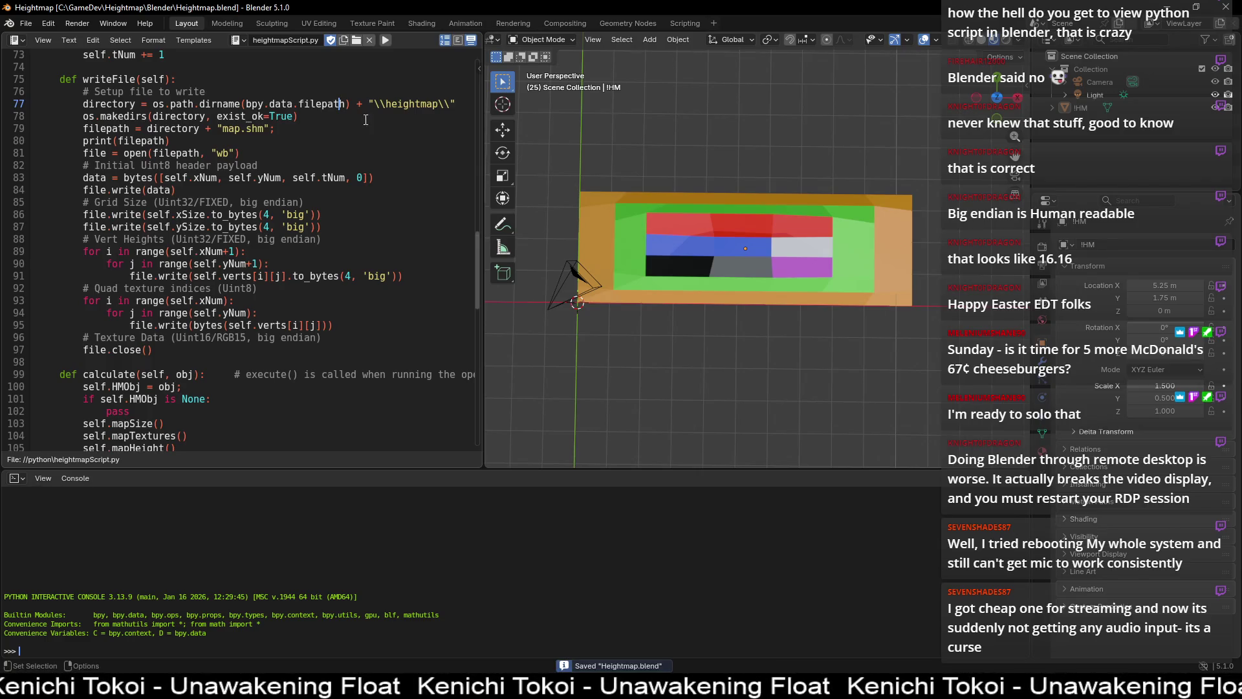
- Run the script twice and check the Object menu for the Export Heightmap command
click(387, 44)
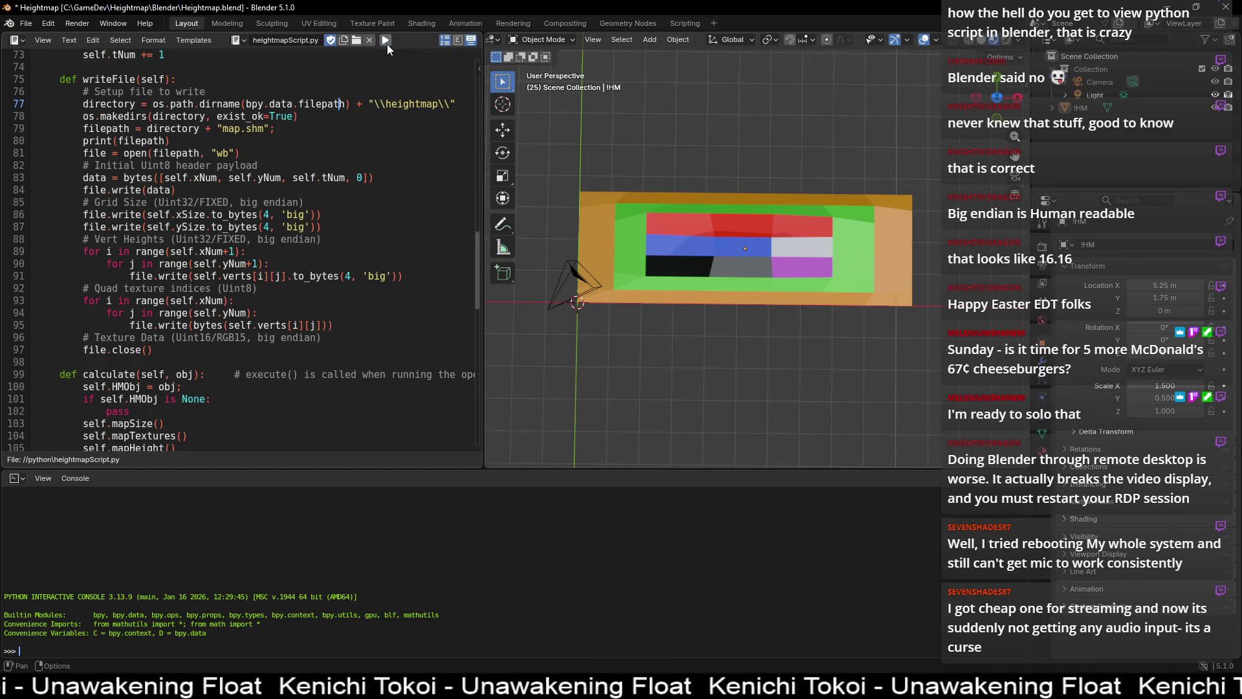
click(675, 41)
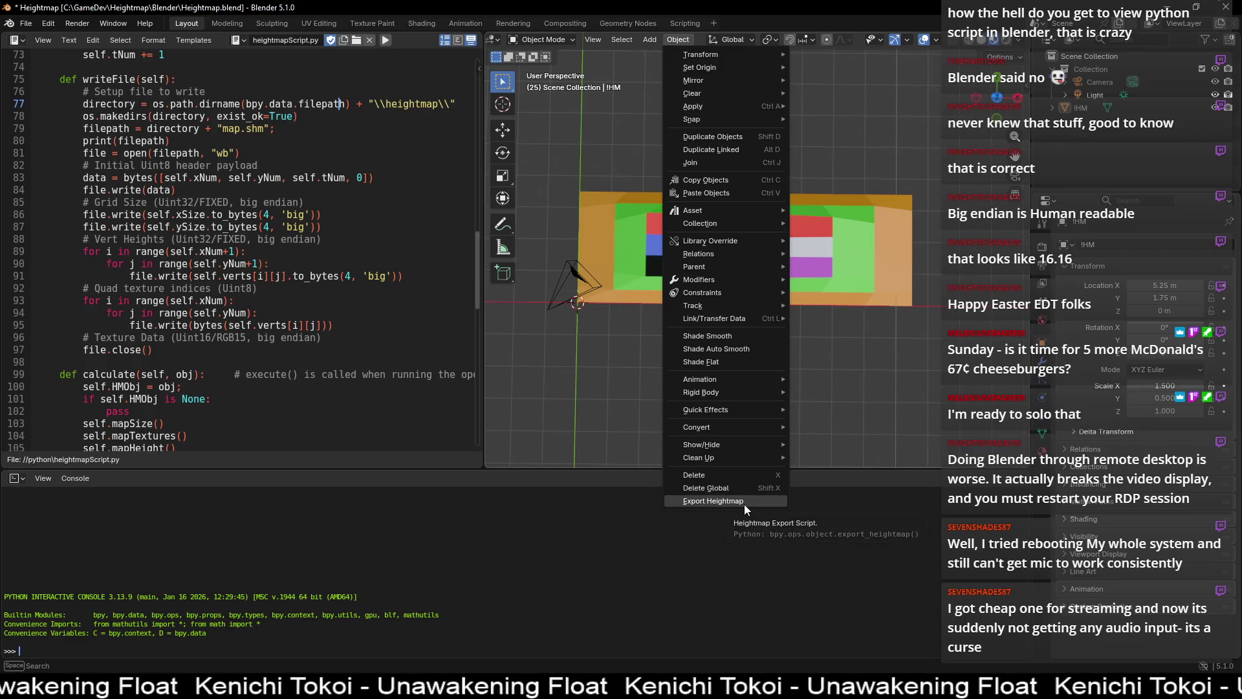
click(389, 41)
click(678, 40)
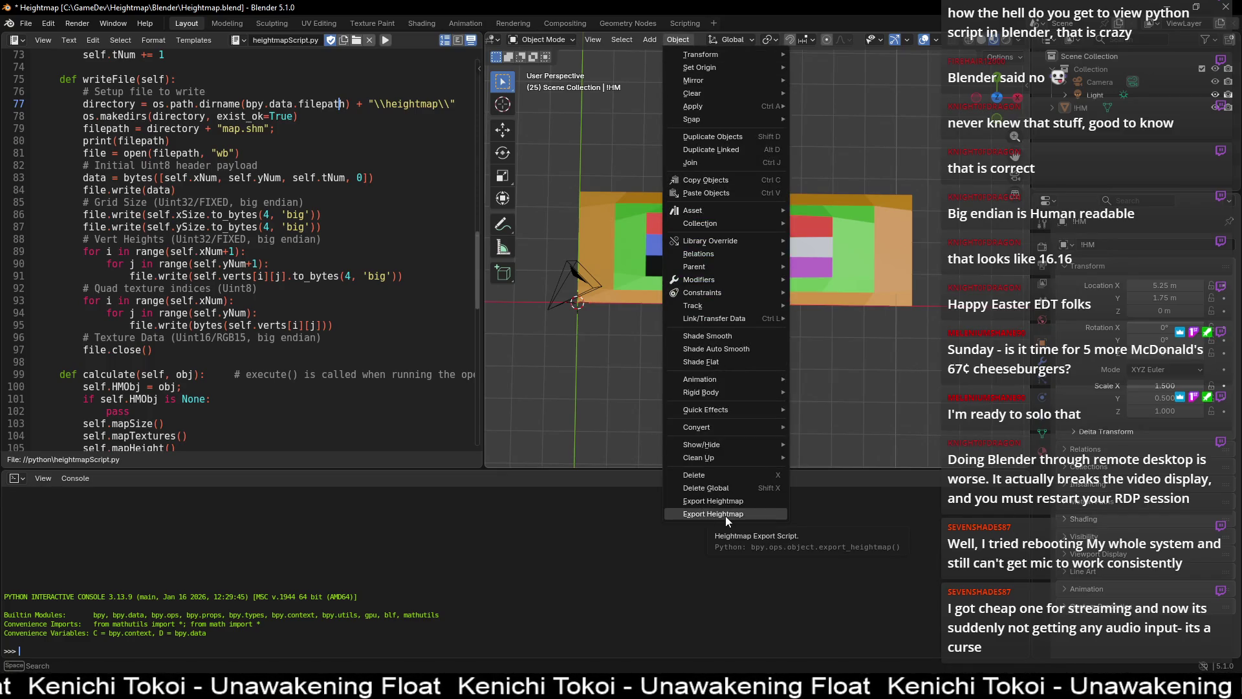
click(71, 22)
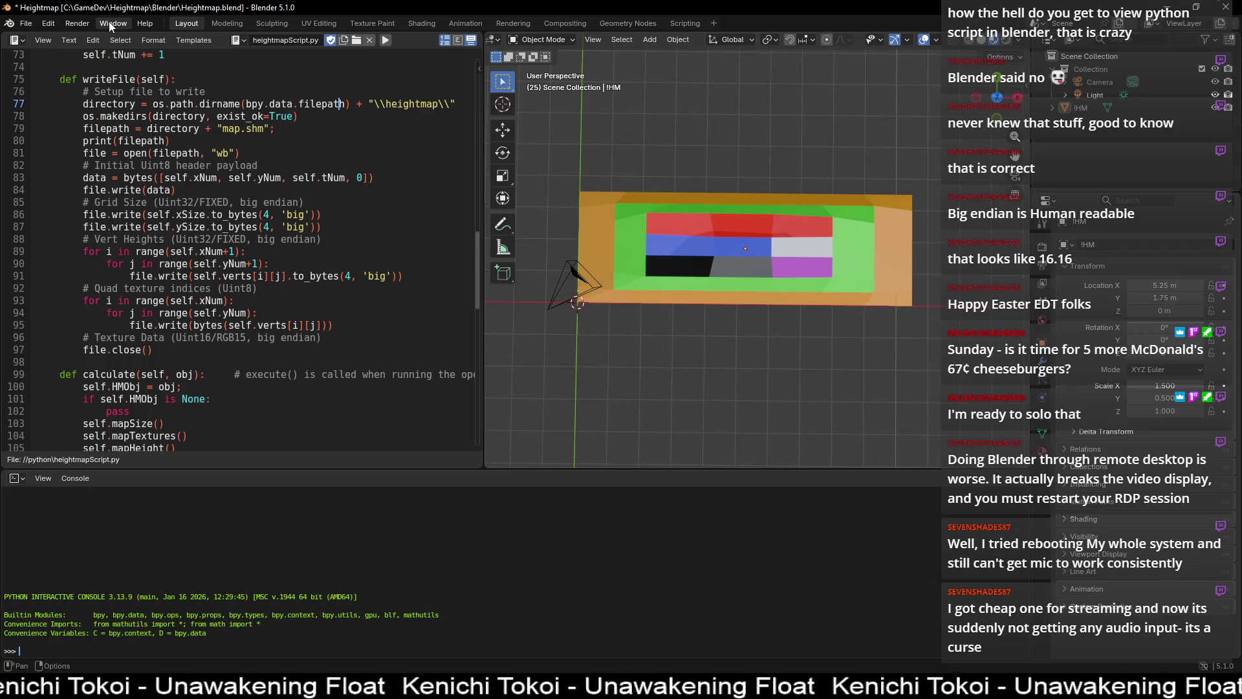
- Show the system console's registration warning and review the unregister() lines
click(127, 23)
click(207, 165)
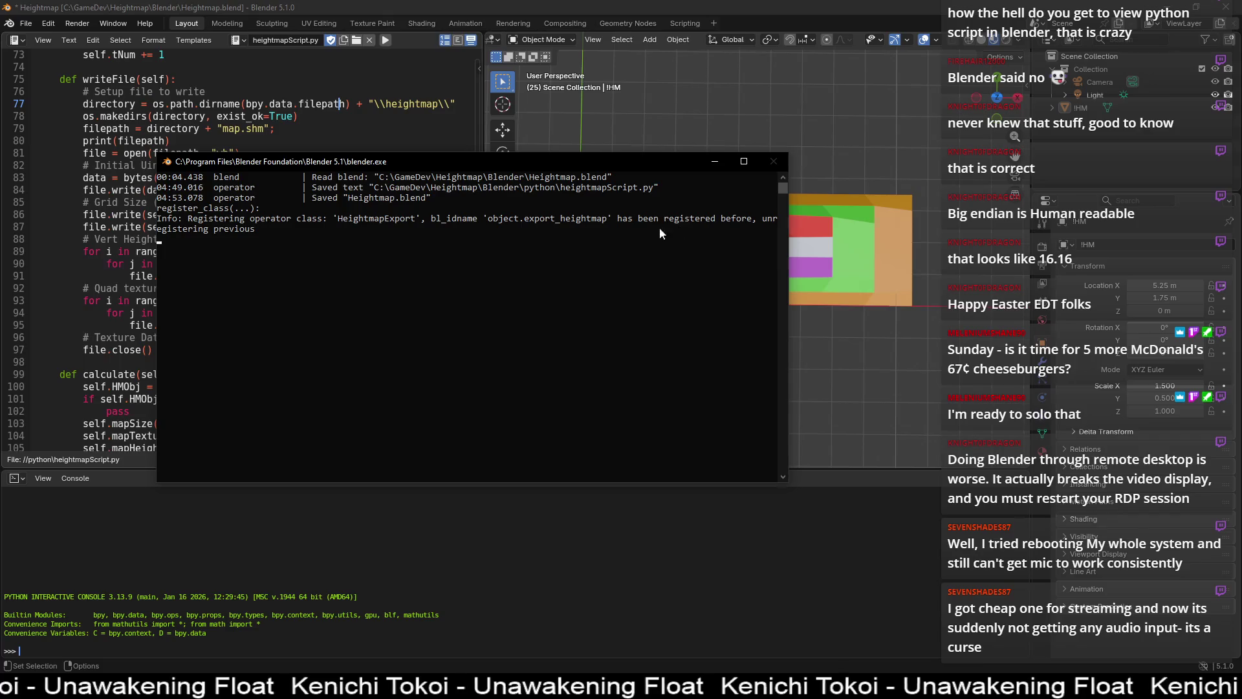
mouse_move(273, 232)
mouse_down()
mouse_move(776, 230)
mouse_move(158, 217)
mouse_up()
click(100, 303)
scroll(100, 303, down, 13)
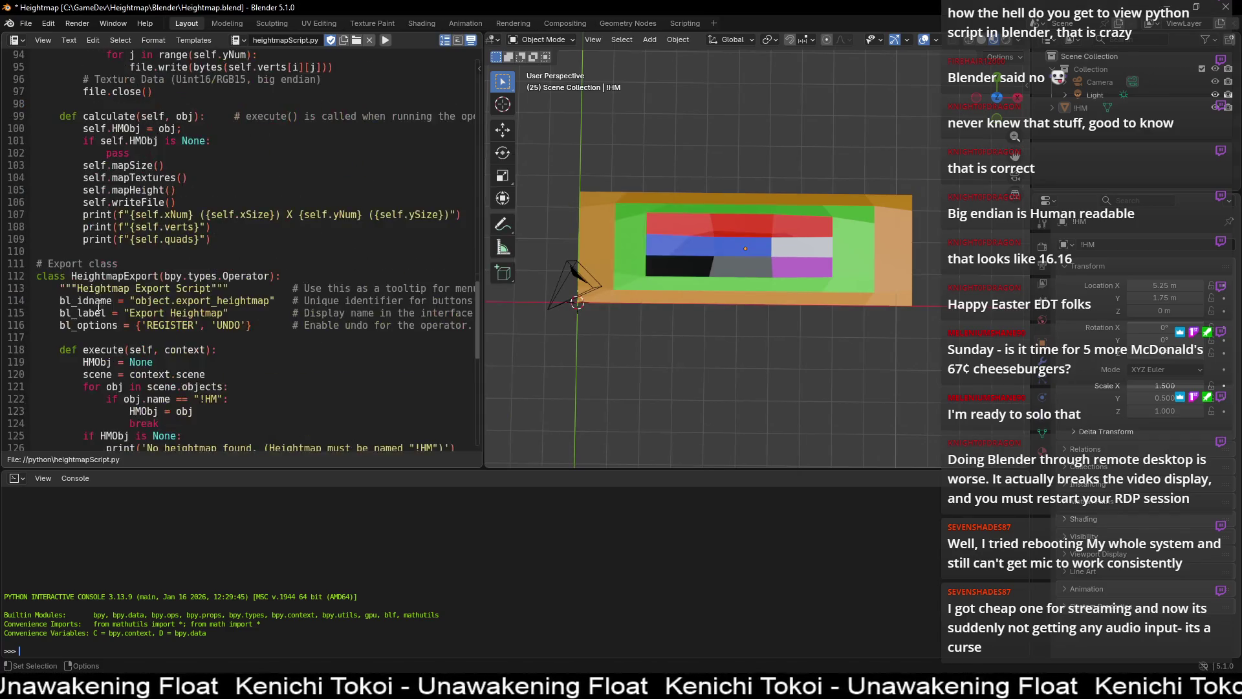
scroll(101, 302, down, 3)
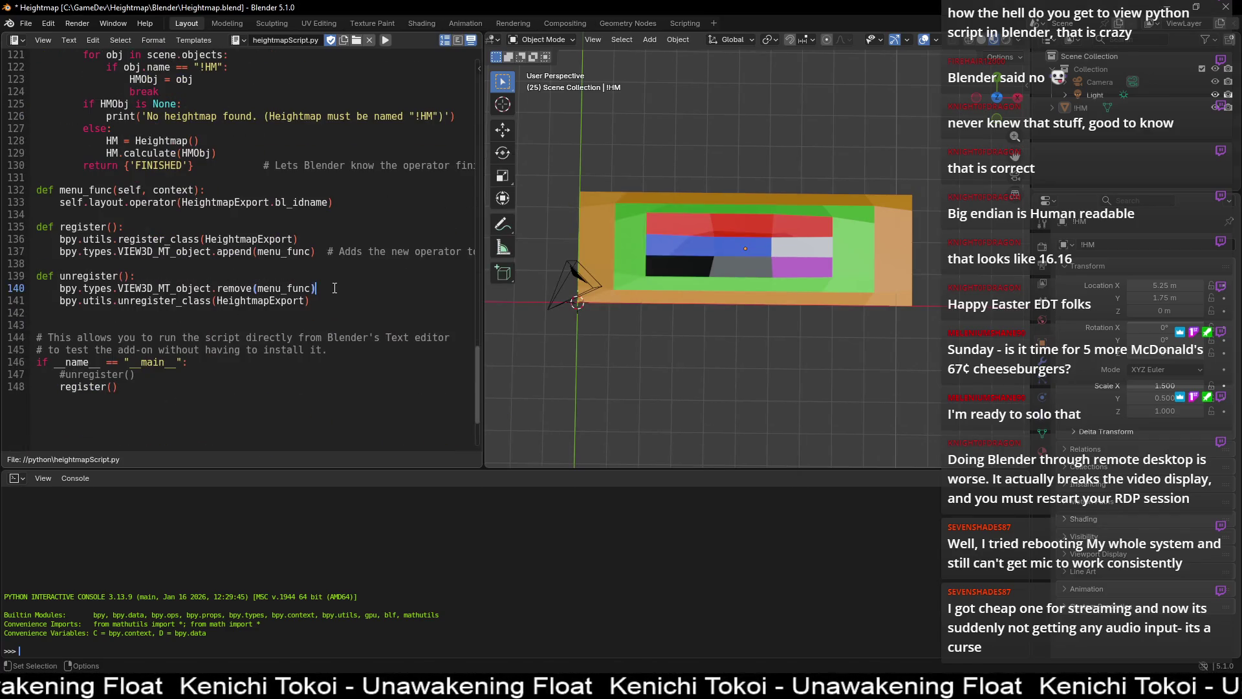
drag(316, 288, 48, 285)
drag(310, 301, 69, 301)
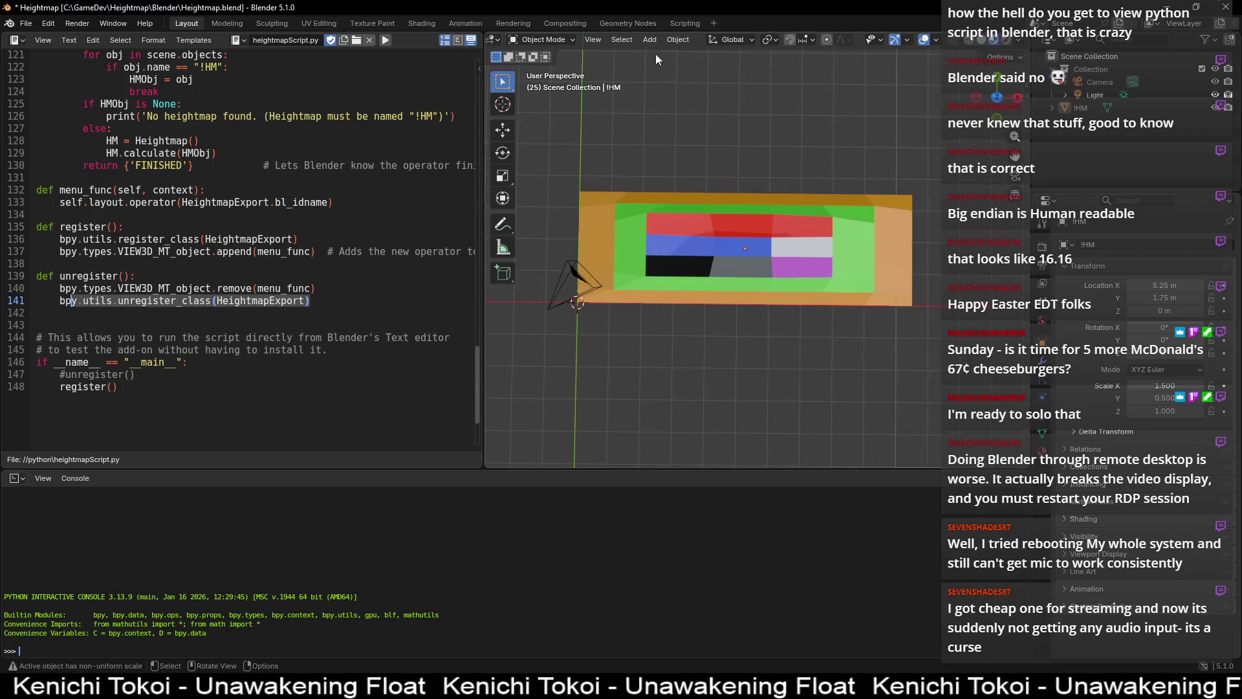
- Recheck the Object menu's export commands, then choose System > Reload Scripts
click(672, 40)
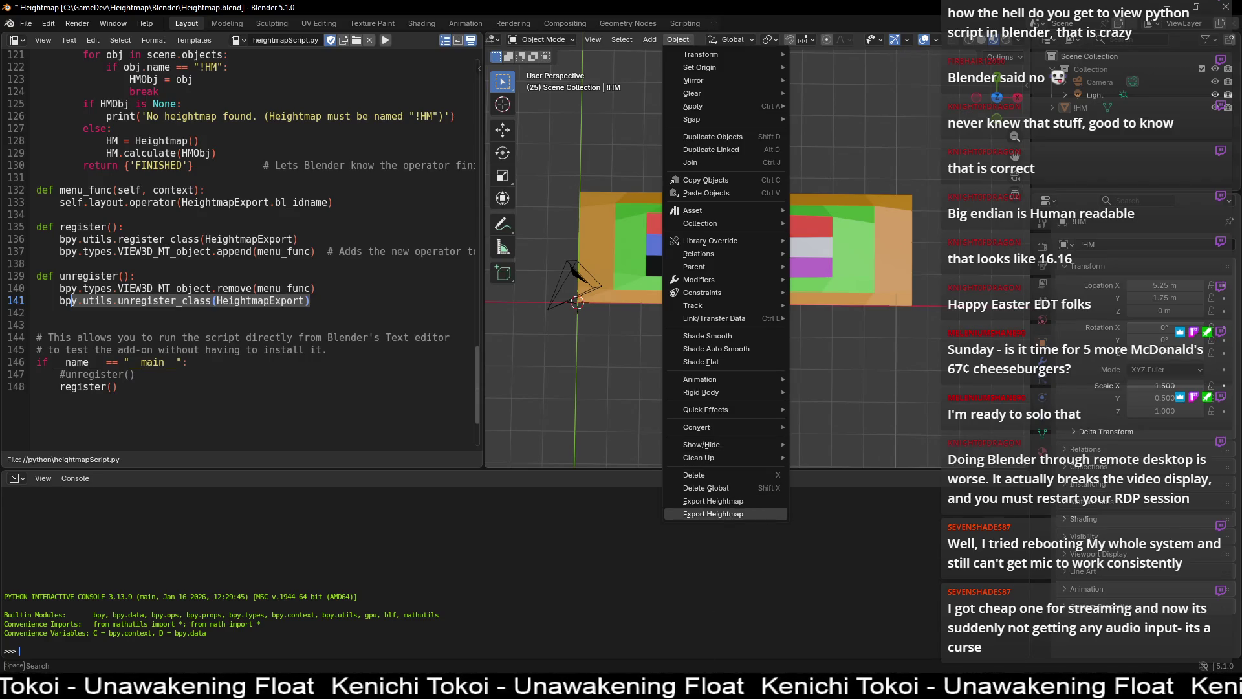
click(10, 24)
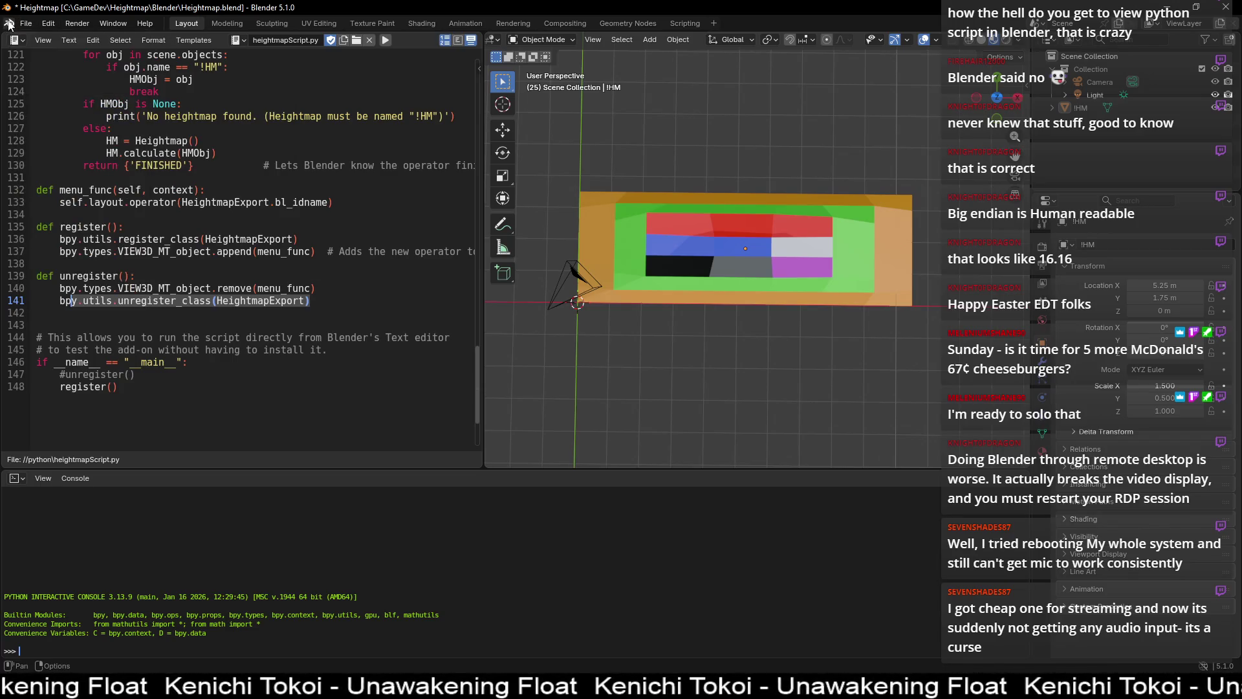
mouse_move(75, 86)
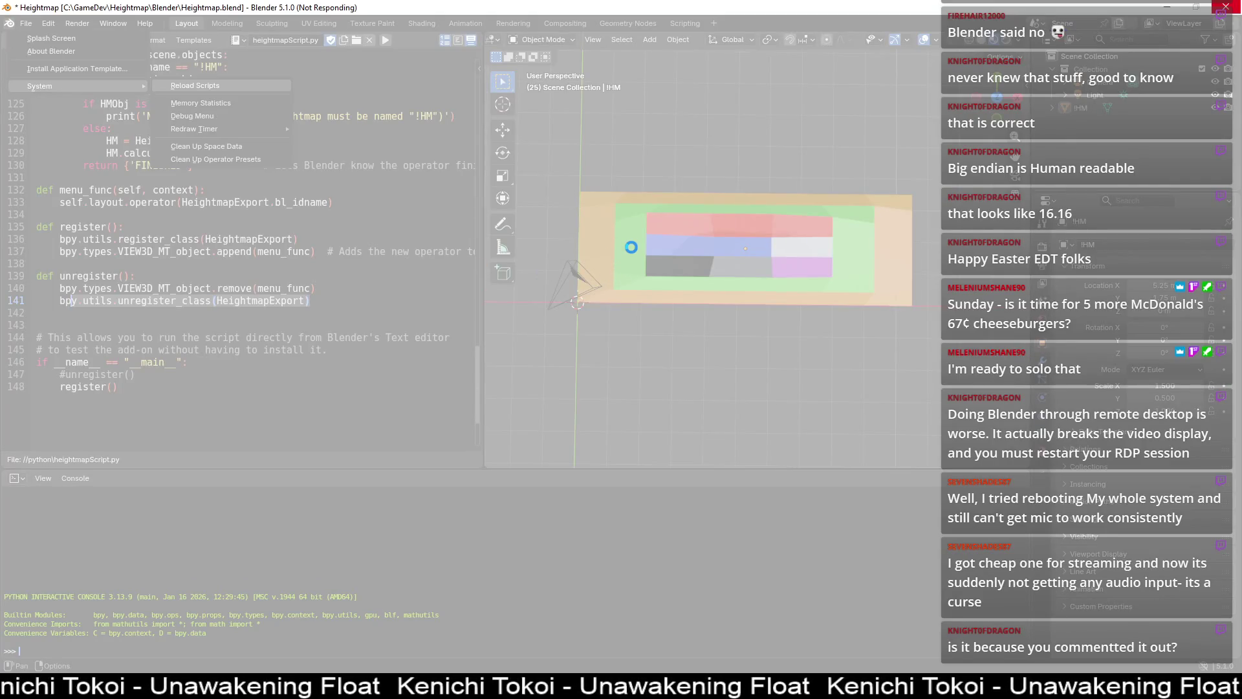
- Force-end the frozen Blender and reopen Heightmap.blend from Recent Files
click(1233, 6)
click(130, 105)
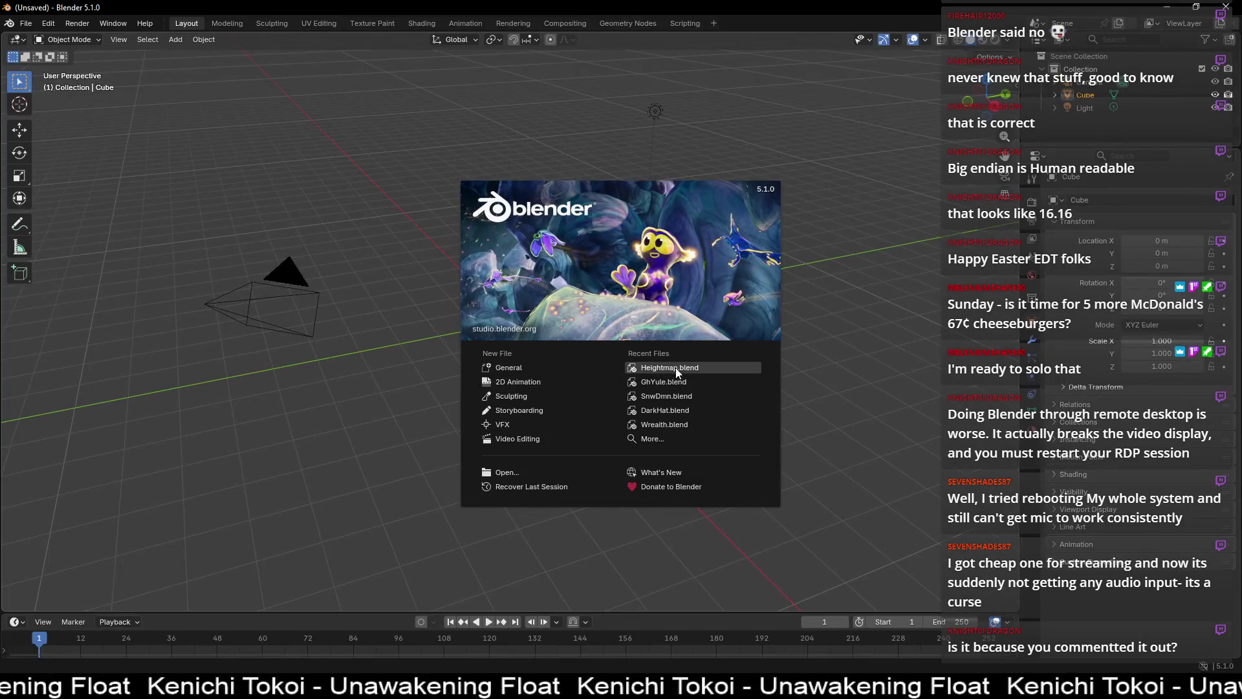
click(678, 366)
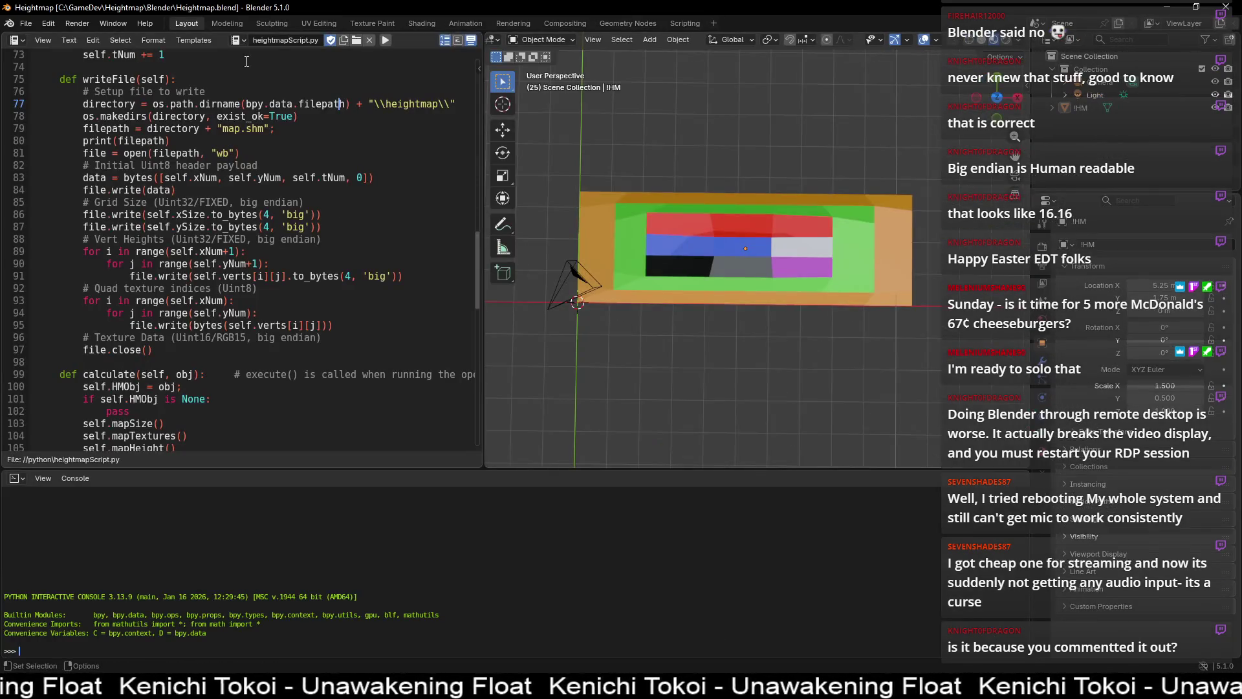
- Delete the stale text block and load heightmapScript.py from the python folder
click(330, 40)
click(360, 53)
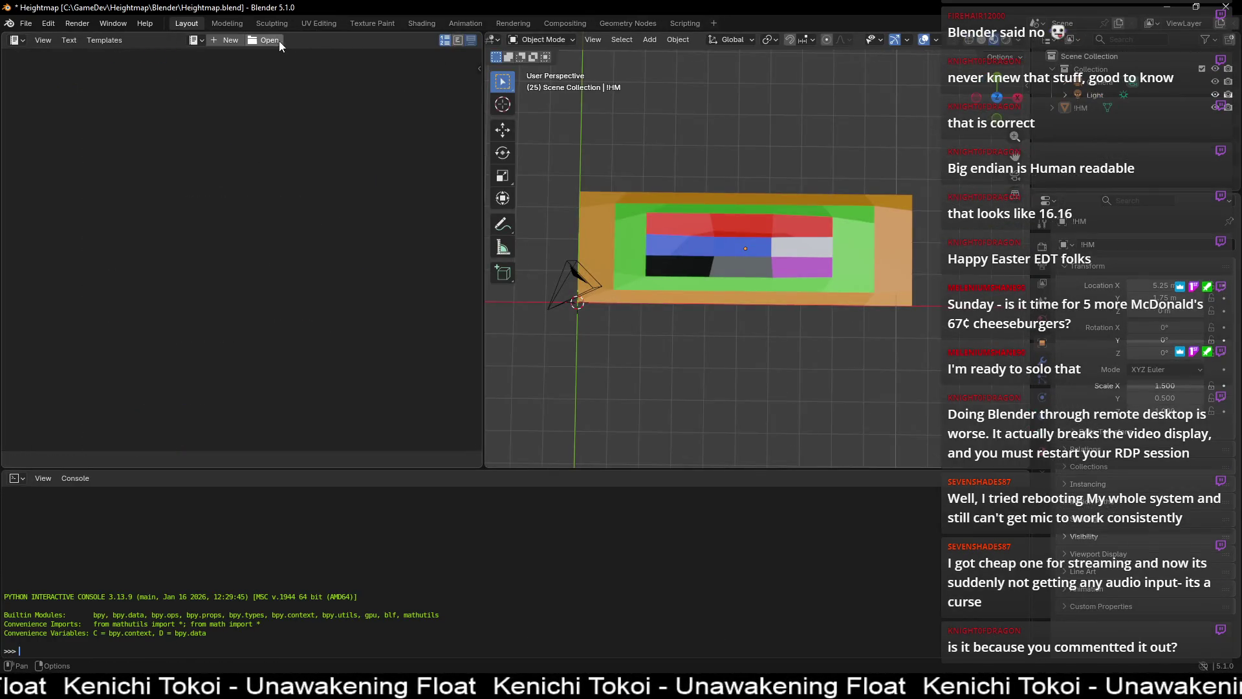
click(275, 40)
double_click(209, 119)
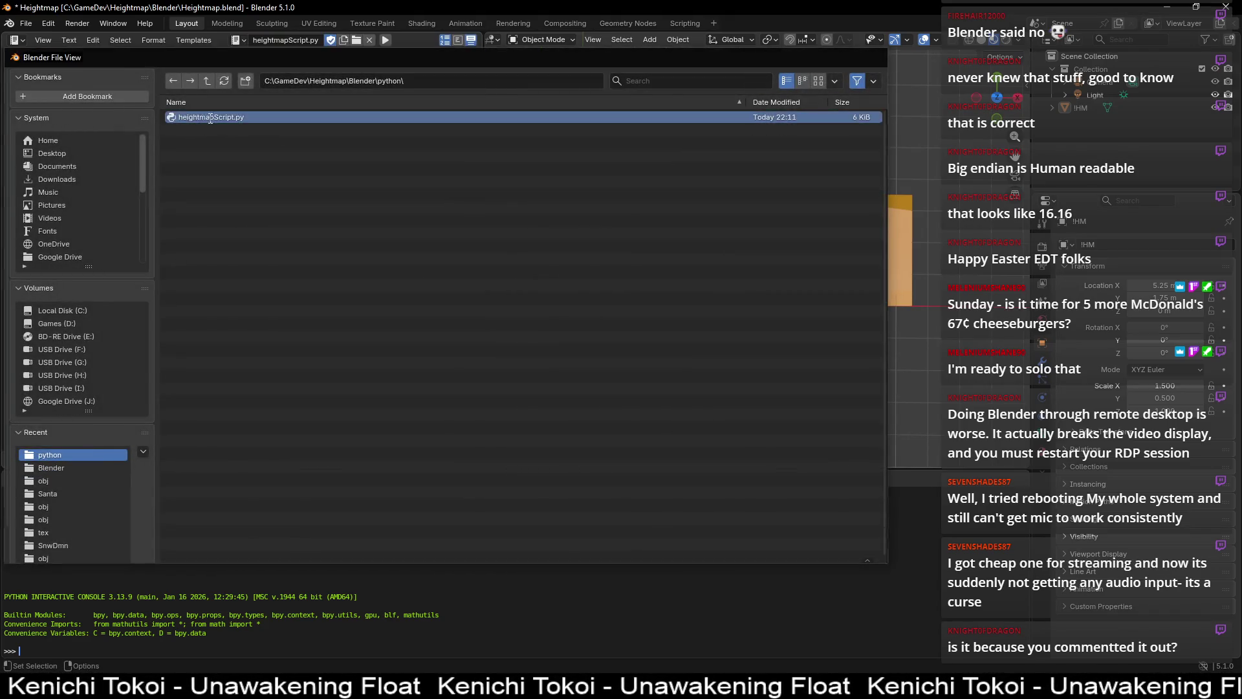
click(650, 39)
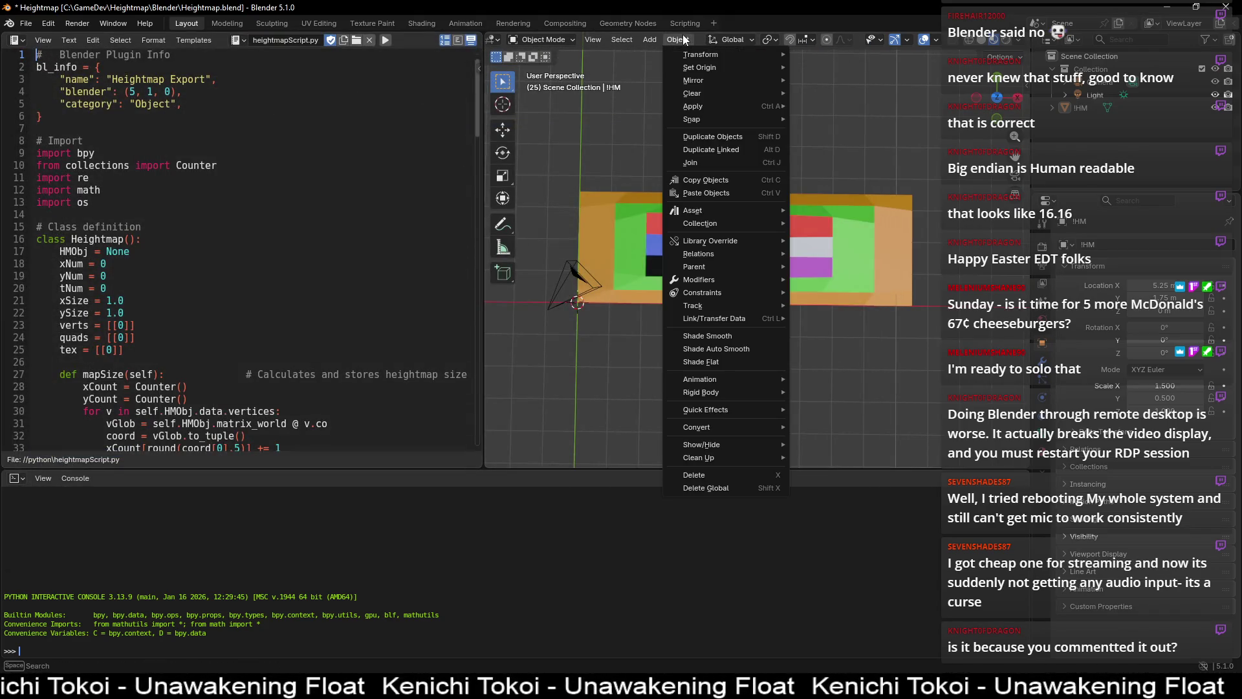
- Re-run the add-on script and reload scripts so Export Heightmap appears in the Object menu
click(388, 48)
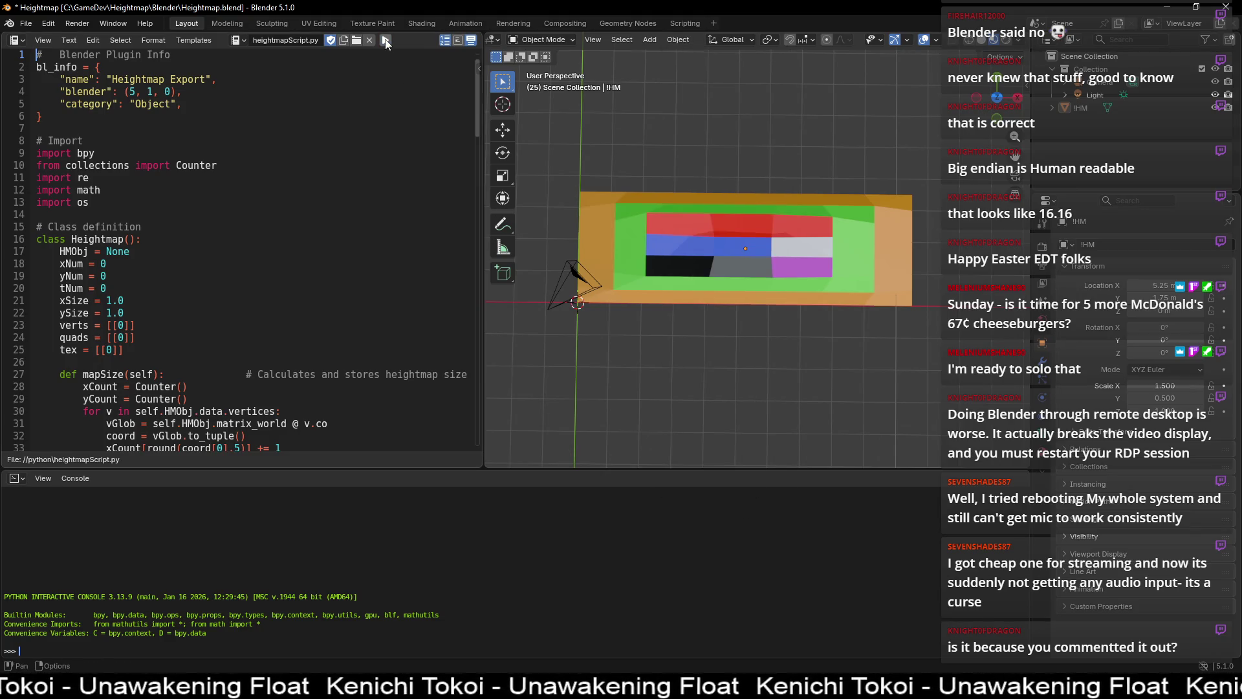
click(676, 39)
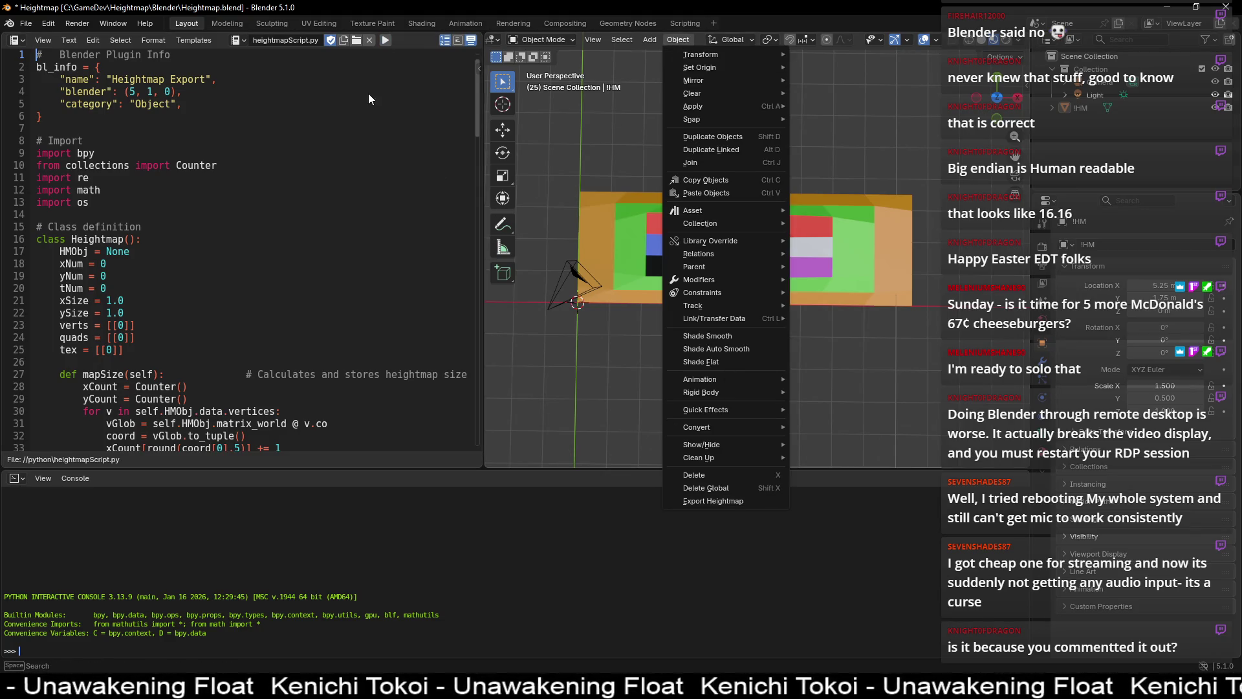
click(385, 41)
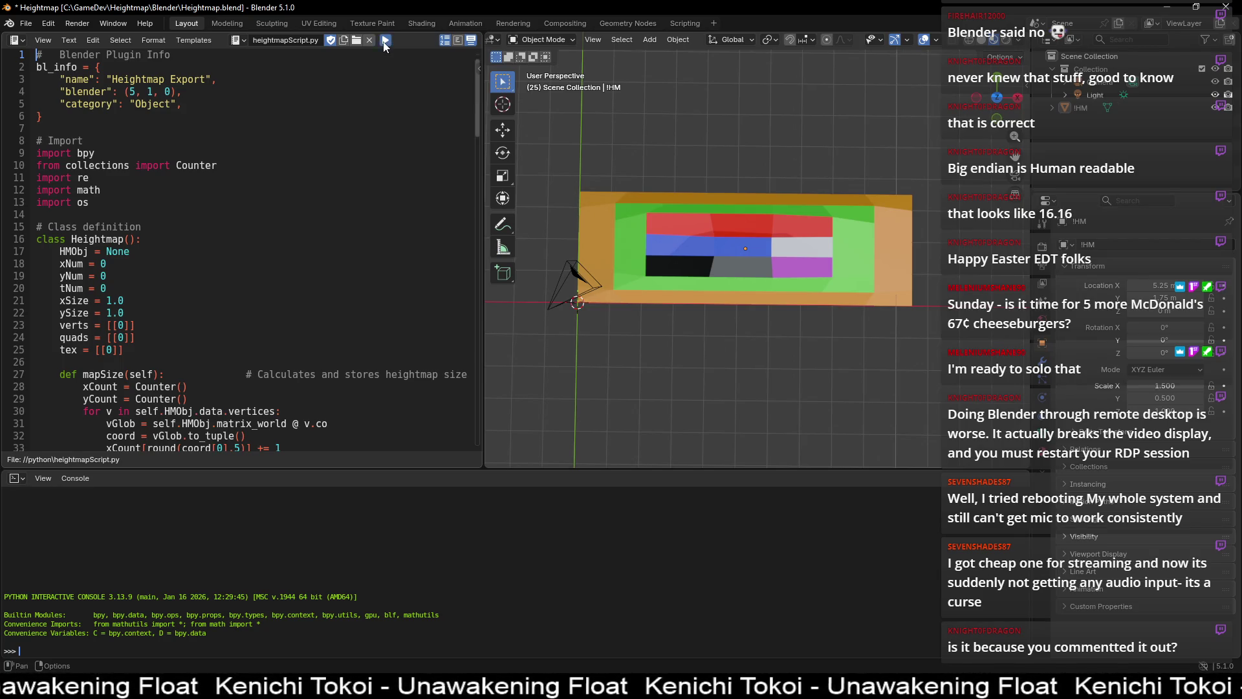
click(677, 40)
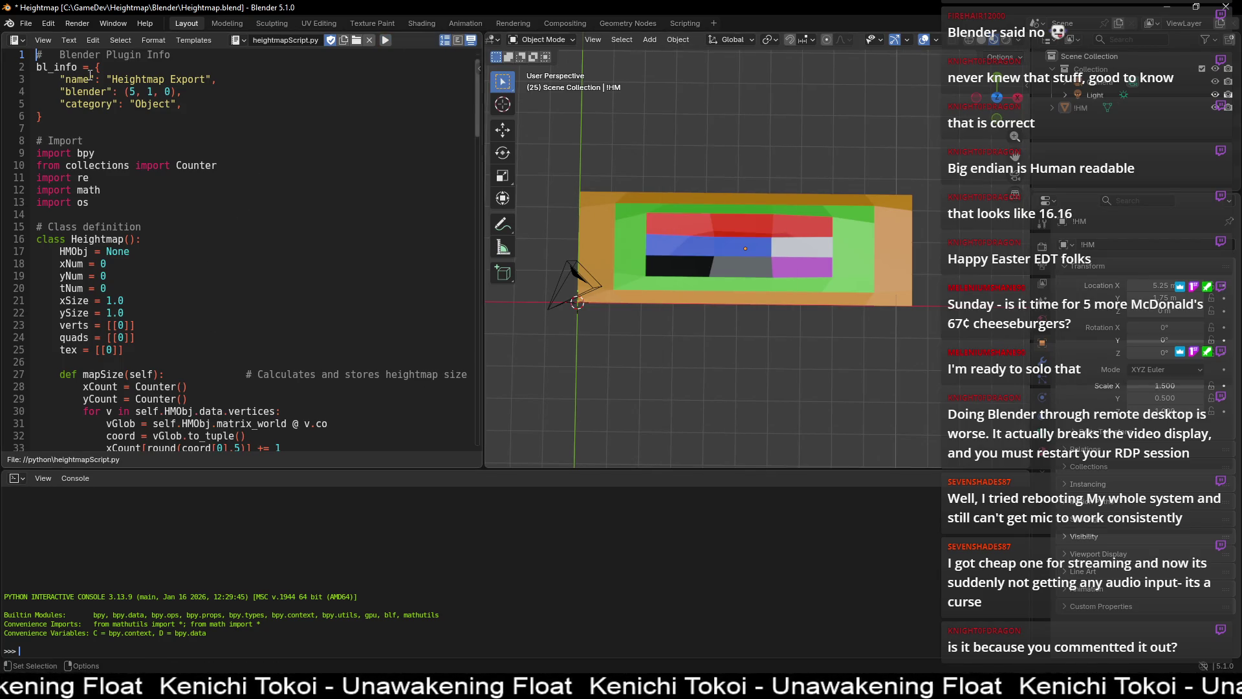
click(11, 26)
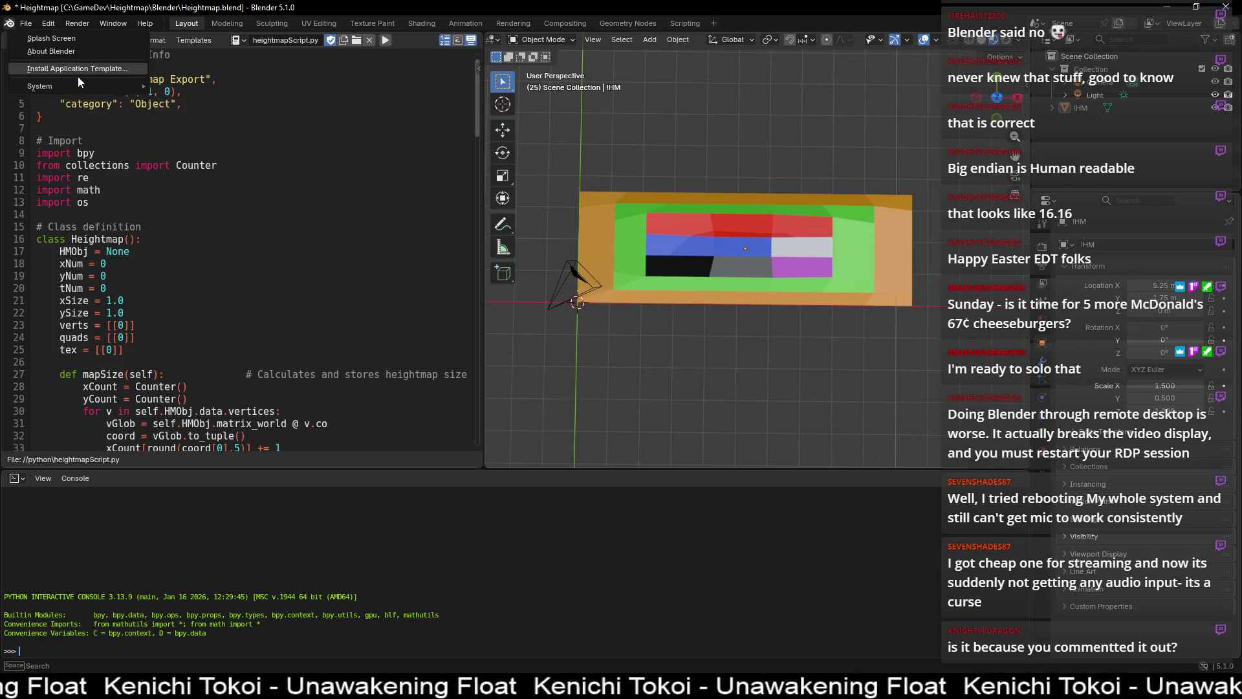
mouse_move(89, 83)
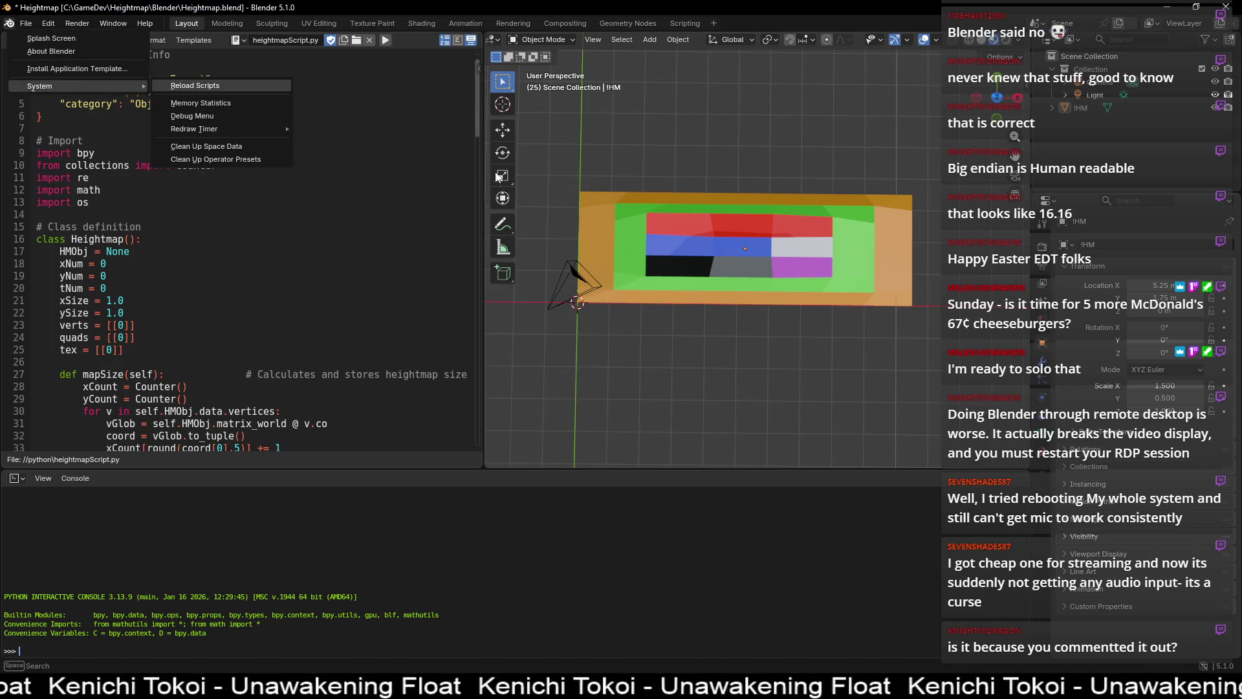
click(415, 141)
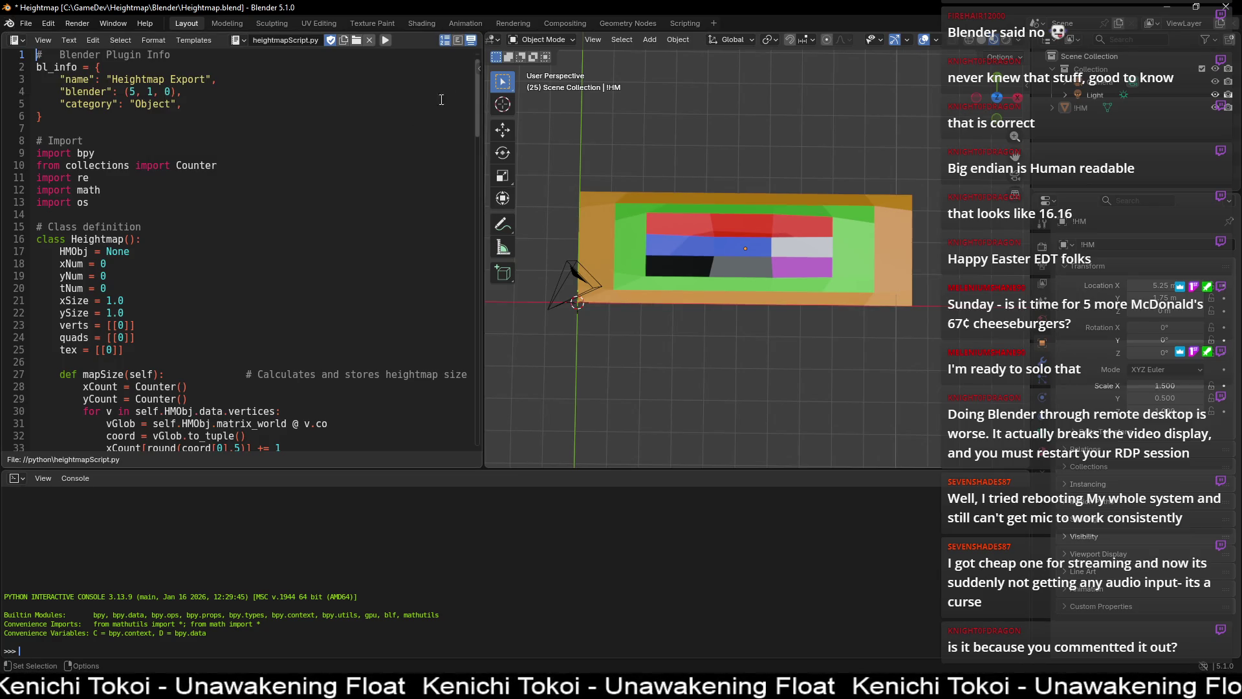
click(676, 39)
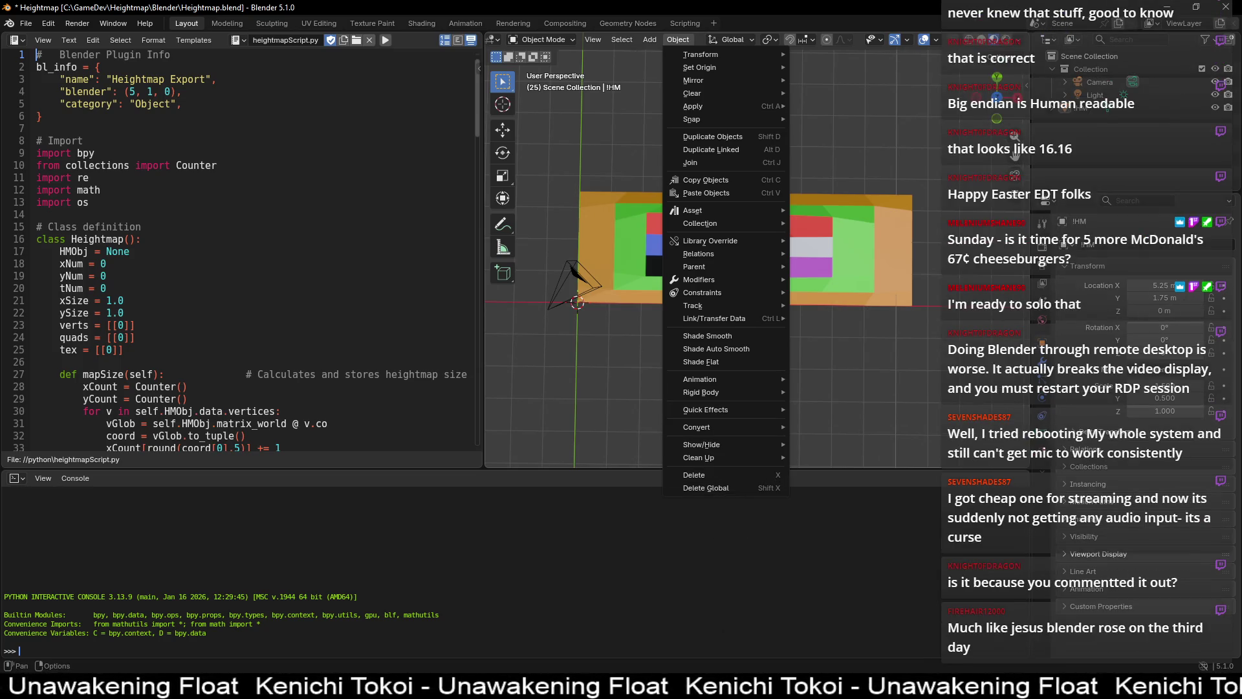
- Run Object > Export Heightmap on the grid mesh to rewrite map.shm, then switch to HxD
click(315, 270)
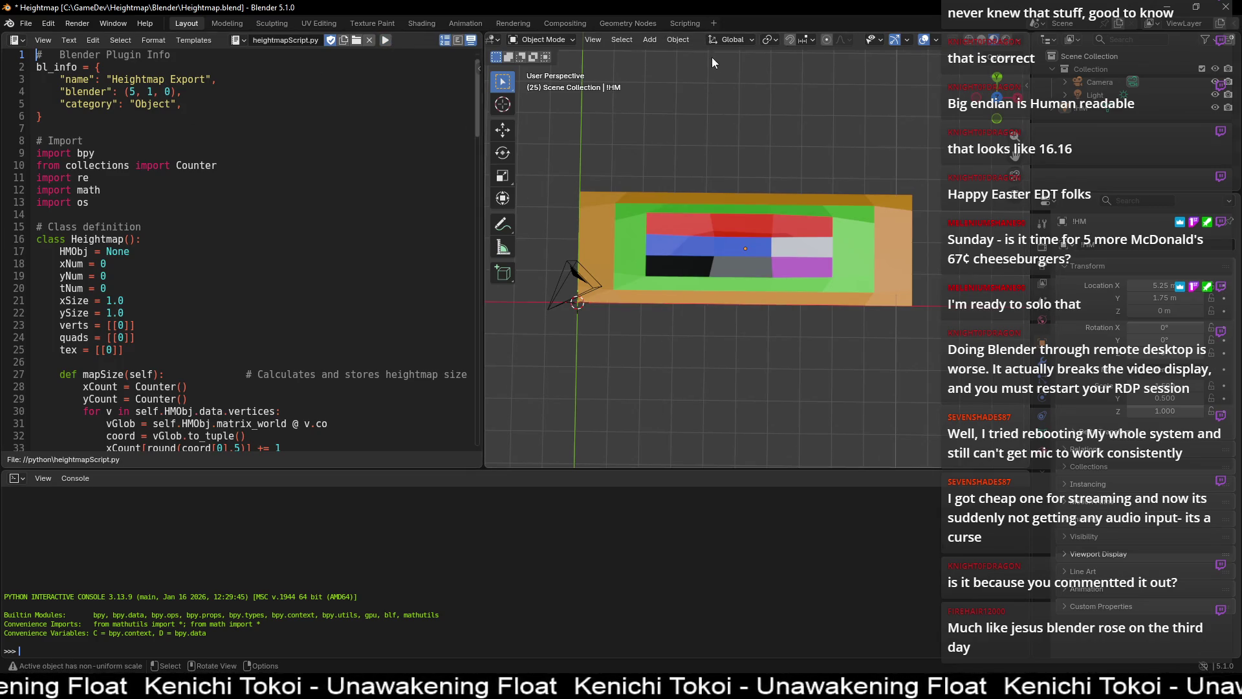
click(678, 41)
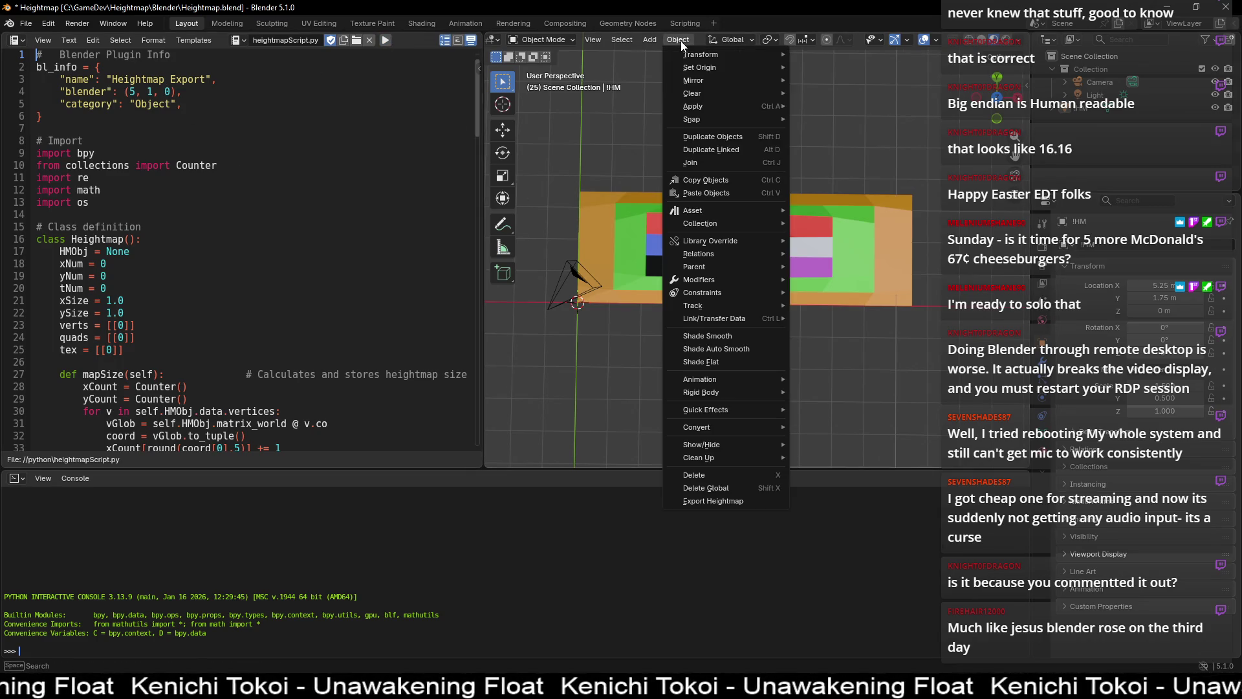
click(734, 503)
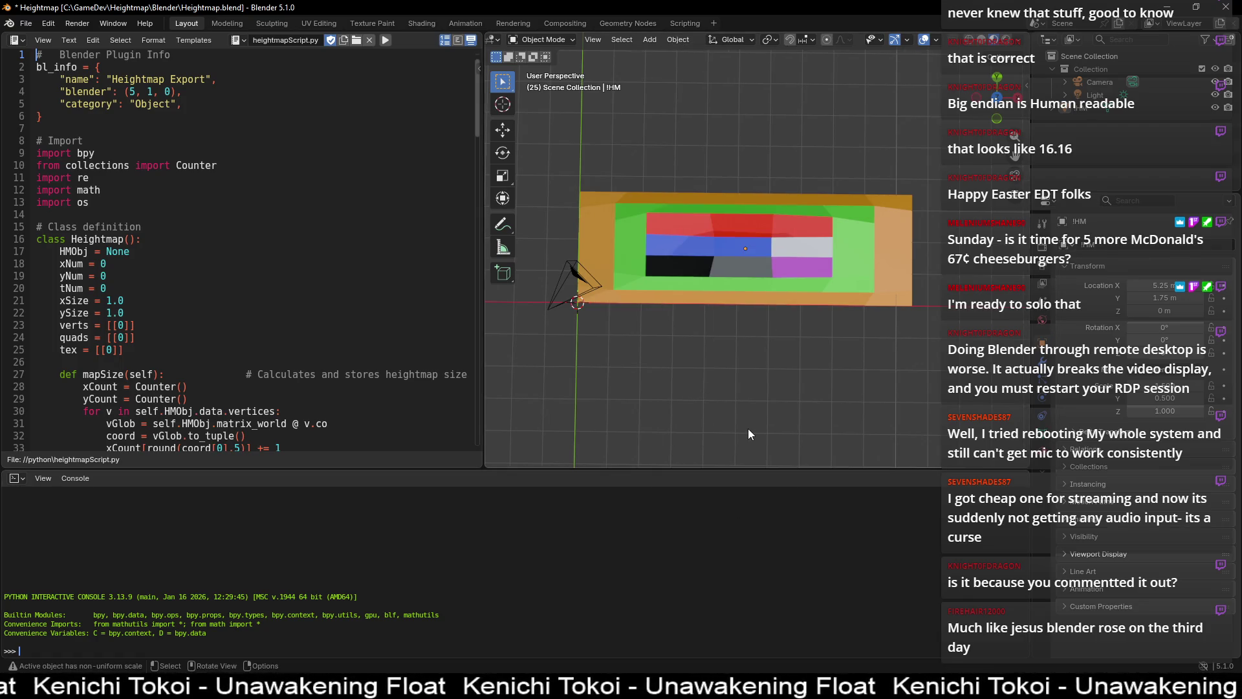
key(alt+Tab)
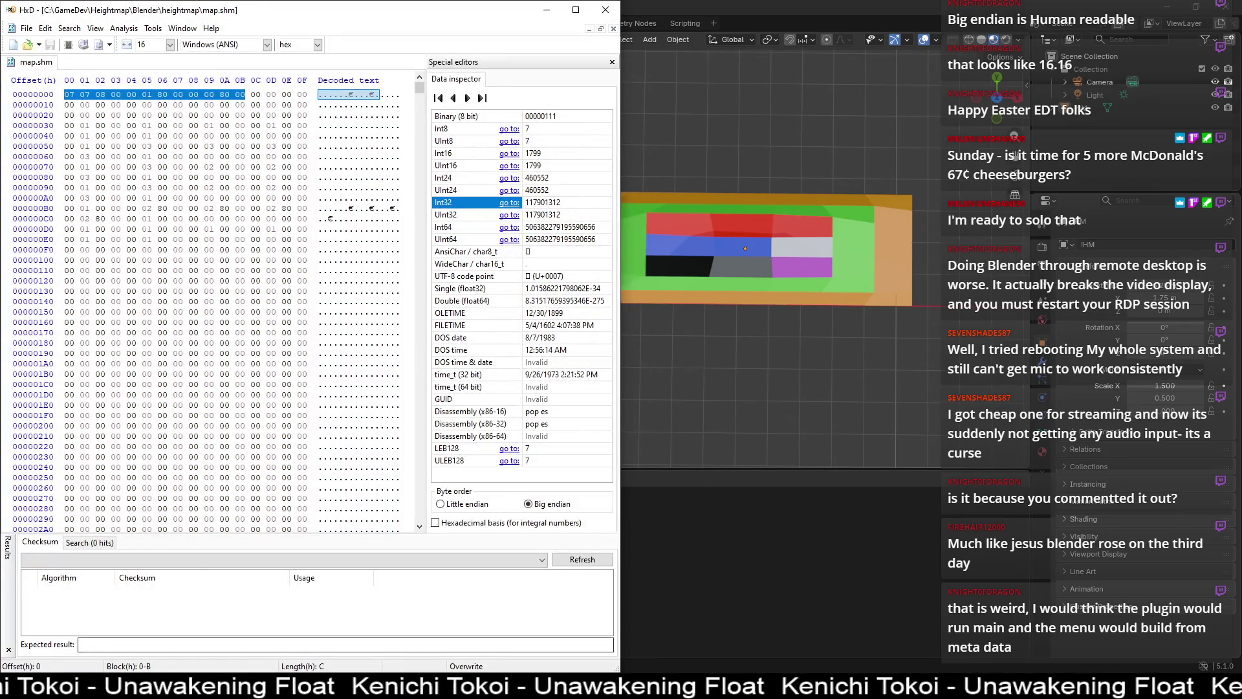
- Decode map.shm's first four header bytes and the following grid-size bytes as big-endian values
mouse_move(104, 687)
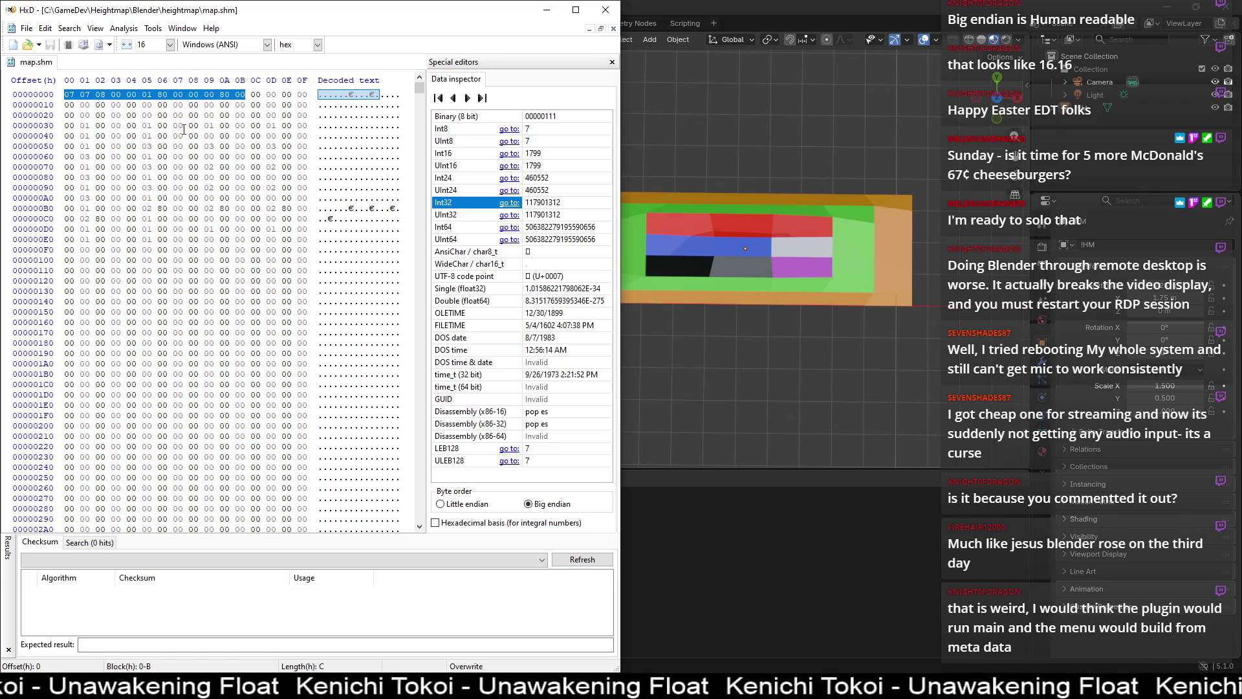
drag(132, 95, 261, 92)
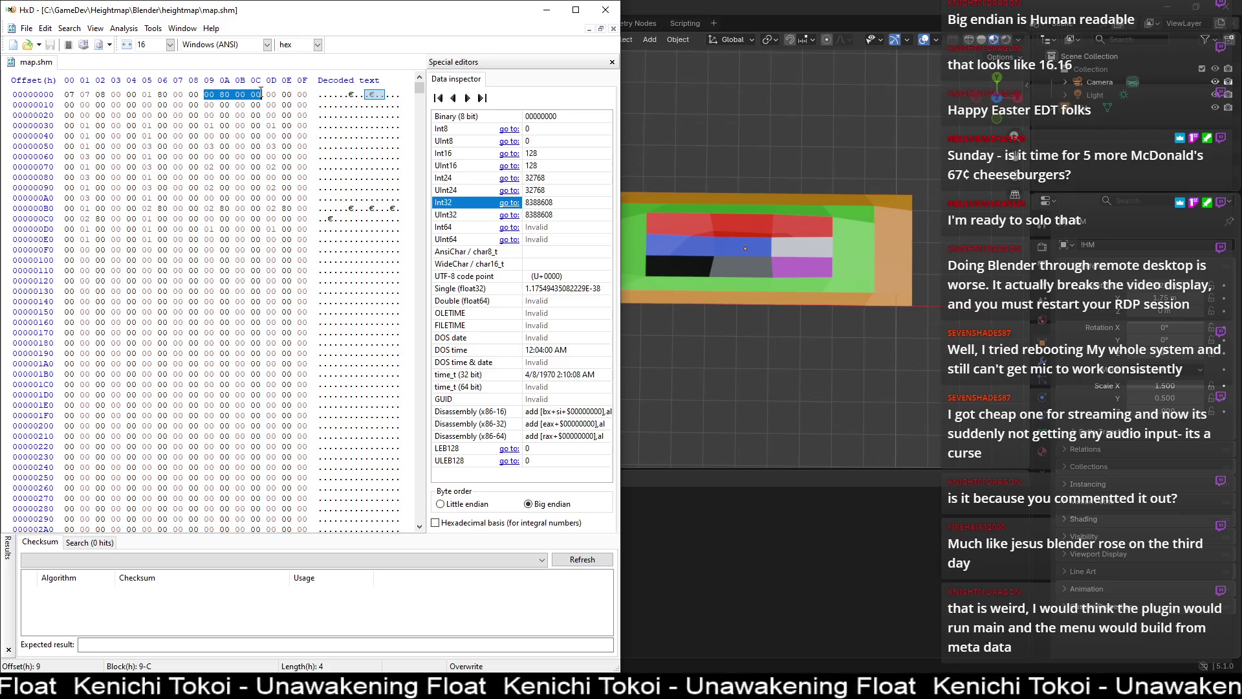
drag(65, 95, 305, 96)
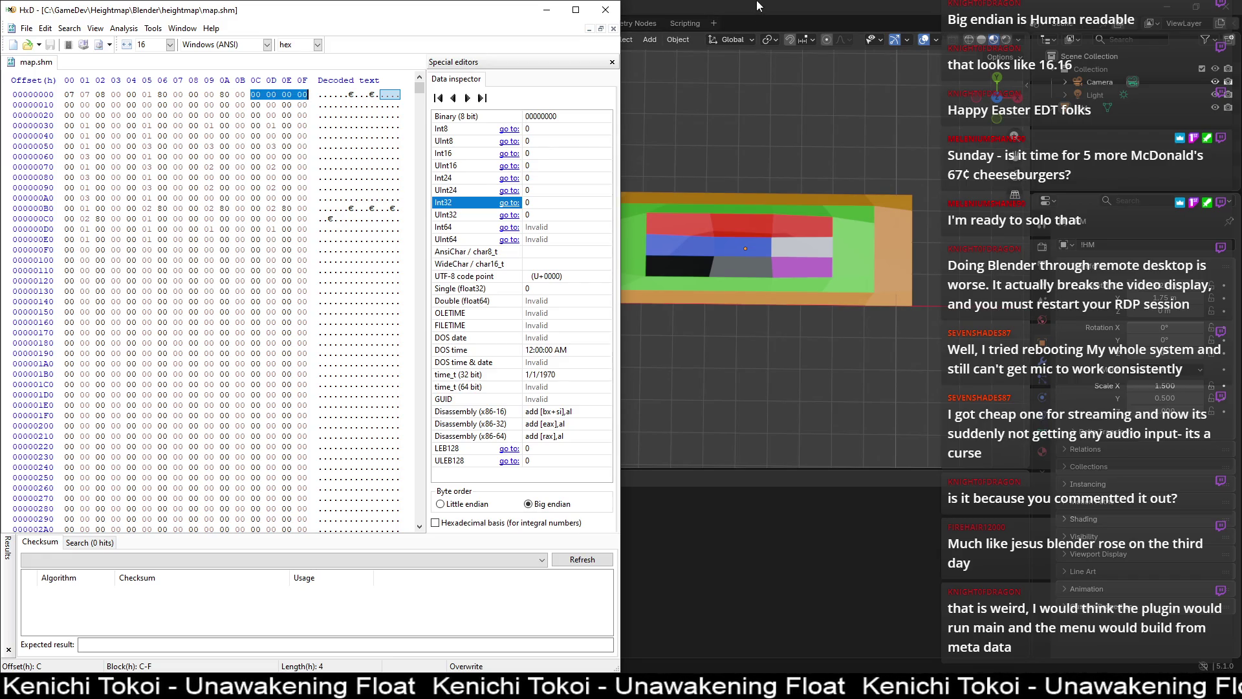
- Compare the header against the export script's writeFile code in Blender, then return to HxD
key(alt+Tab)
scroll(304, 280, down, 15)
scroll(304, 280, down, 10)
scroll(327, 263, up, 5)
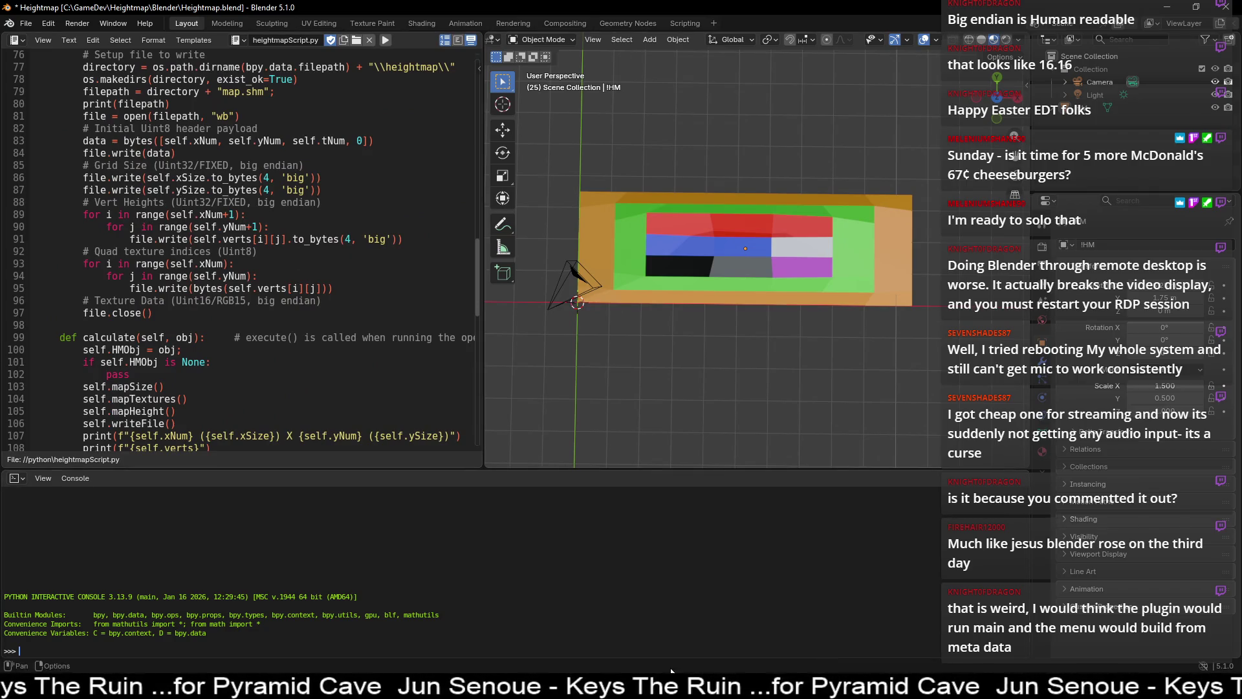
key(alt+Tab)
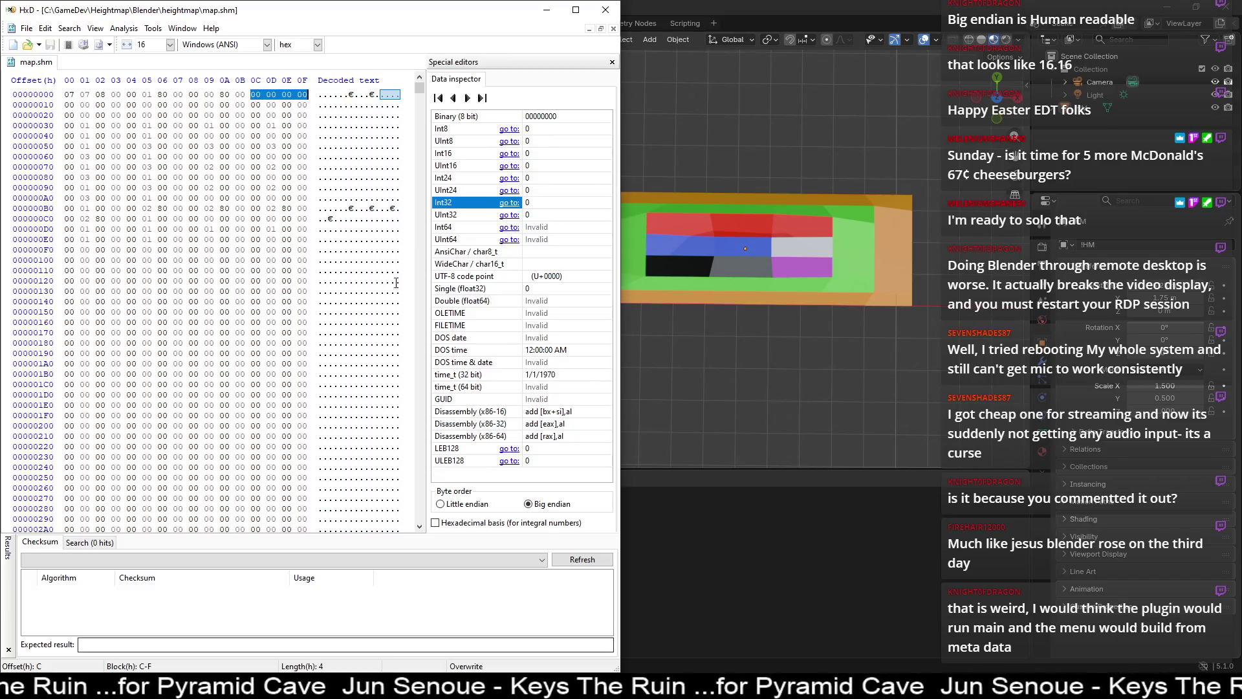
- Decode bytes 0C–0F and the height data across rows 00000010 and 00000020
click(265, 95)
drag(253, 95, 310, 97)
drag(73, 106, 309, 106)
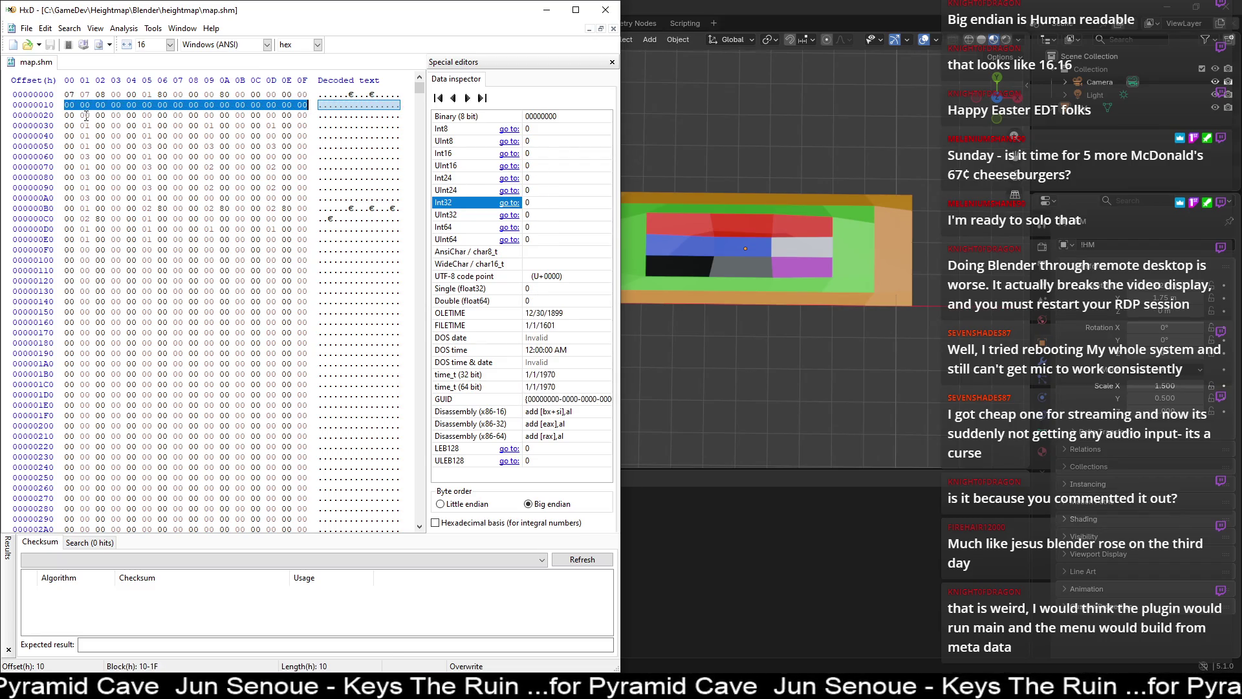
drag(69, 116, 218, 115)
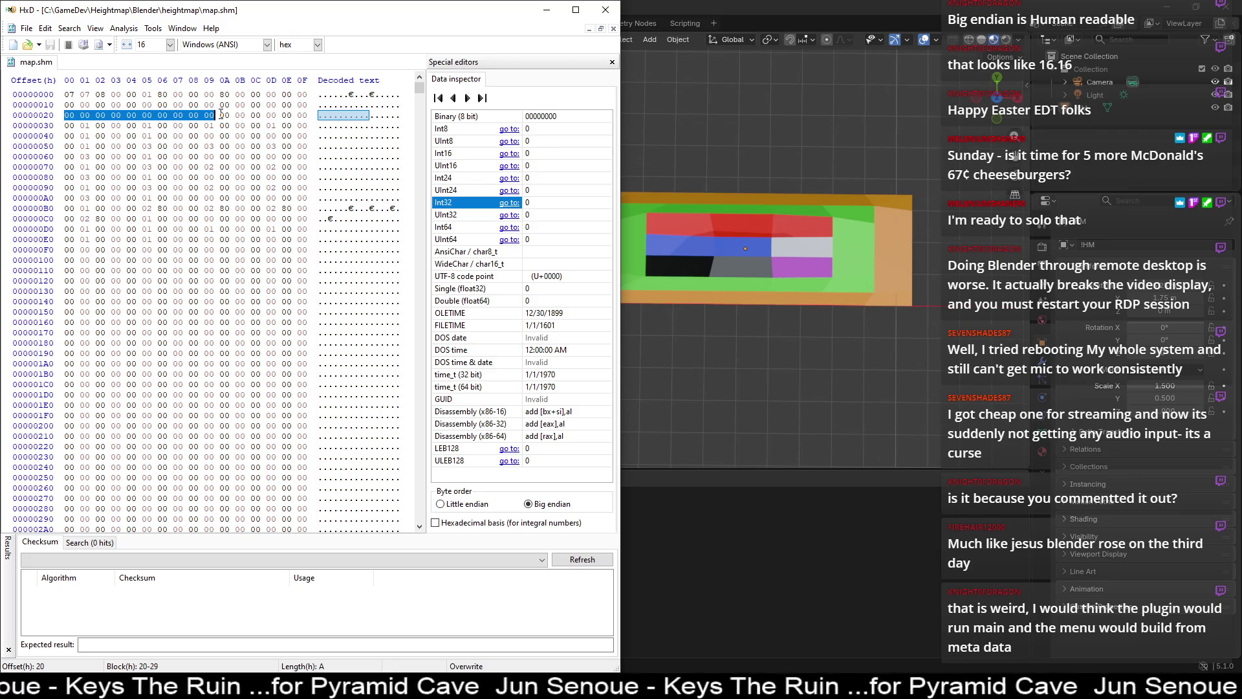
drag(222, 115, 51, 116)
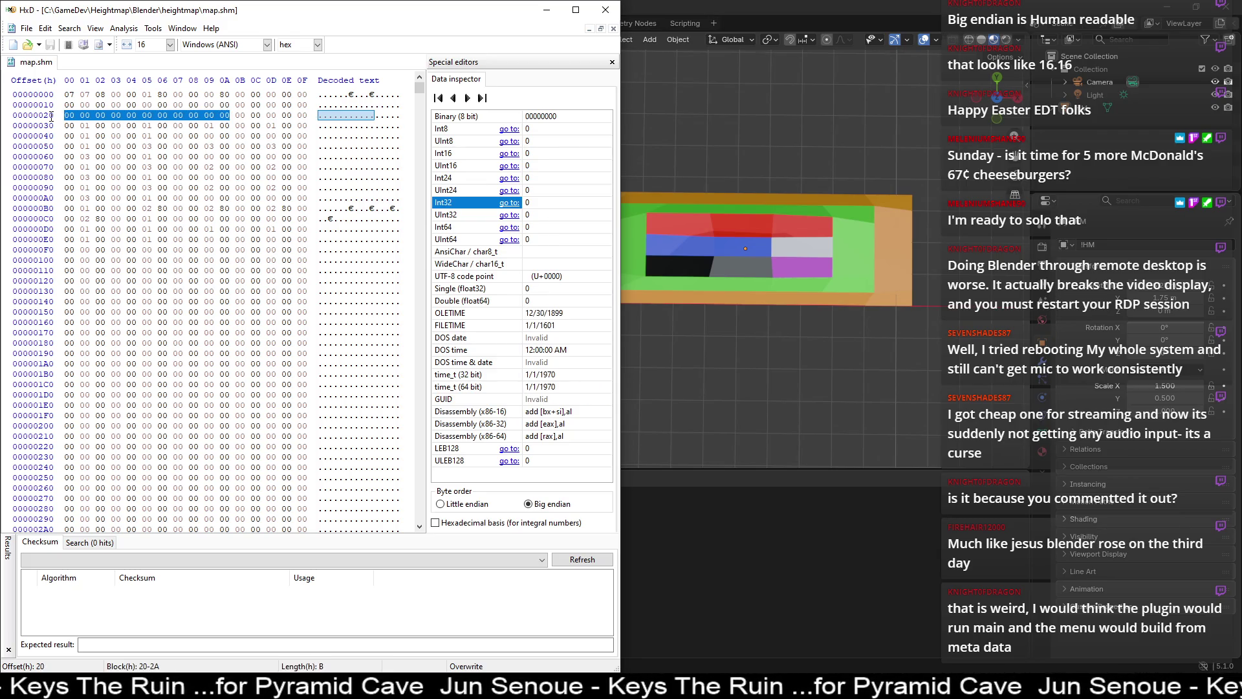
- Read four-byte heights from offset 24 to 44 as big-endian Int32 65536, then return to Blender
drag(131, 115, 322, 121)
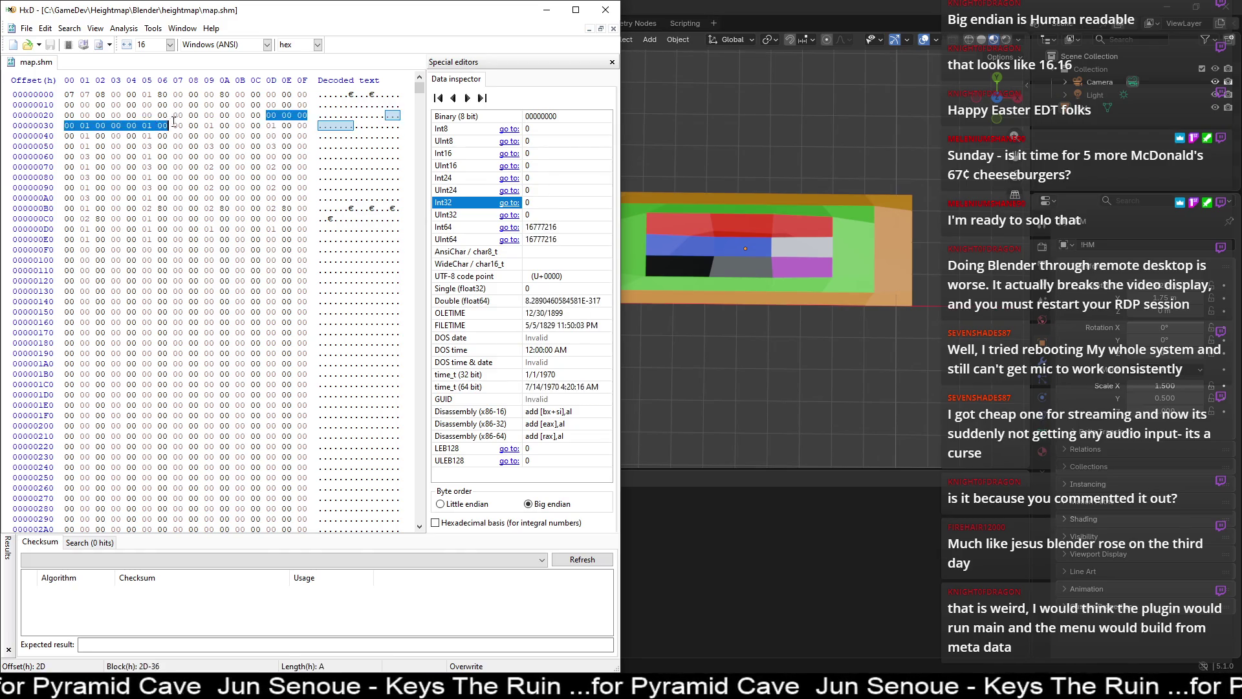
drag(193, 115, 261, 115)
drag(64, 125, 125, 125)
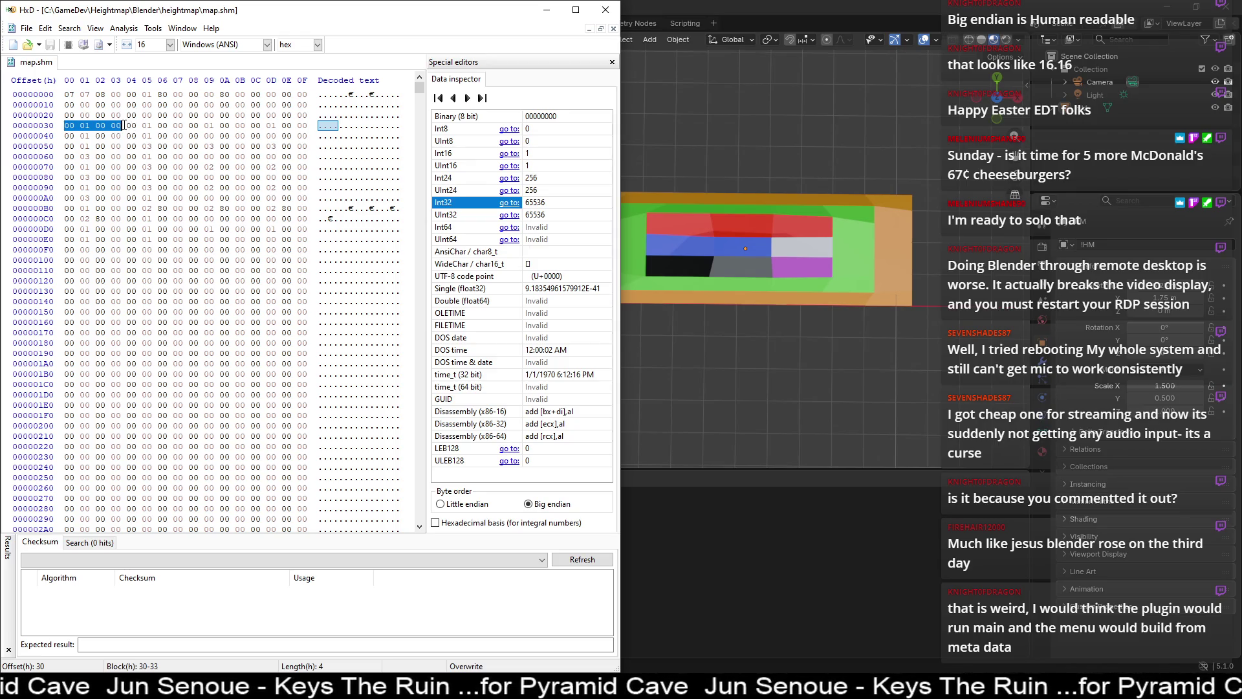
drag(132, 125, 302, 126)
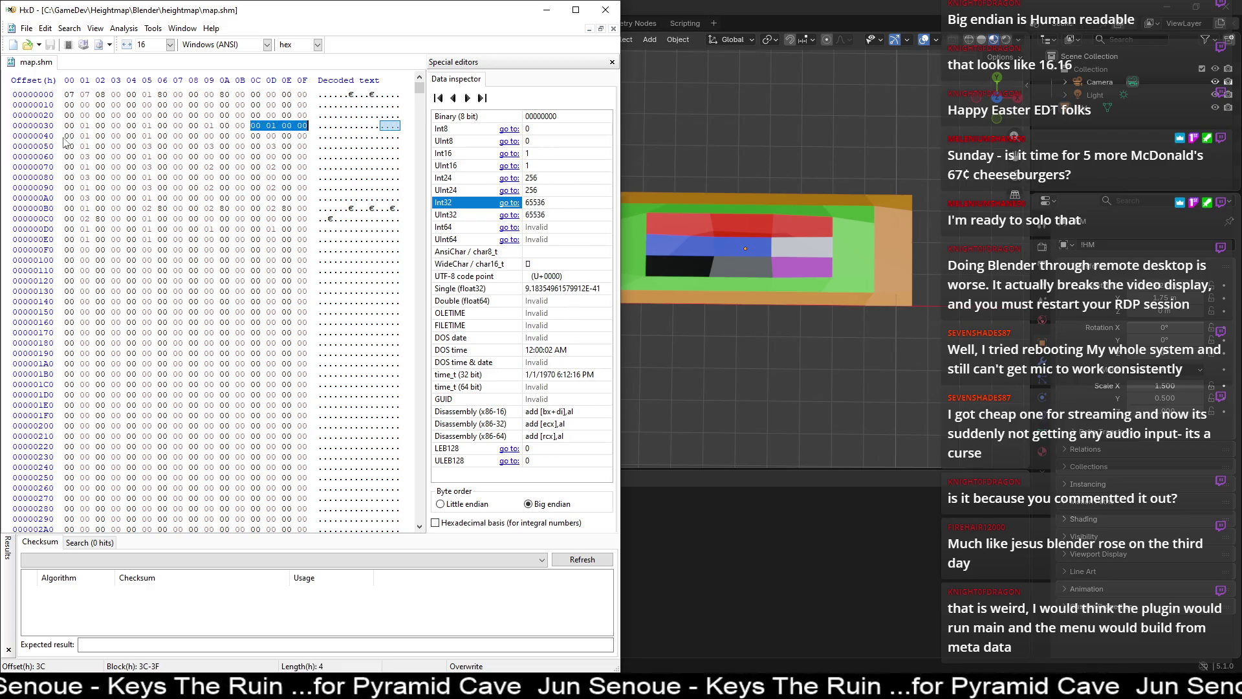
mouse_move(67, 136)
mouse_down()
mouse_move(197, 136)
mouse_move(183, 136)
mouse_up()
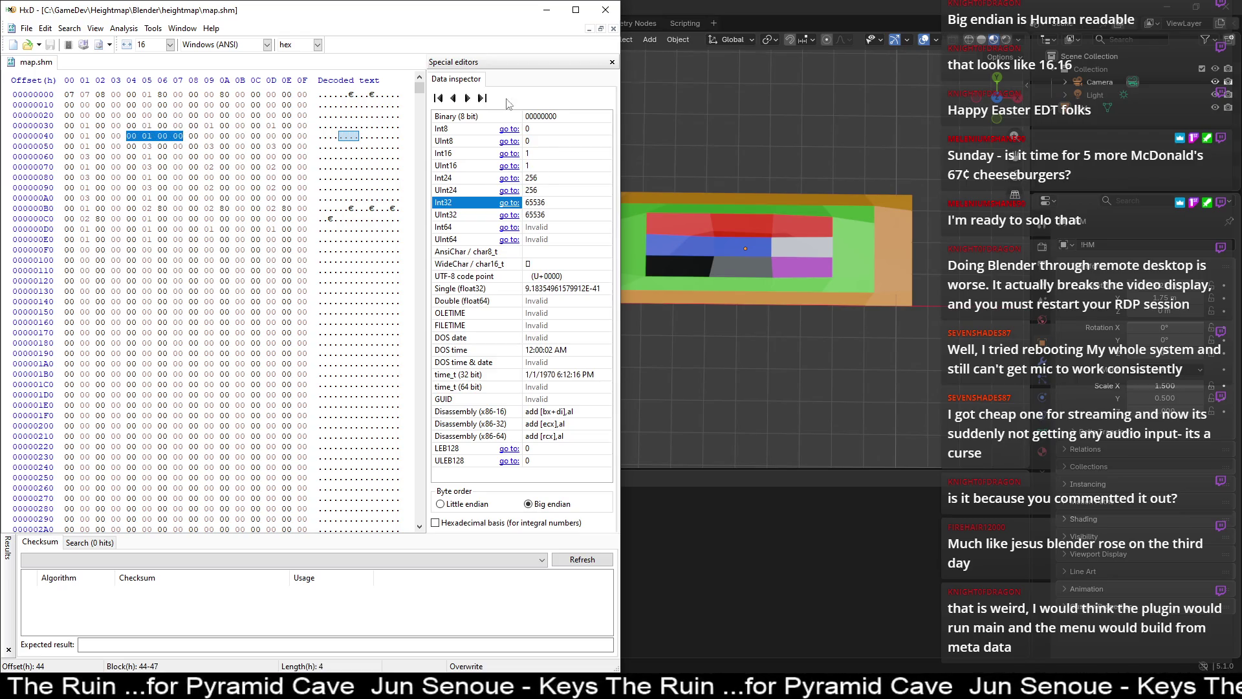
click(805, 670)
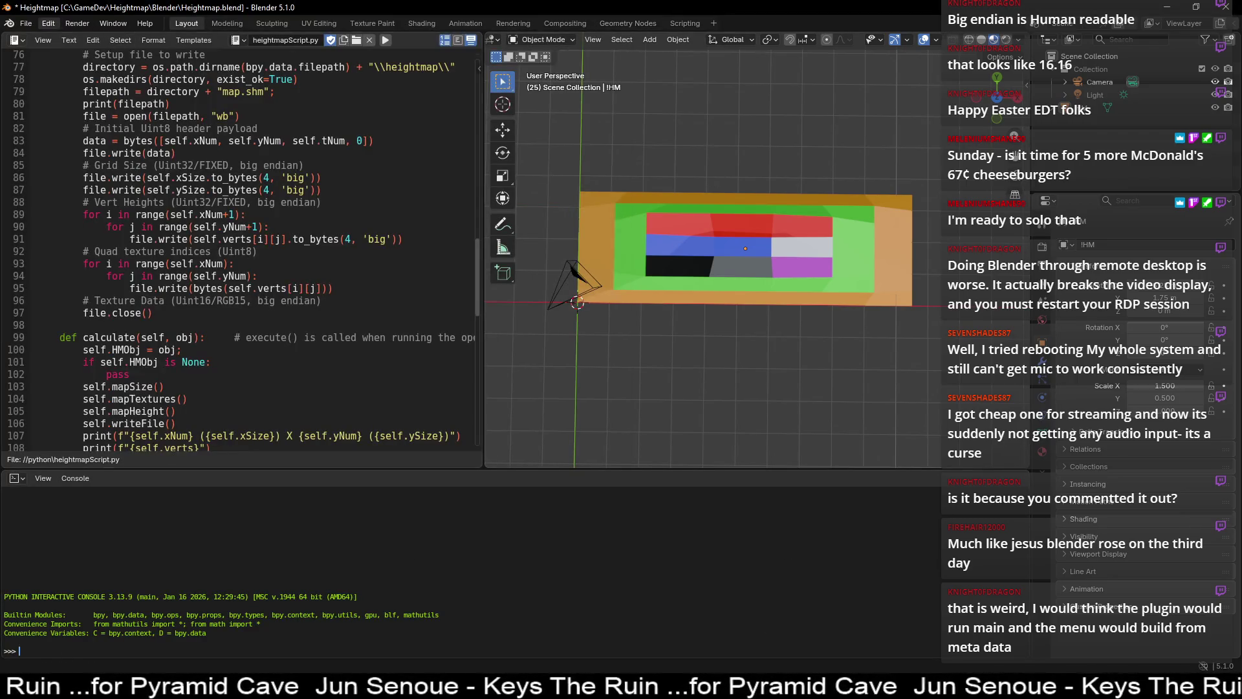
- Show Blender's system console to check height conversions like 1.0 → 65536, then return to HxD
click(27, 24)
mouse_move(114, 22)
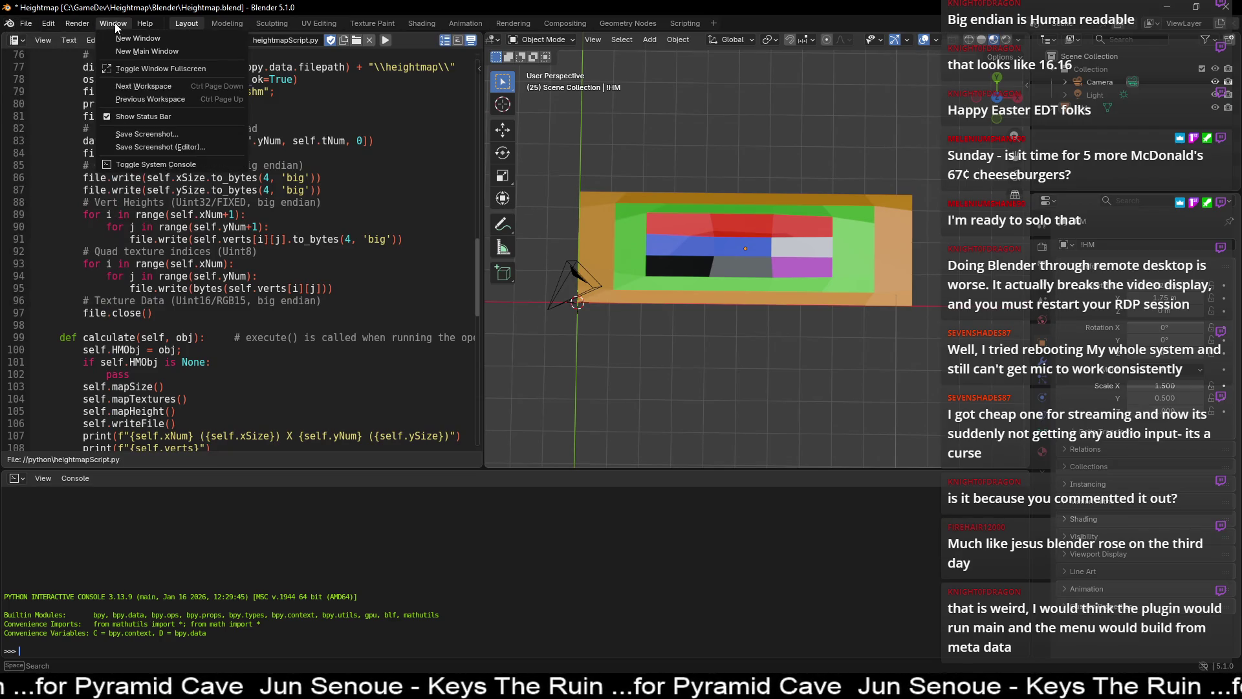
click(156, 166)
scroll(239, 291, up, 15)
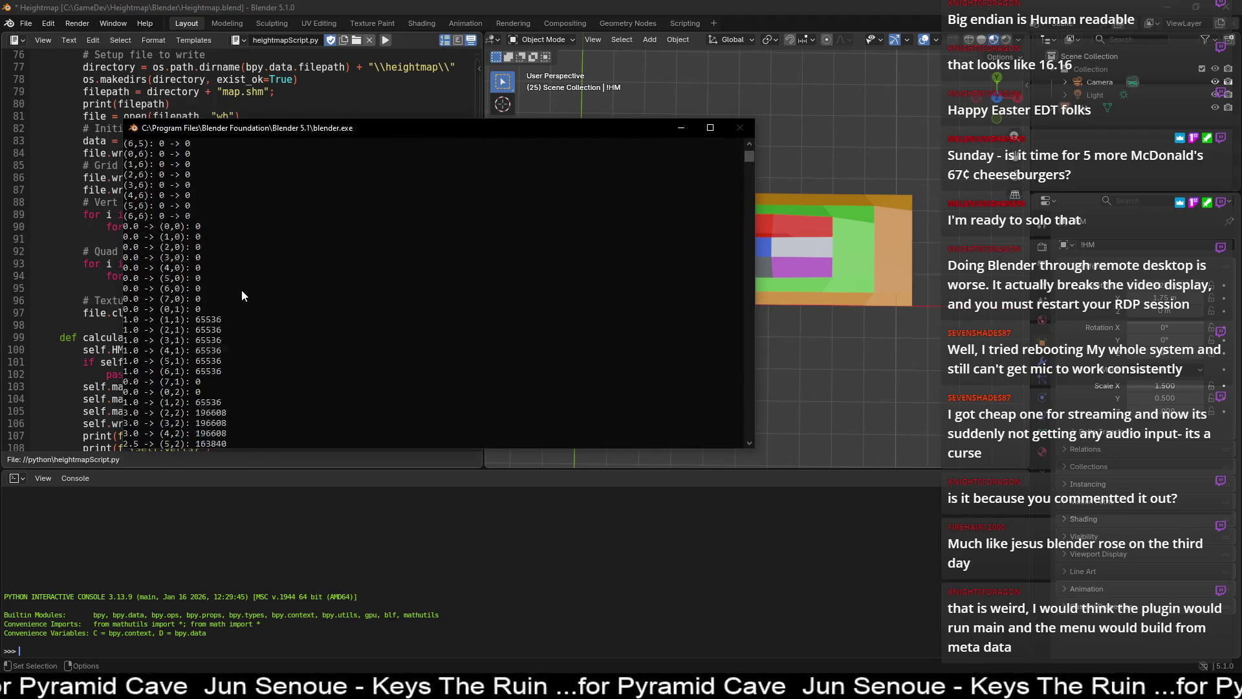
scroll(235, 272, down, 6)
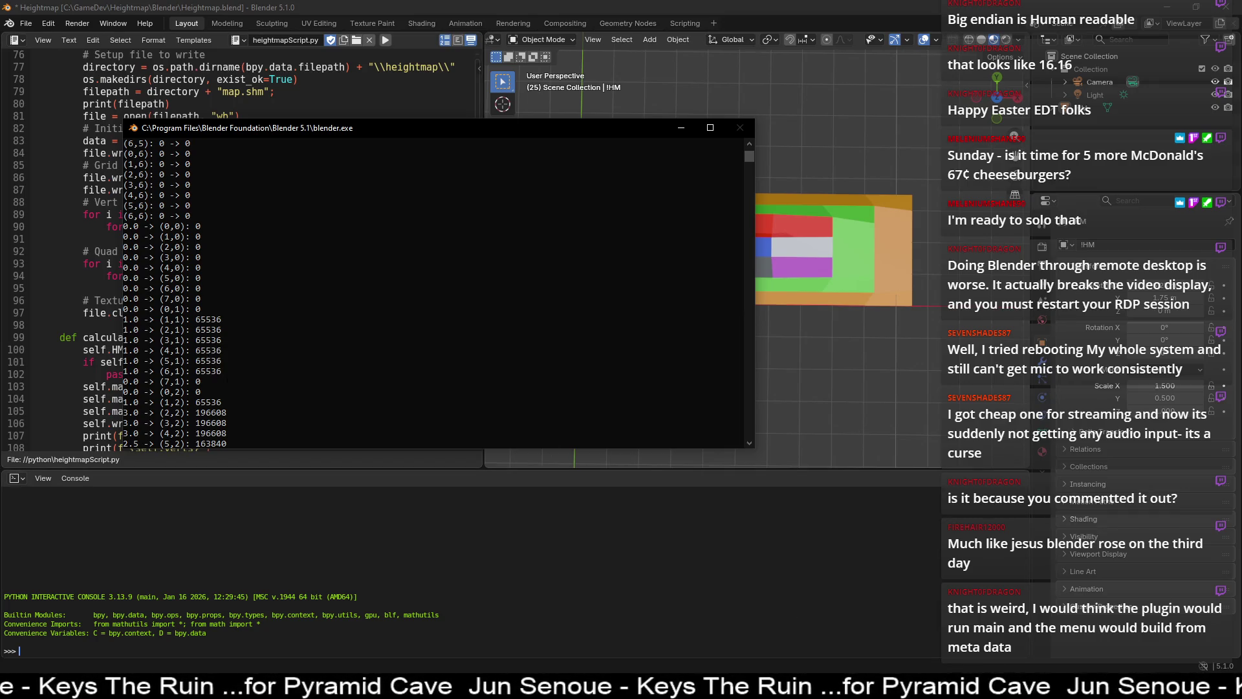
key(alt+Tab)
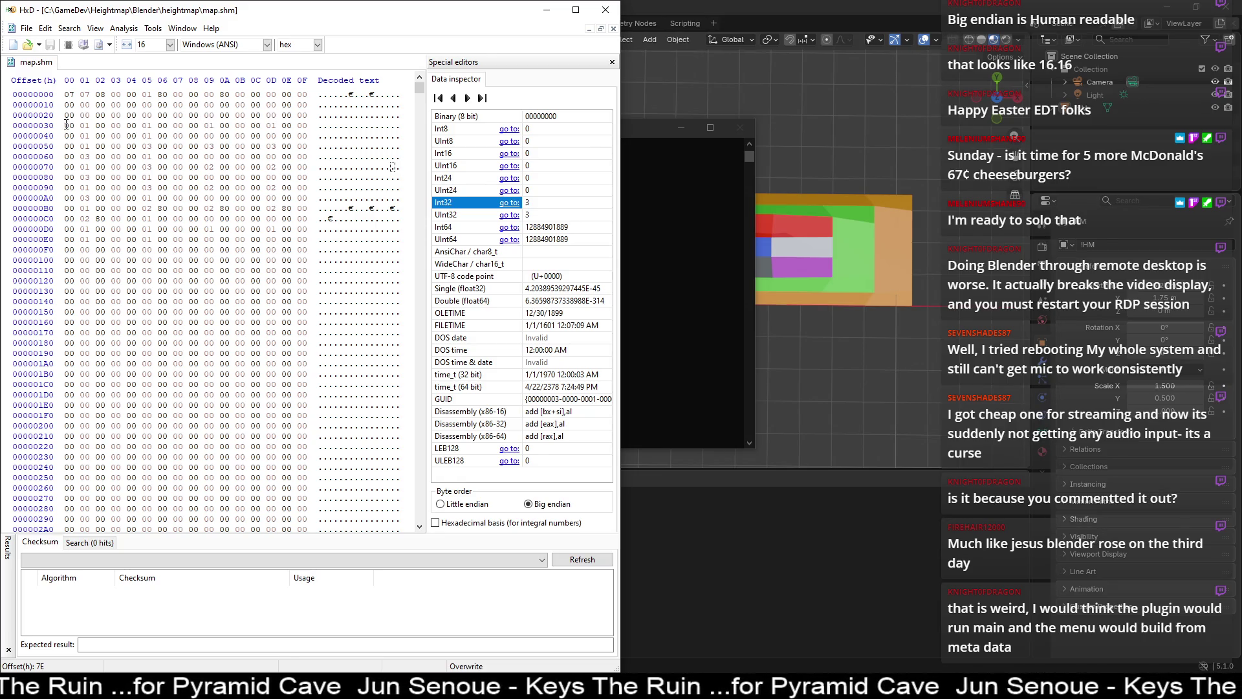
- Select bytes 30–47 across rows 00000030 and 00000040, which decode as Int32 65536
mouse_move(68, 125)
mouse_down()
mouse_move(294, 125)
mouse_move(111, 137)
mouse_move(192, 137)
mouse_up()
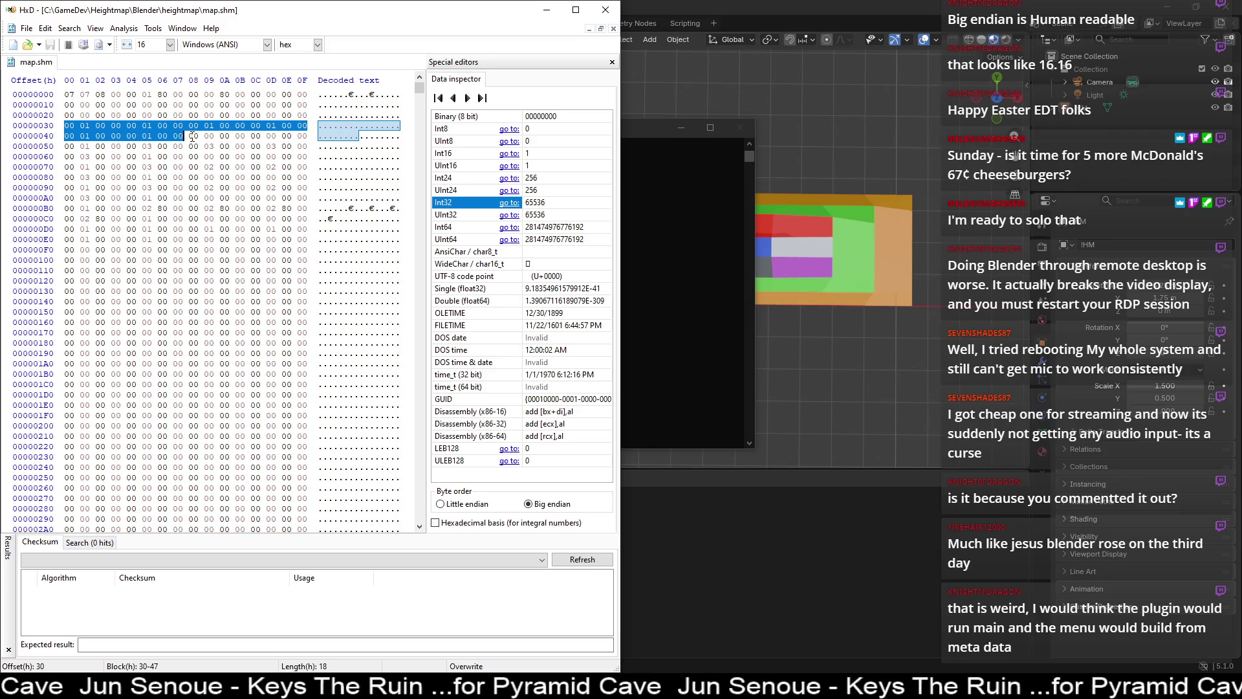
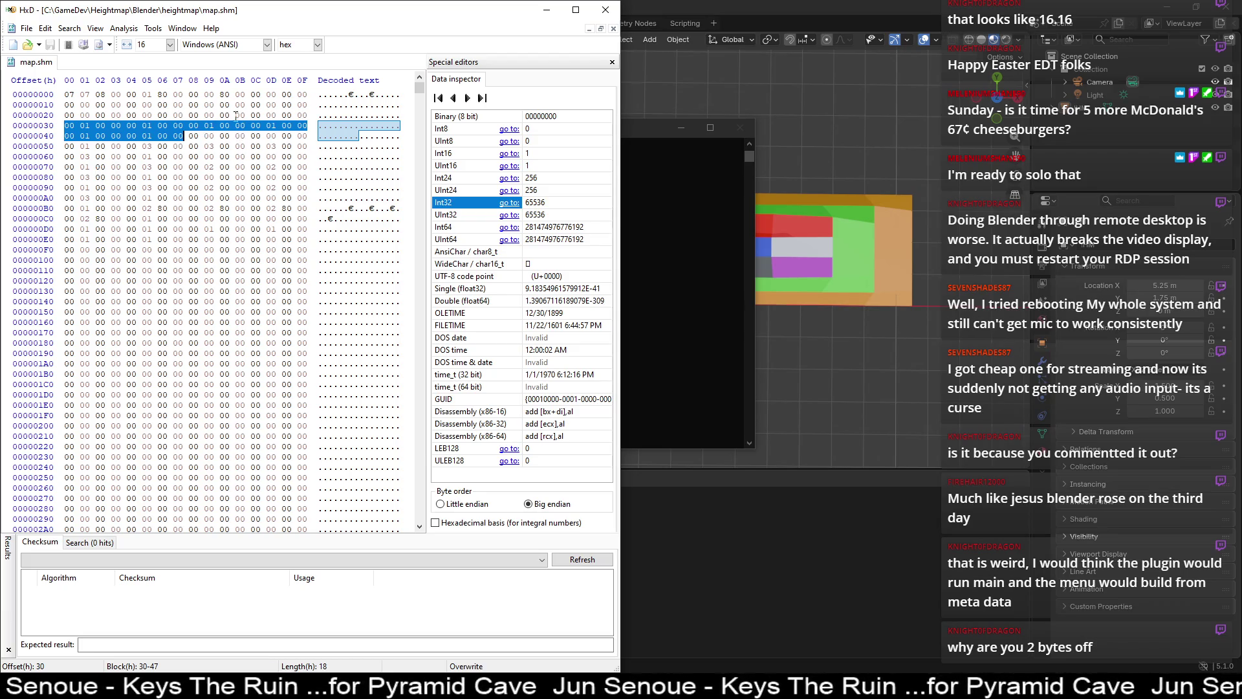
- Compare the console's first zero-height row with map.shm bytes at offsets 0C, 10 and 20
click(655, 139)
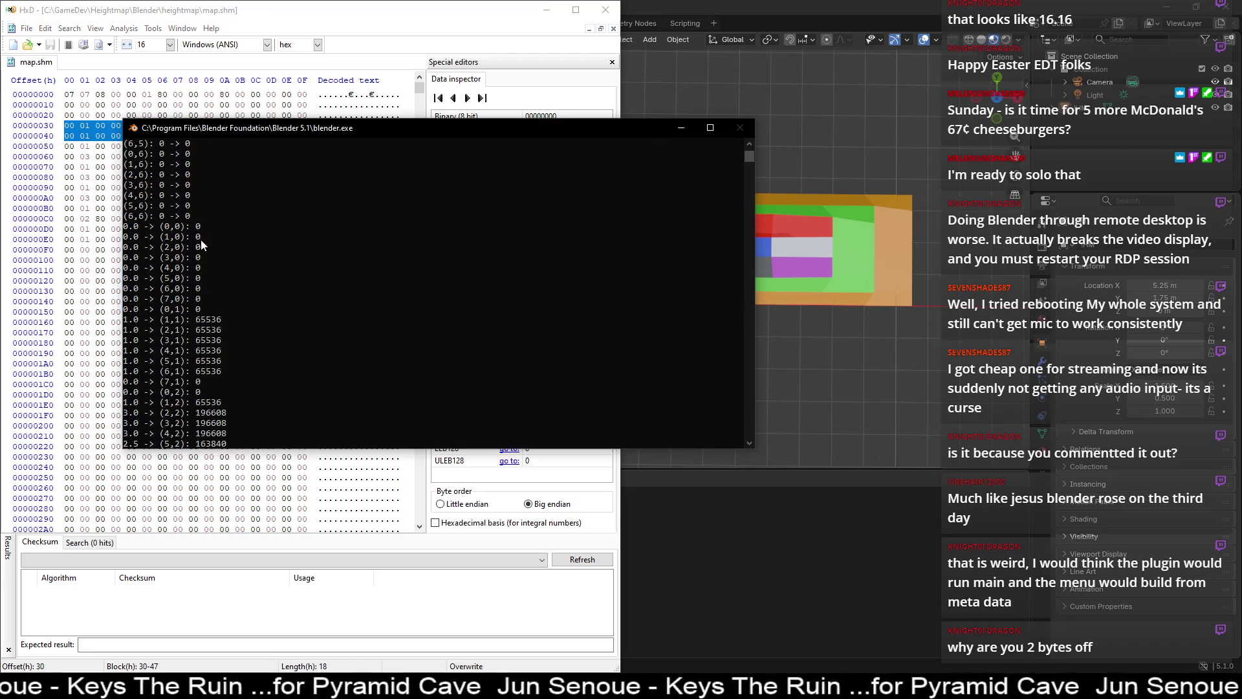
drag(132, 231, 206, 302)
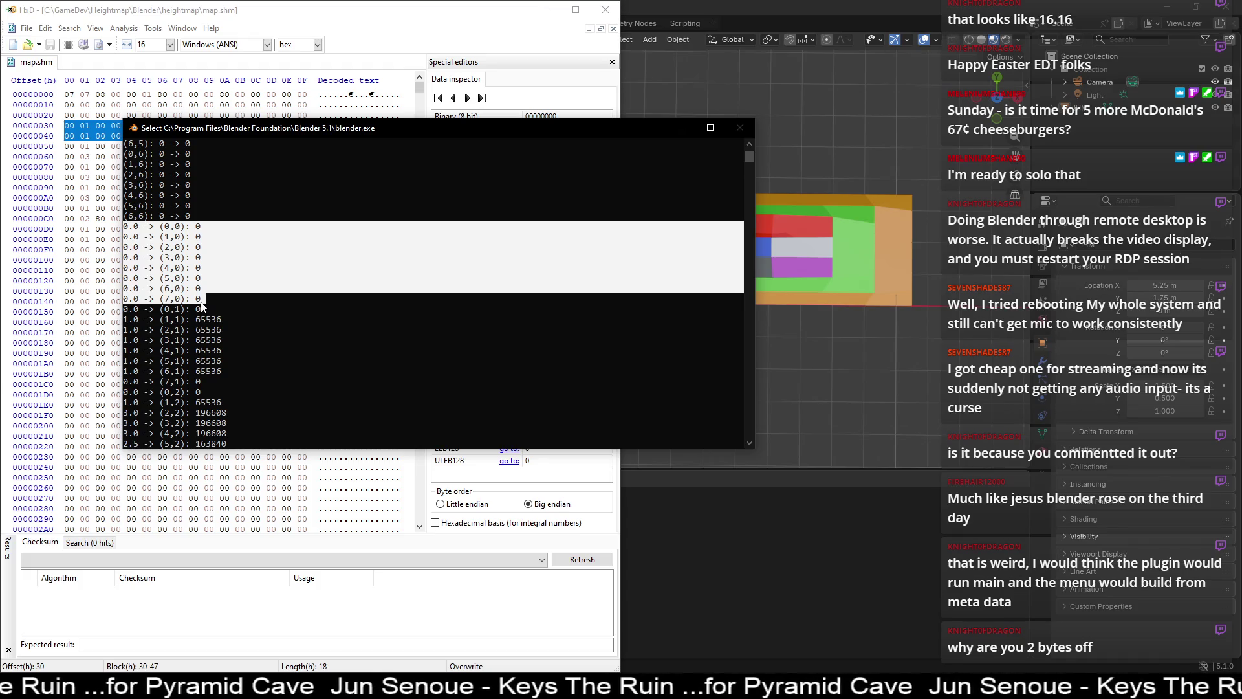
click(276, 87)
drag(253, 96, 309, 94)
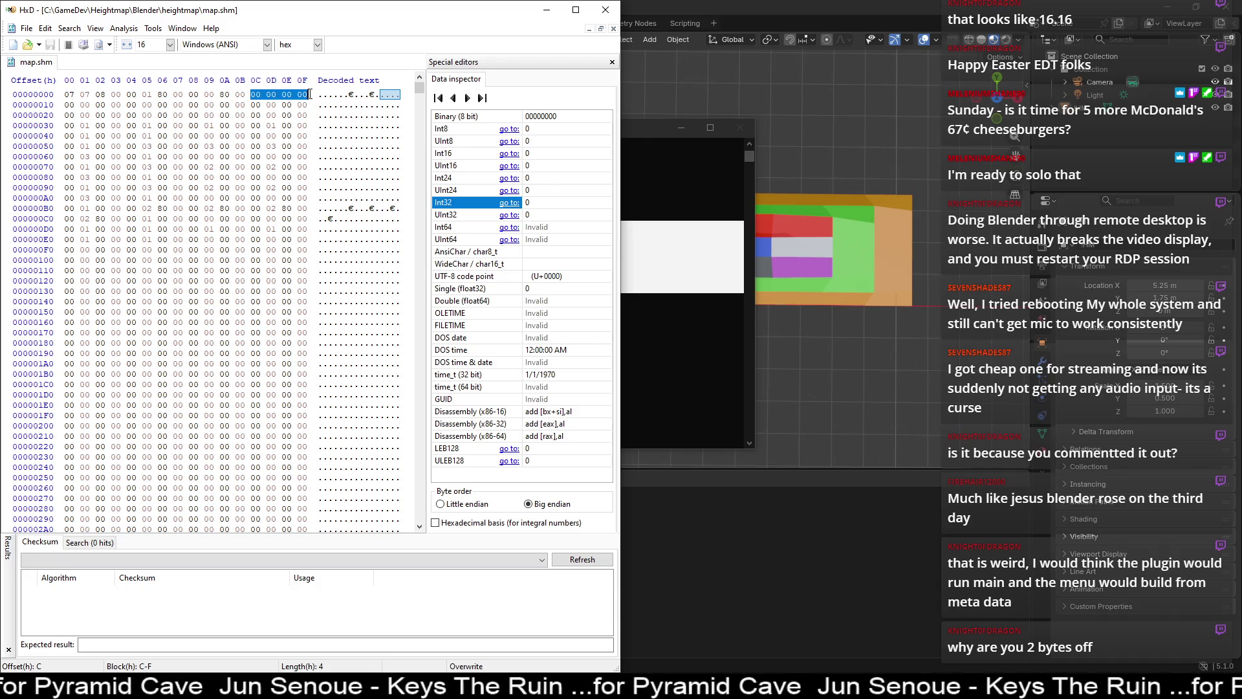
drag(67, 105, 313, 104)
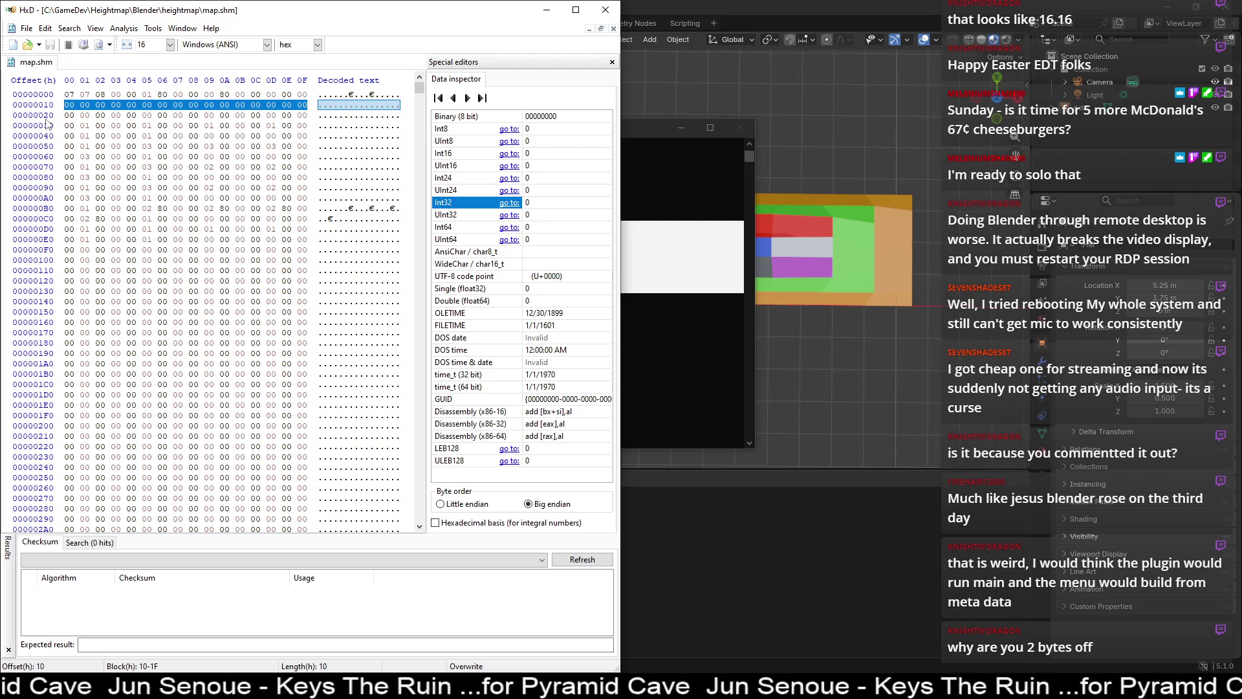
drag(68, 114, 251, 113)
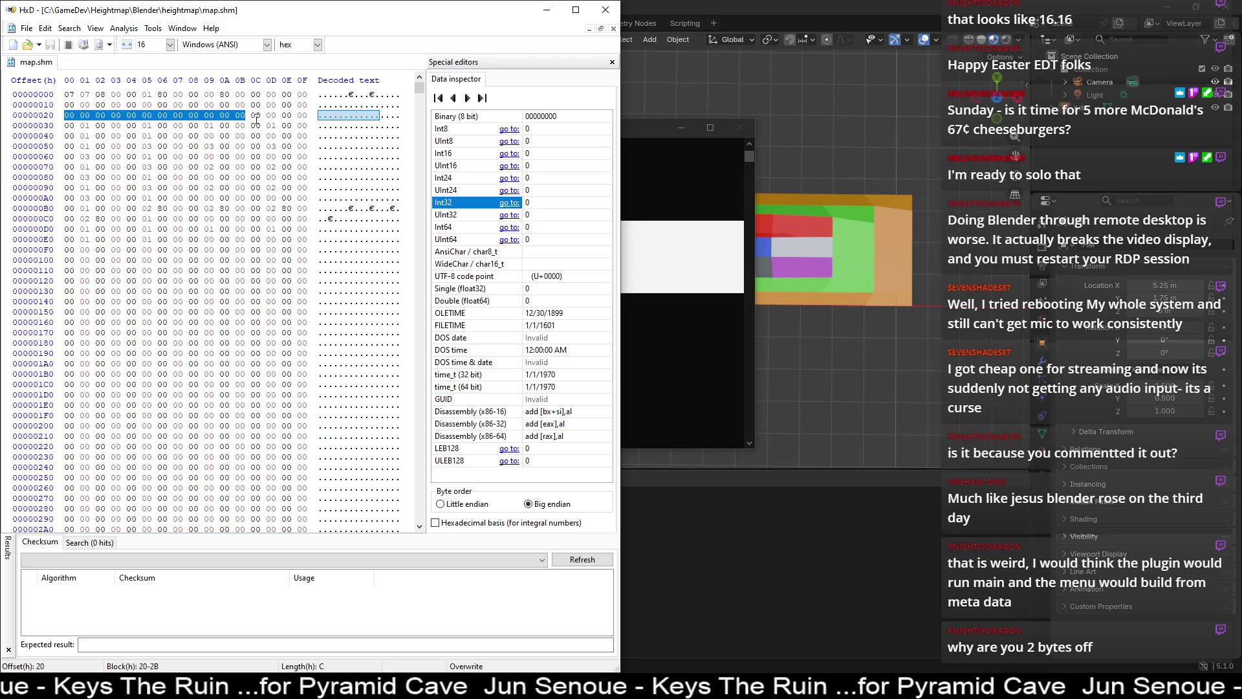
- Check map.shm bytes at offsets 2C–2F against the (7,1) height entry in the console log
click(646, 142)
click(211, 309)
click(366, 3)
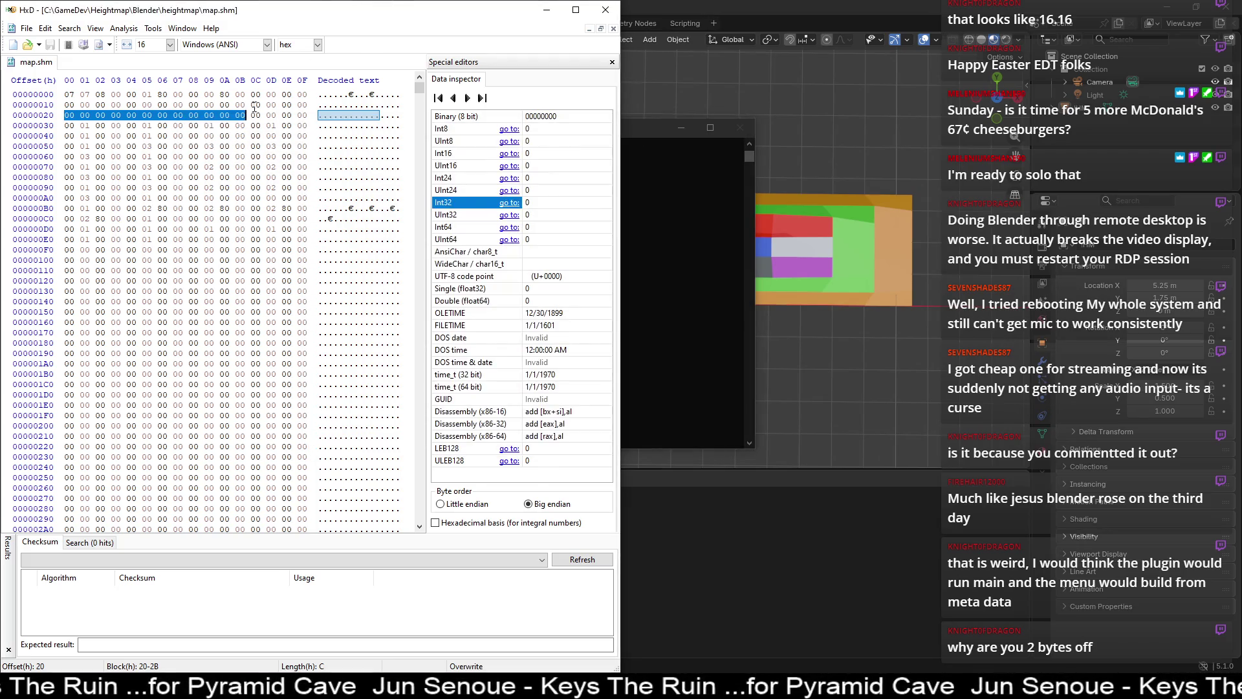
drag(252, 119, 309, 117)
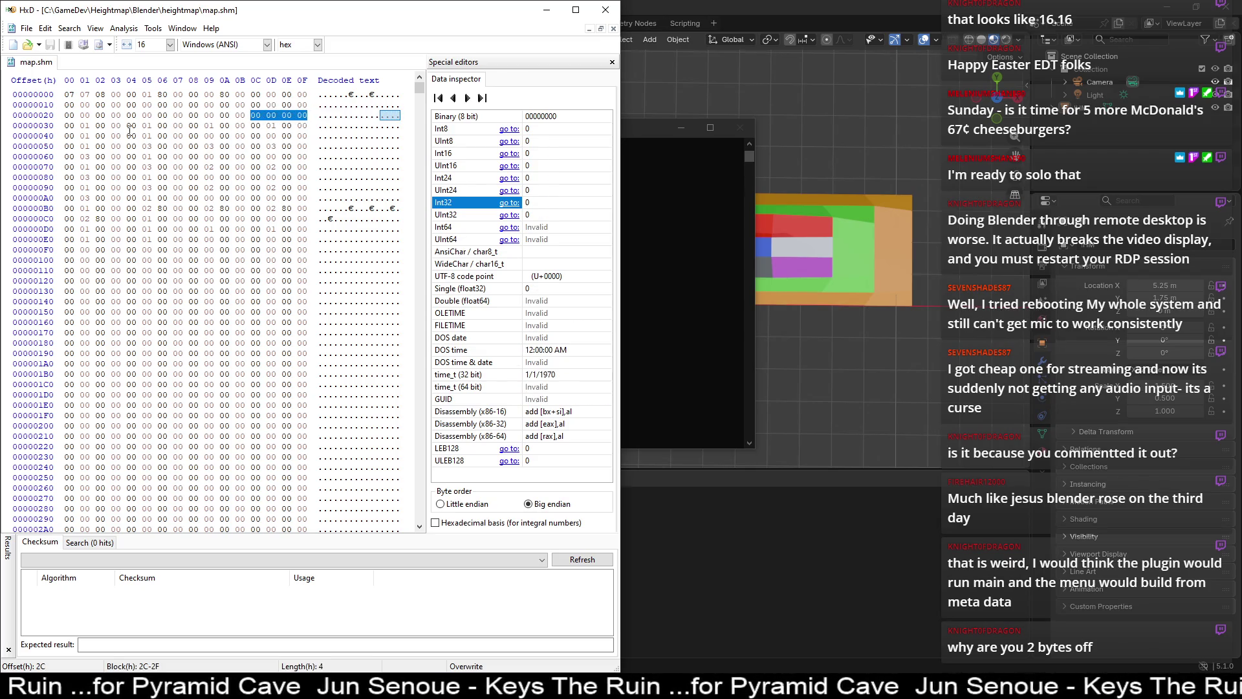
mouse_move(65, 126)
mouse_down()
mouse_move(290, 121)
mouse_move(154, 136)
mouse_move(245, 137)
mouse_up()
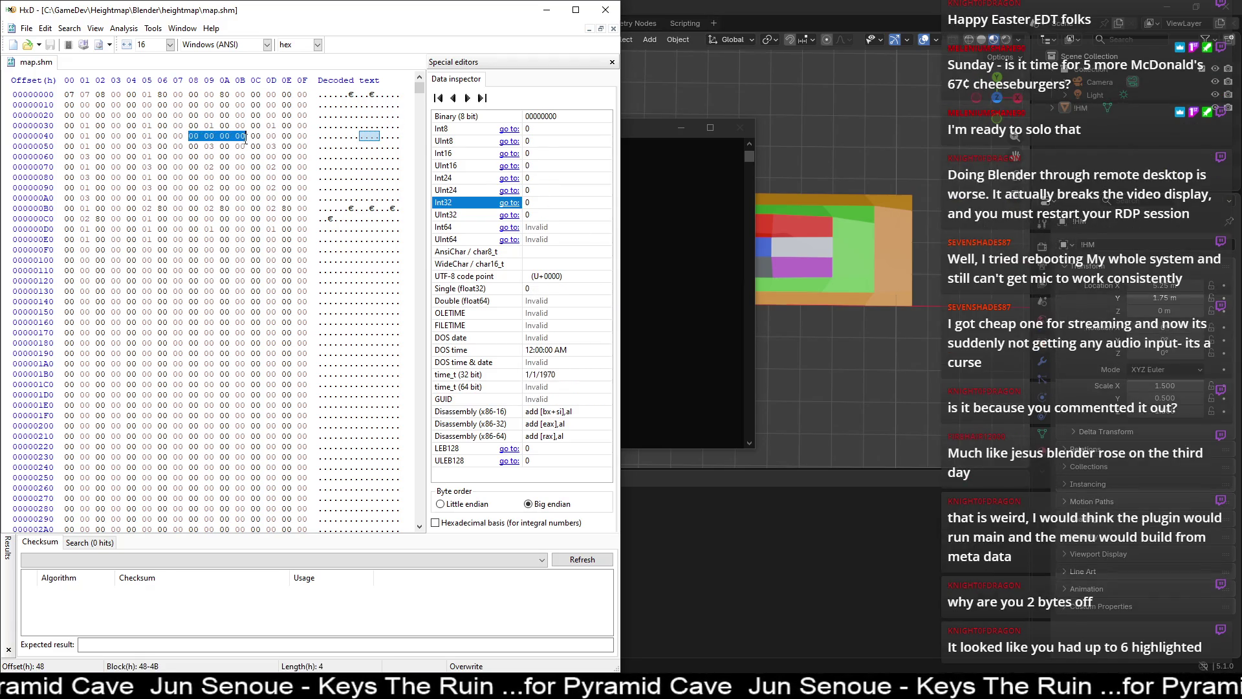
click(634, 132)
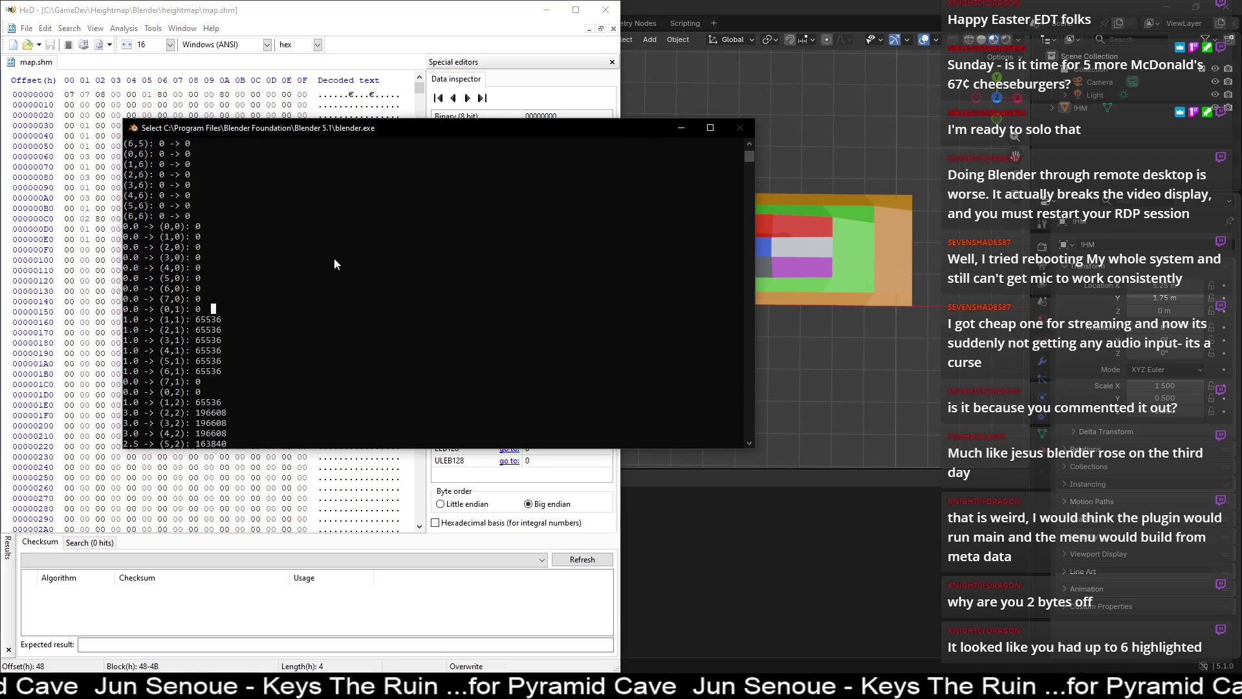
click(203, 385)
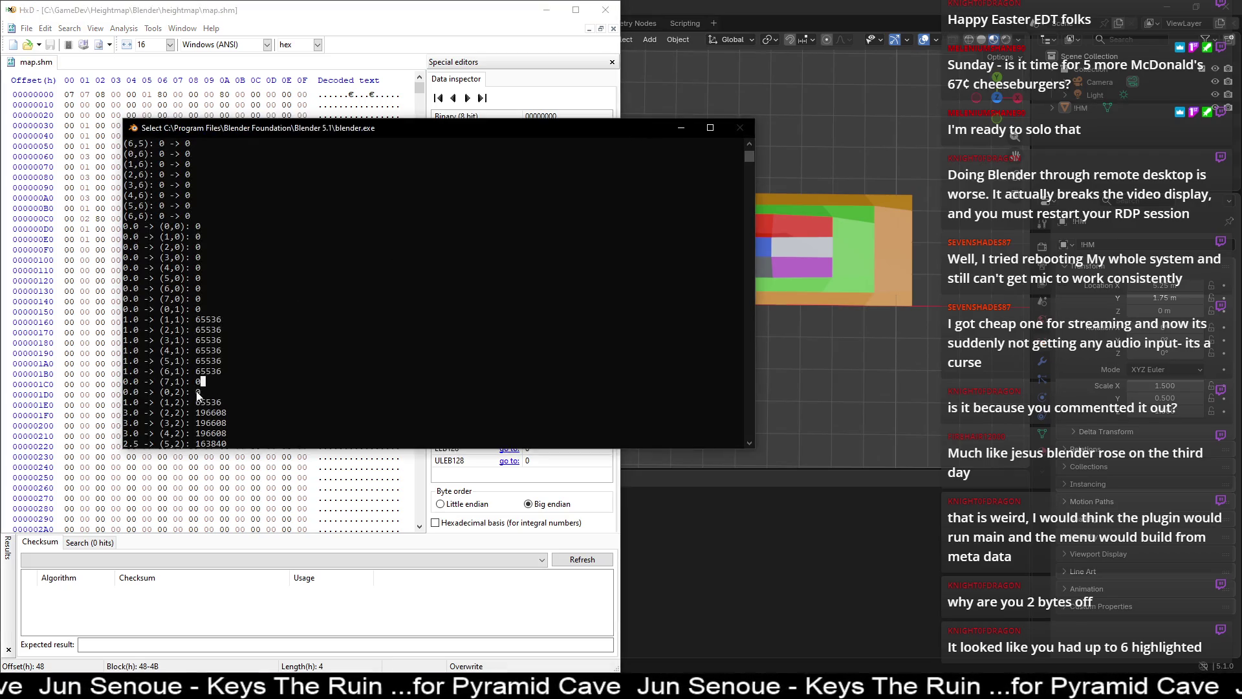
scroll(239, 412, down, 1)
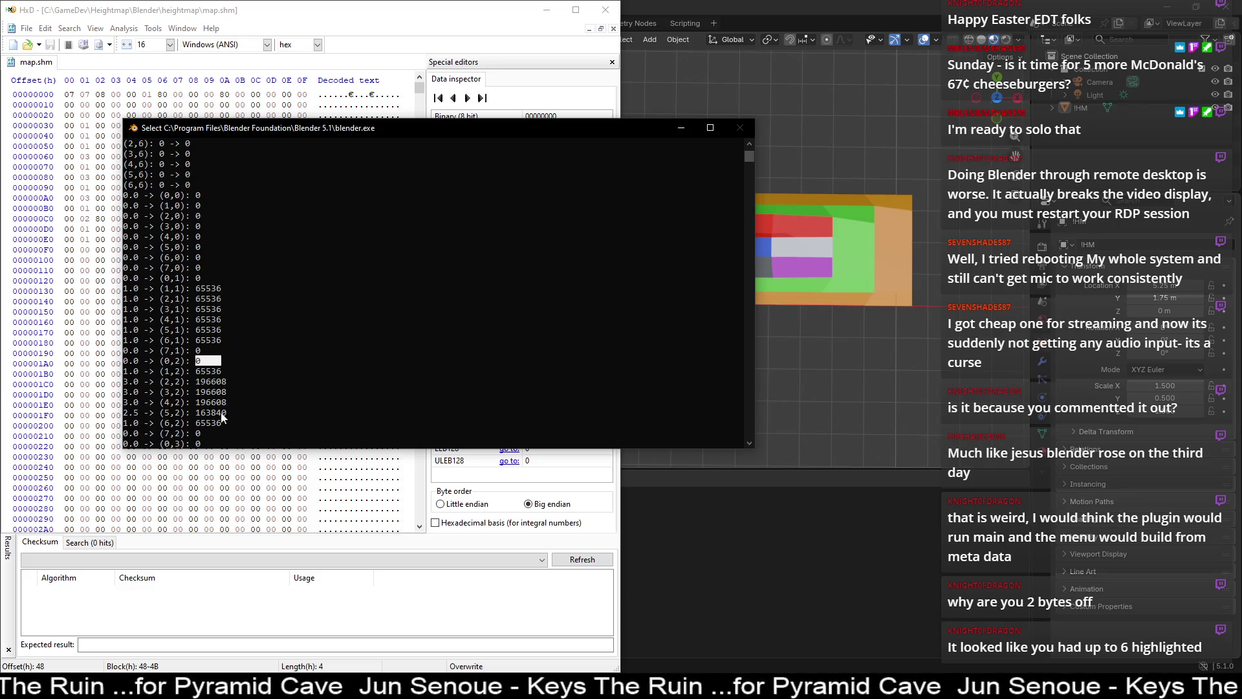
- Inspect the four-byte heights at offsets 4C, 50, 54, 58 and 60 in the hex dump
click(329, 3)
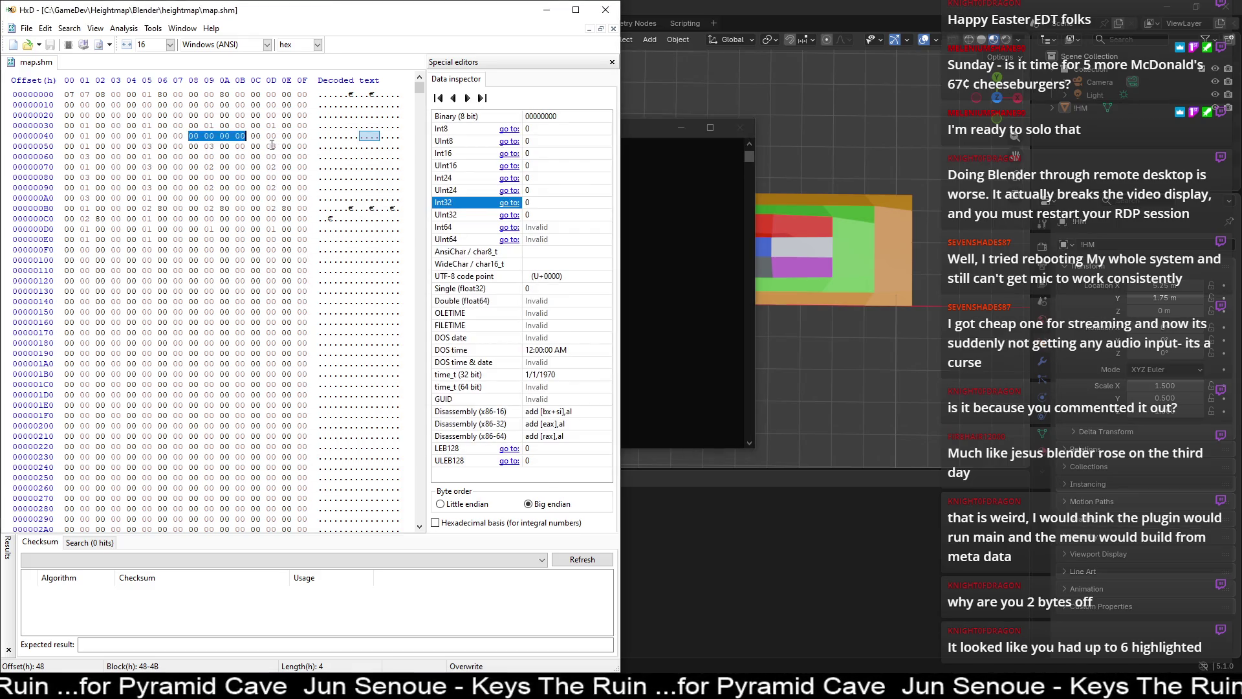
drag(255, 136, 318, 133)
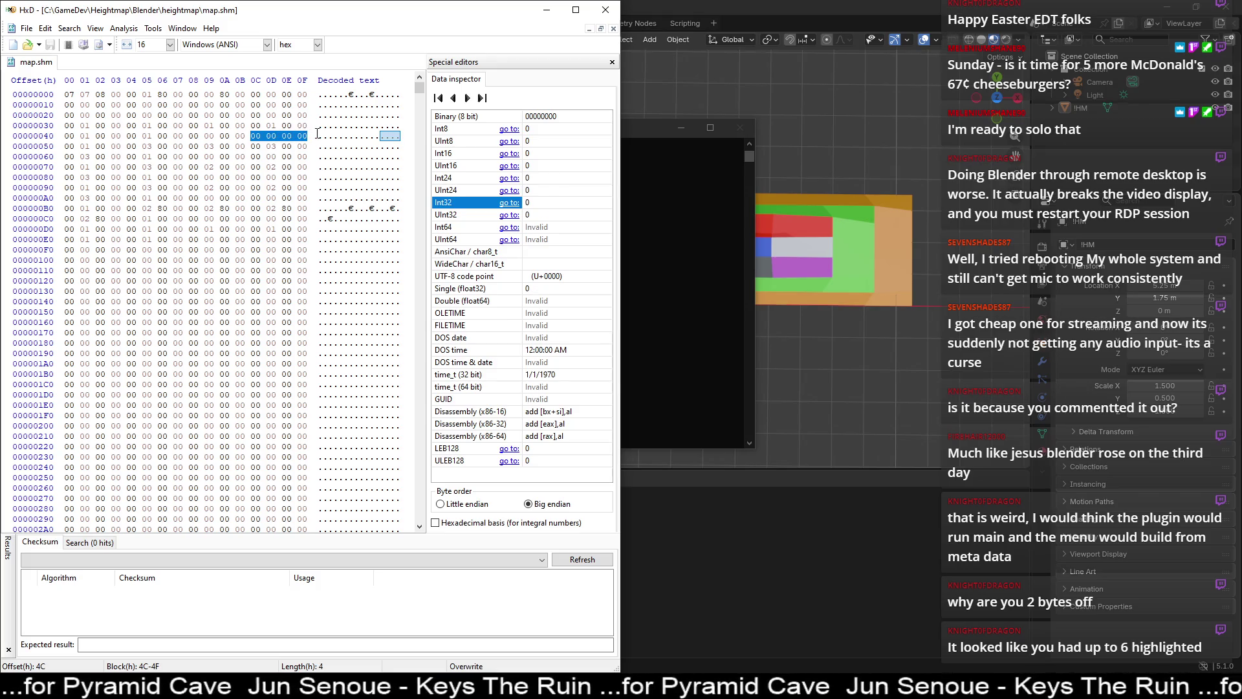
drag(65, 146, 184, 146)
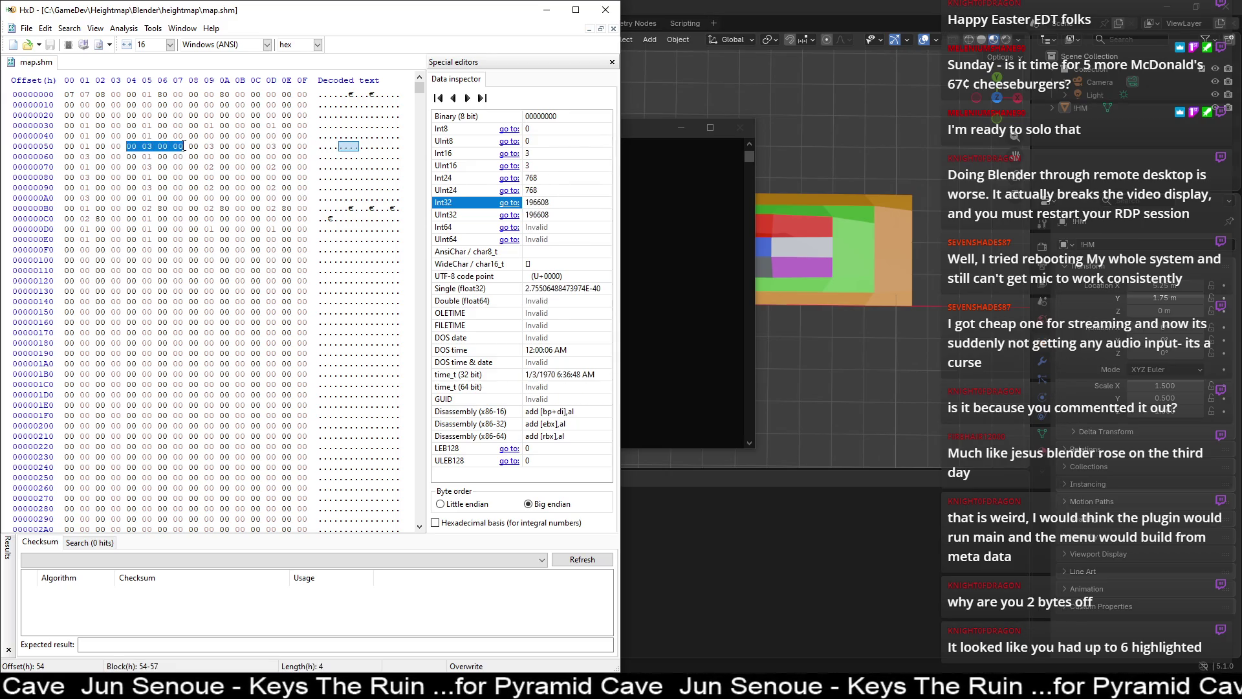
drag(194, 146, 310, 145)
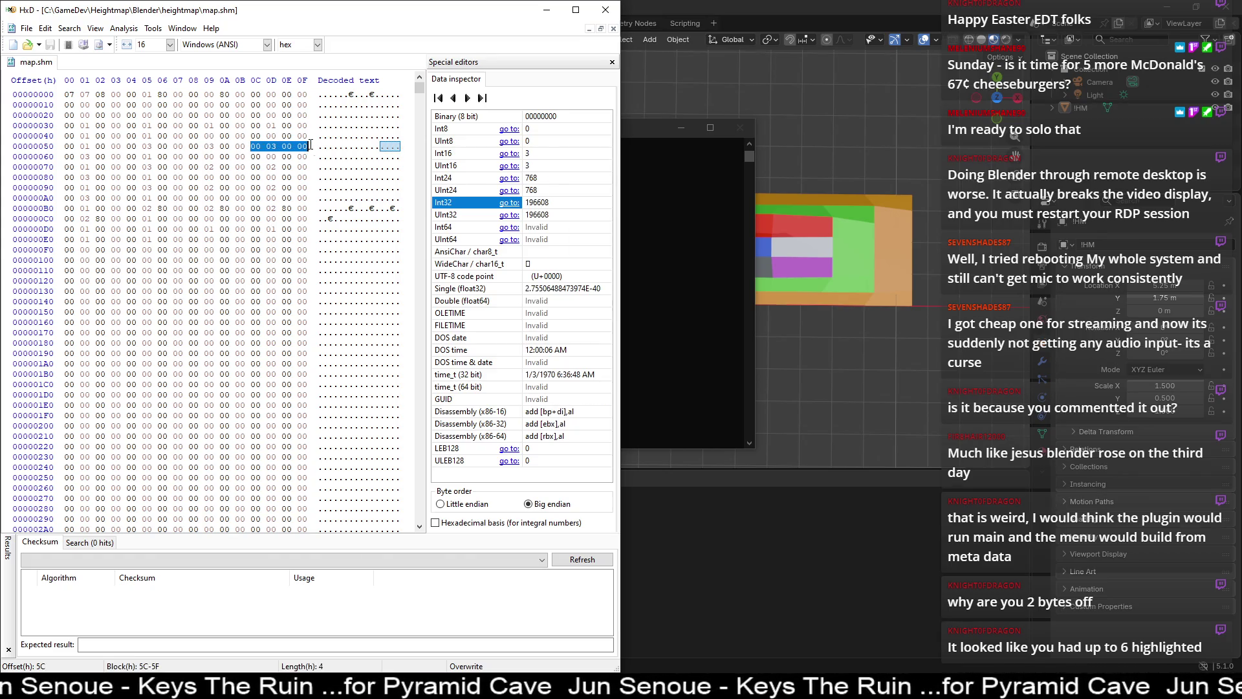
drag(66, 156, 121, 156)
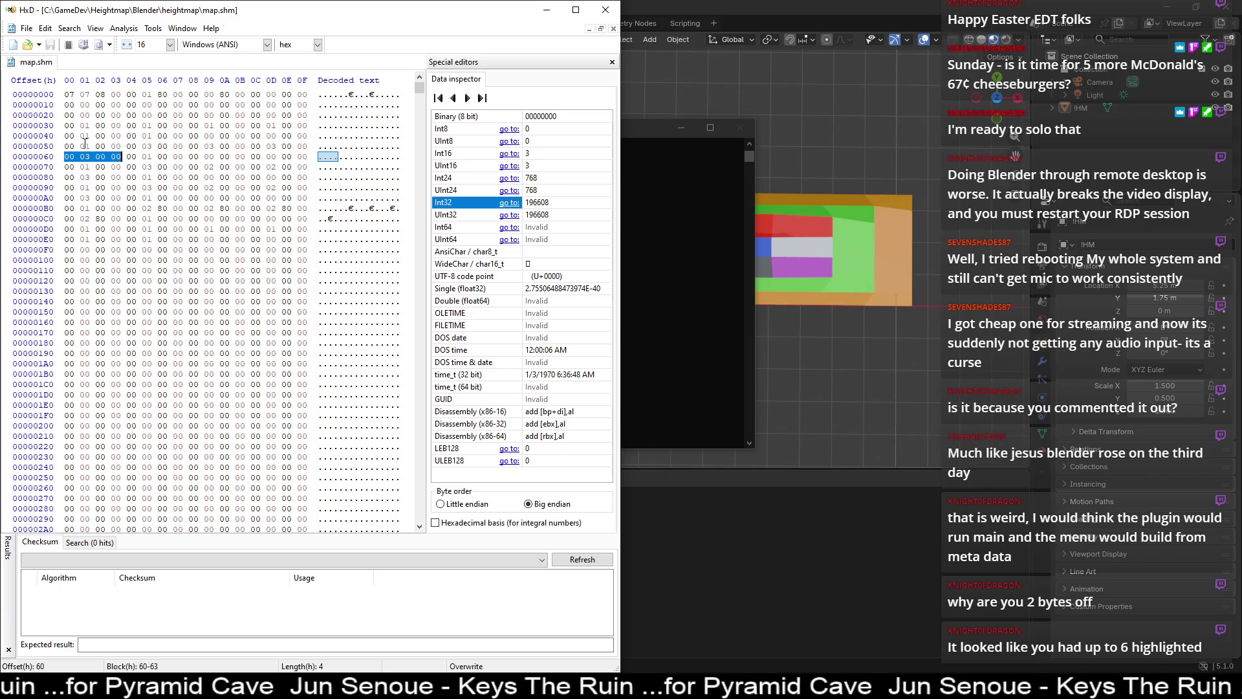
drag(125, 146, 302, 146)
drag(68, 157, 191, 160)
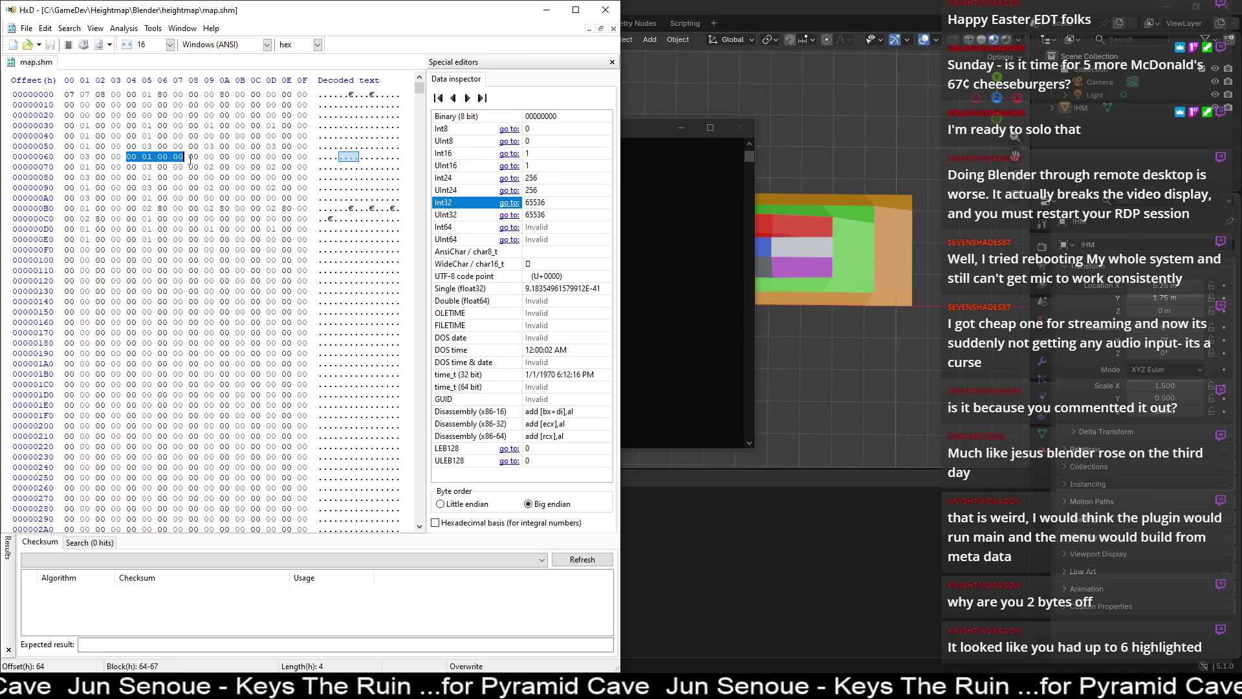
- Recheck offset 60 against the console log, decoding 196608 big-endian, then return to Blender
key(alt+Tab)
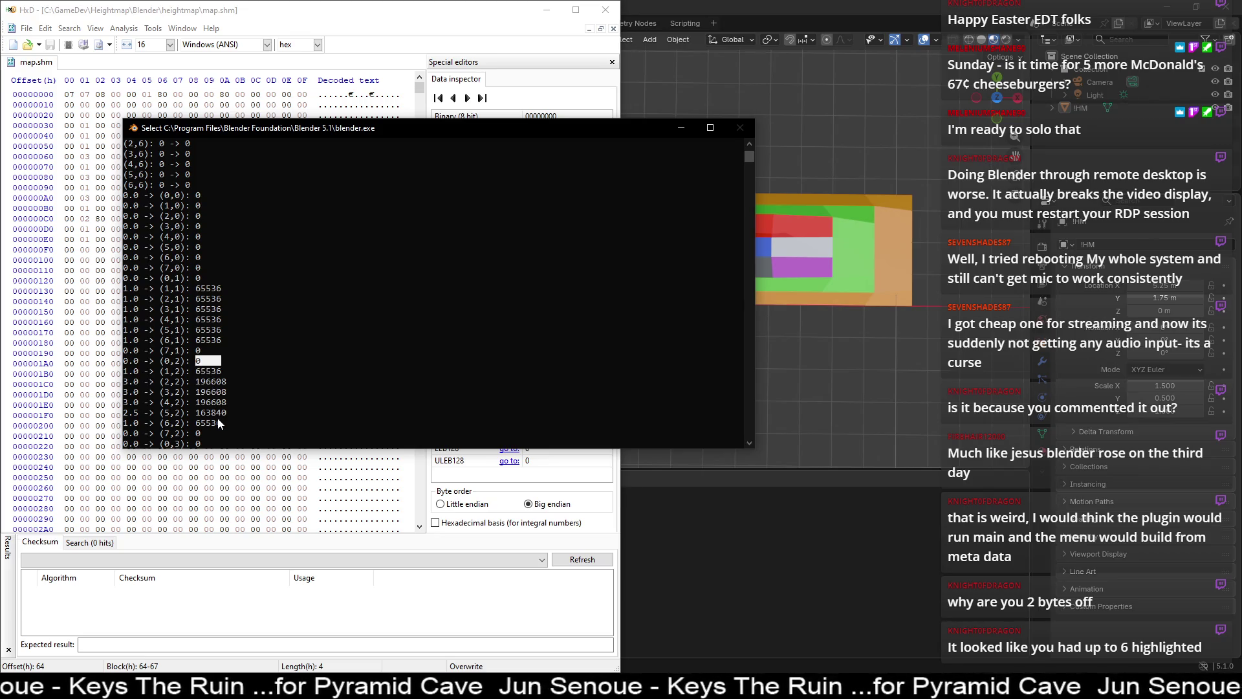
click(304, 4)
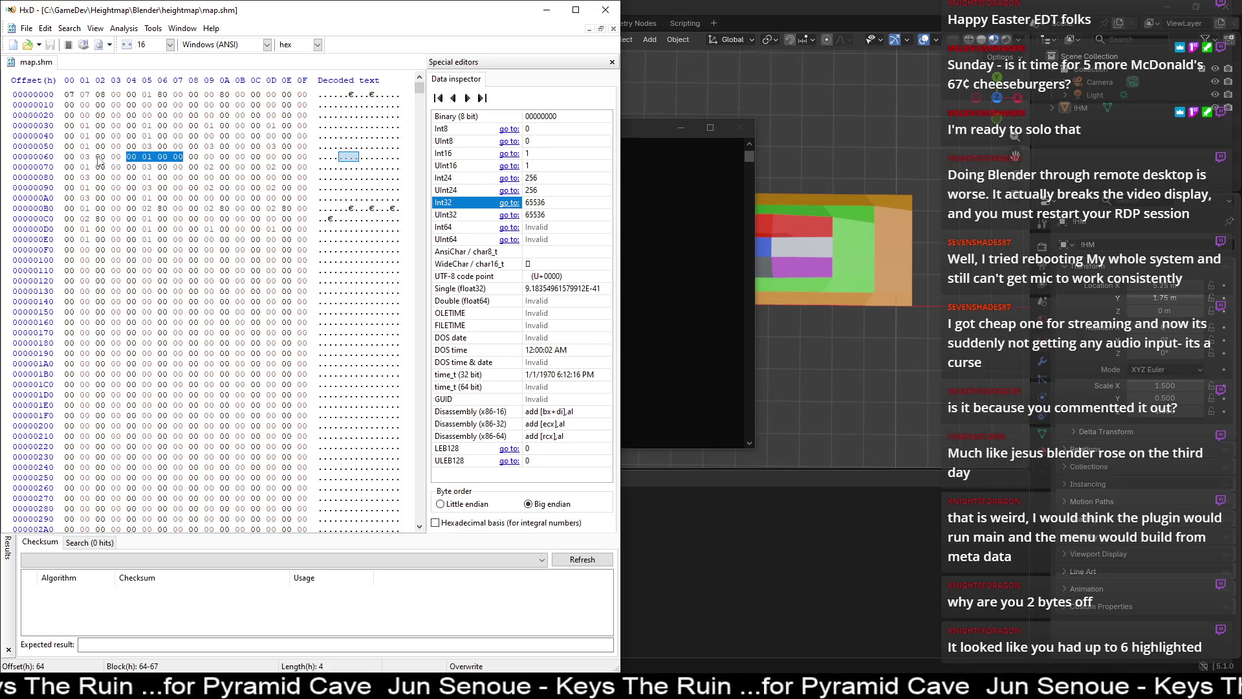
drag(68, 156, 116, 156)
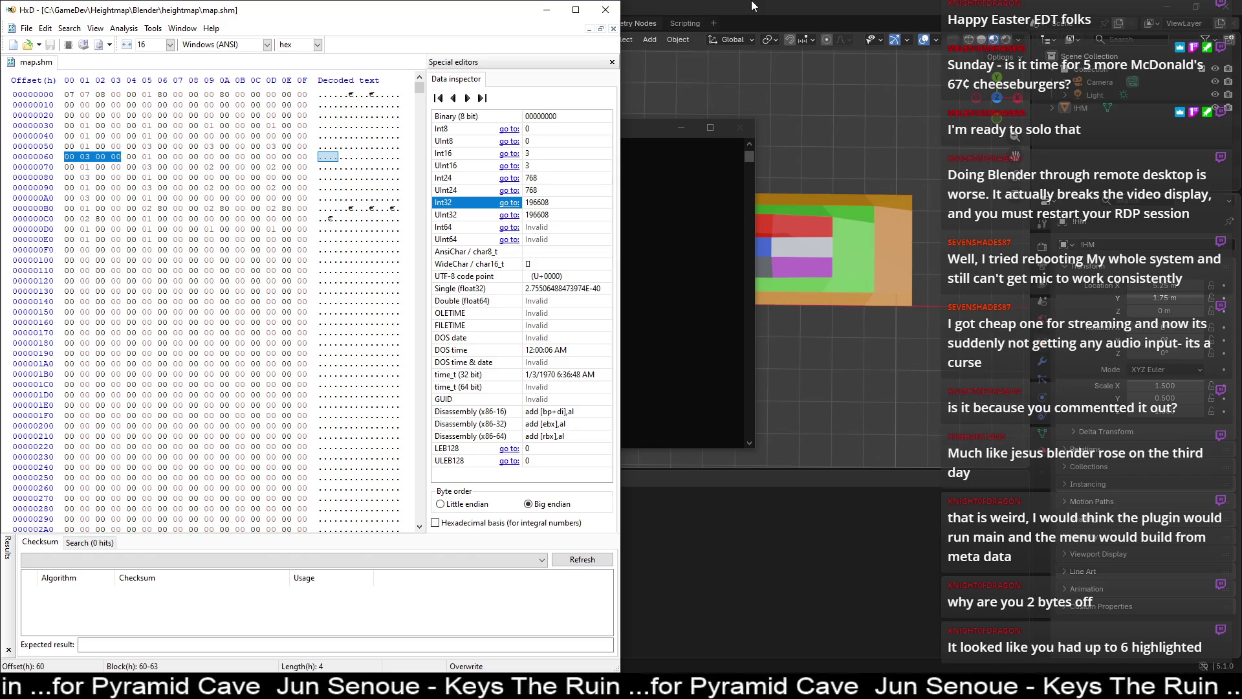
click(753, 5)
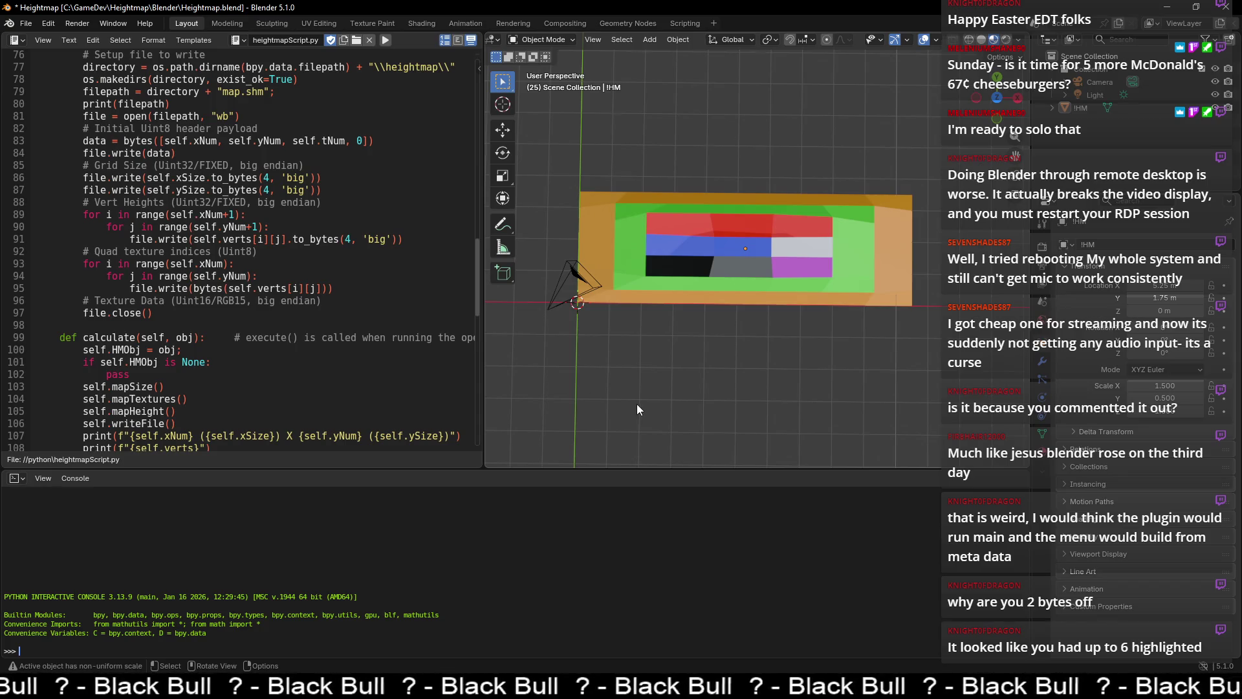
- Select the IHM mesh in Edit Mode with vertex selection and the N properties panel
mouse_move(643, 402)
middle_down()
mouse_move(660, 290)
mouse_move(634, 327)
middle_up()
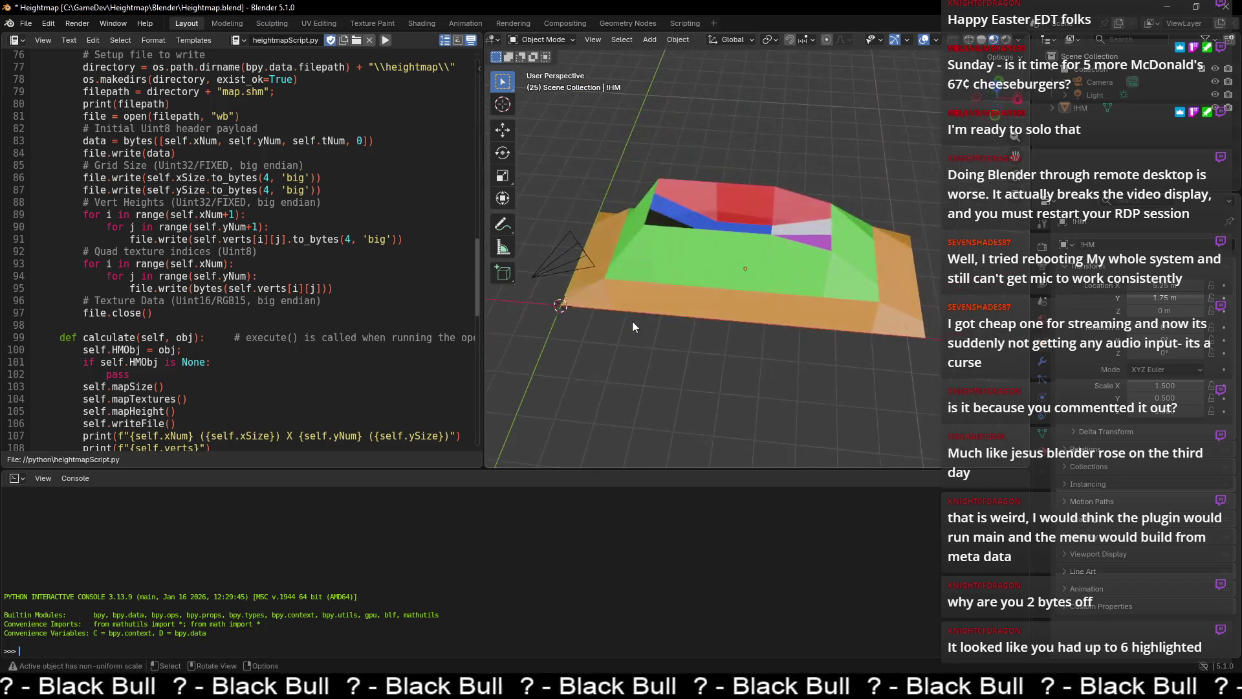
click(611, 289)
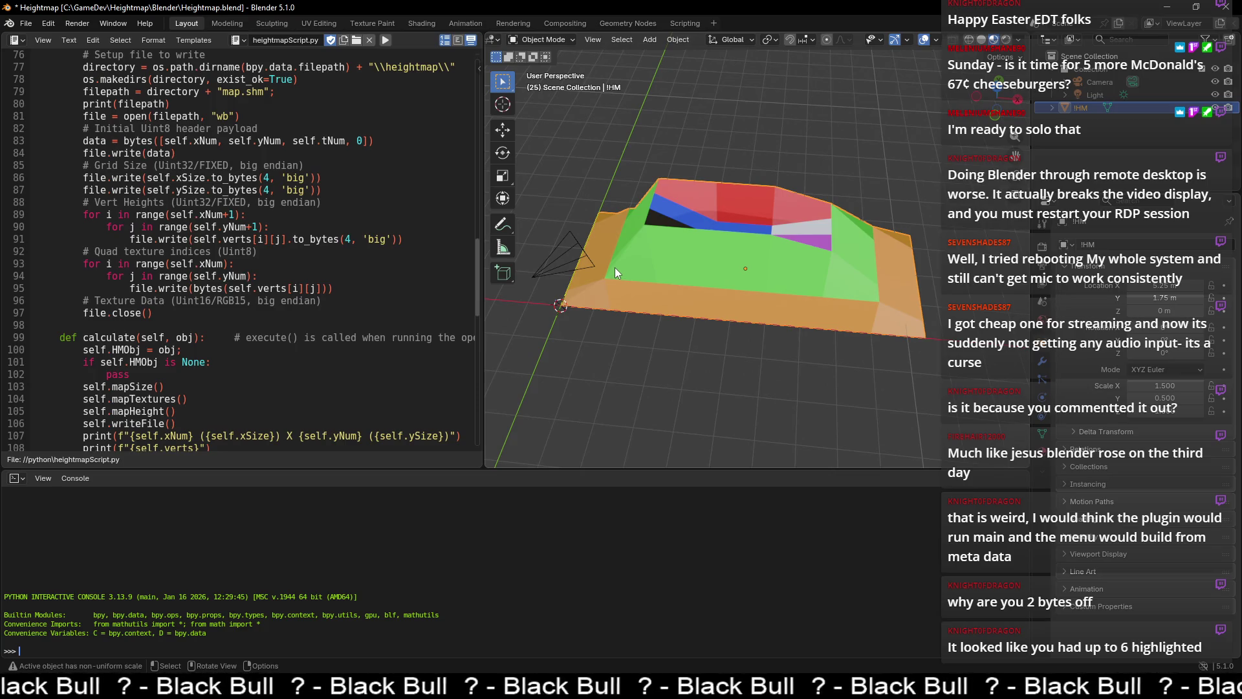
key(Tab)
click(578, 40)
middle_drag(545, 340, 556, 330)
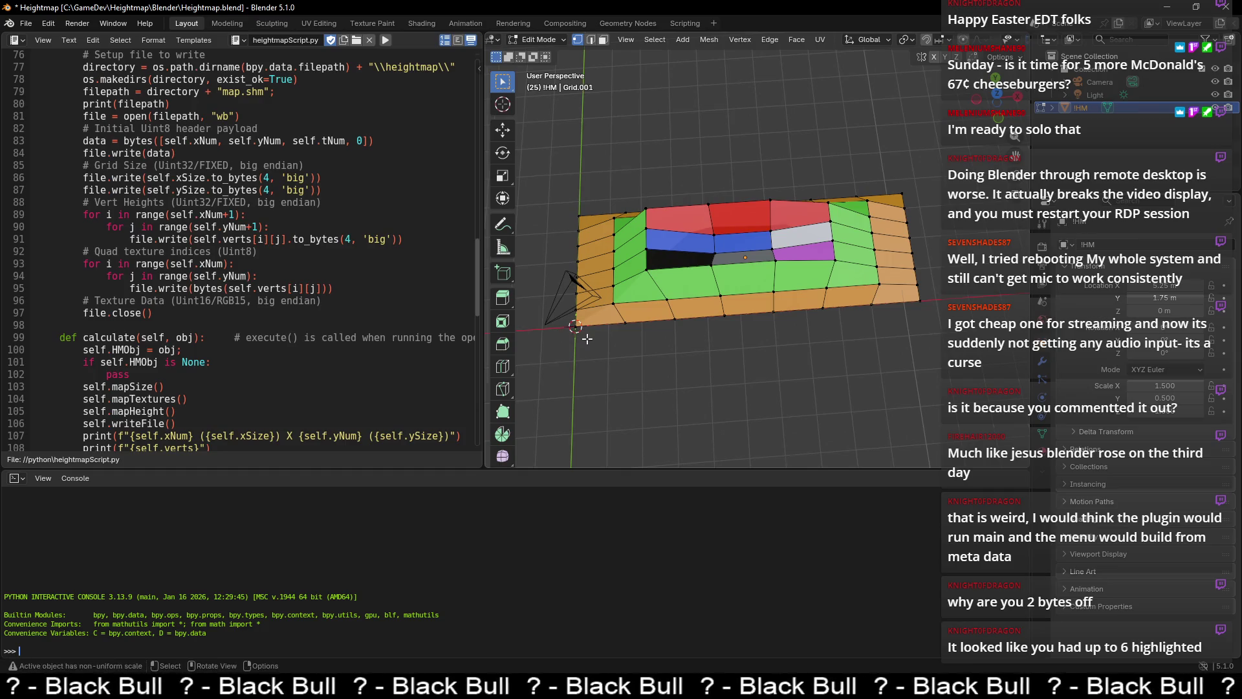
key(n)
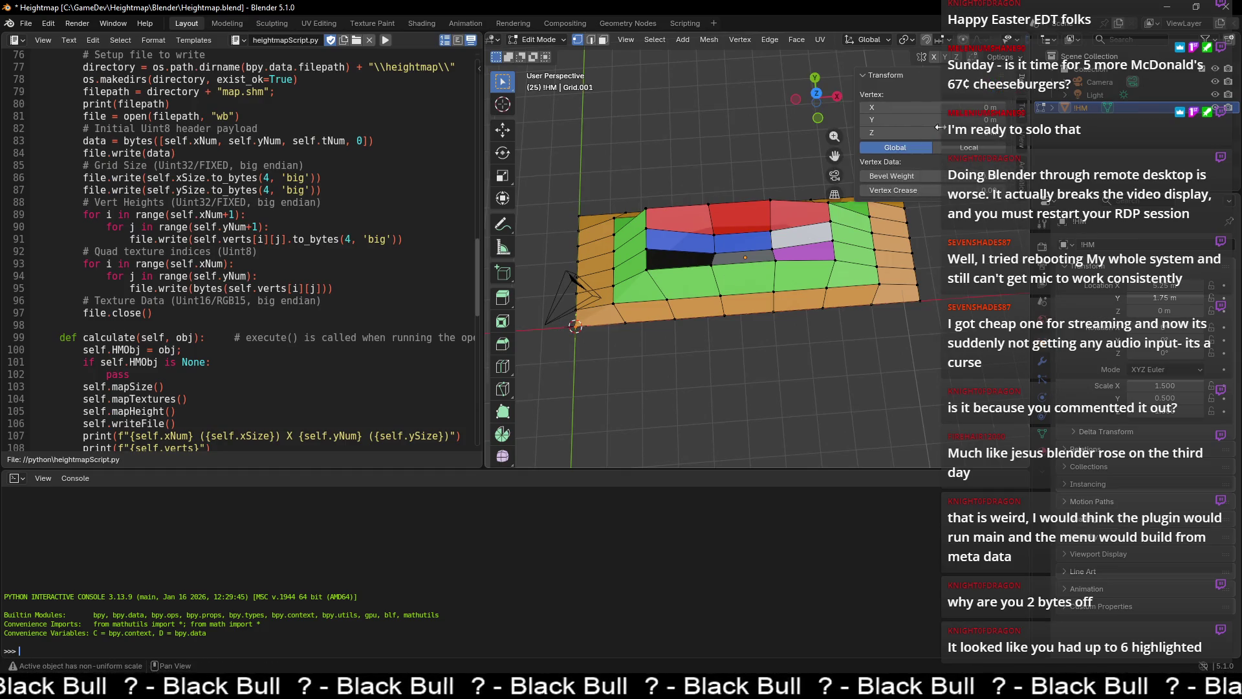
- Set the corner vertex's Z to 0.75 m and return to Object Mode for Export Heightmap
click(953, 132)
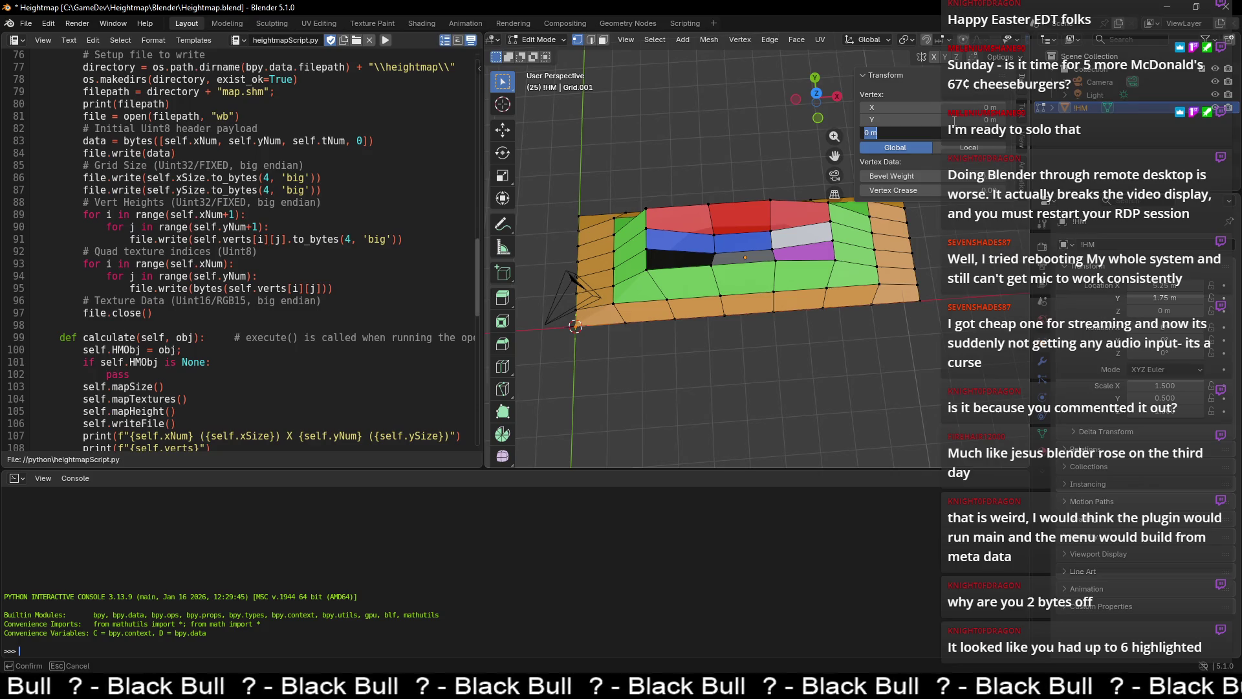
key(BackSpace)
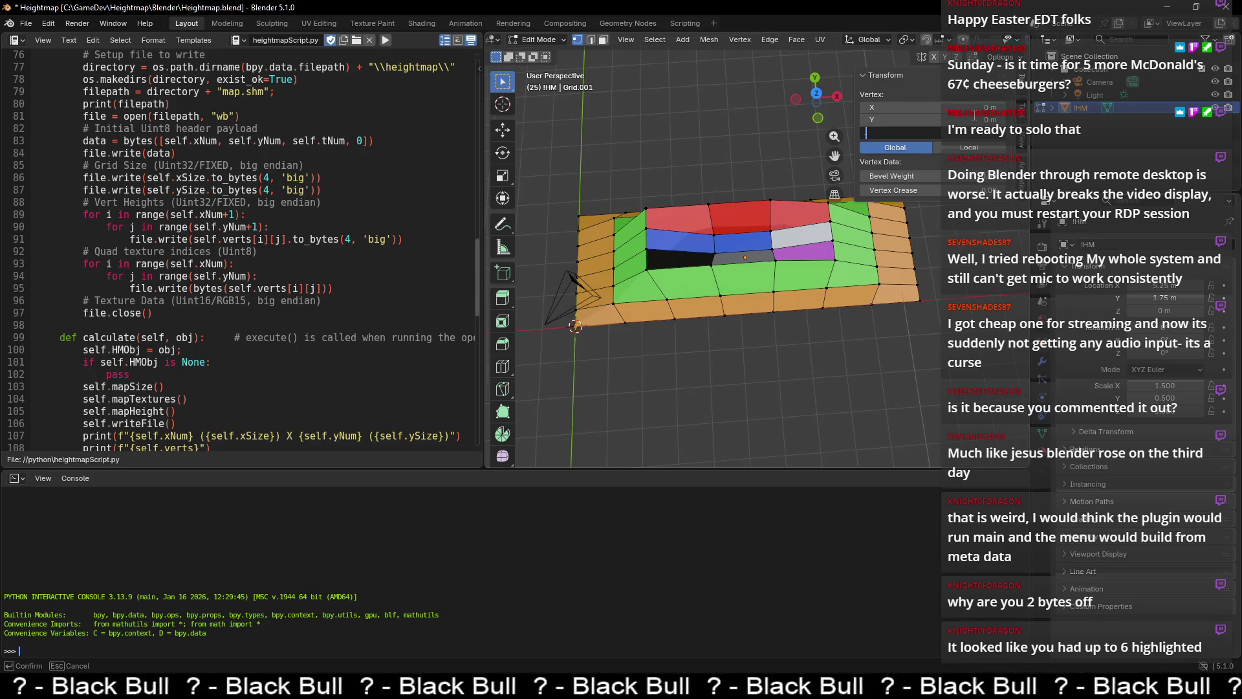
key(BackSpace)
key(BackSpace)
text(.75)
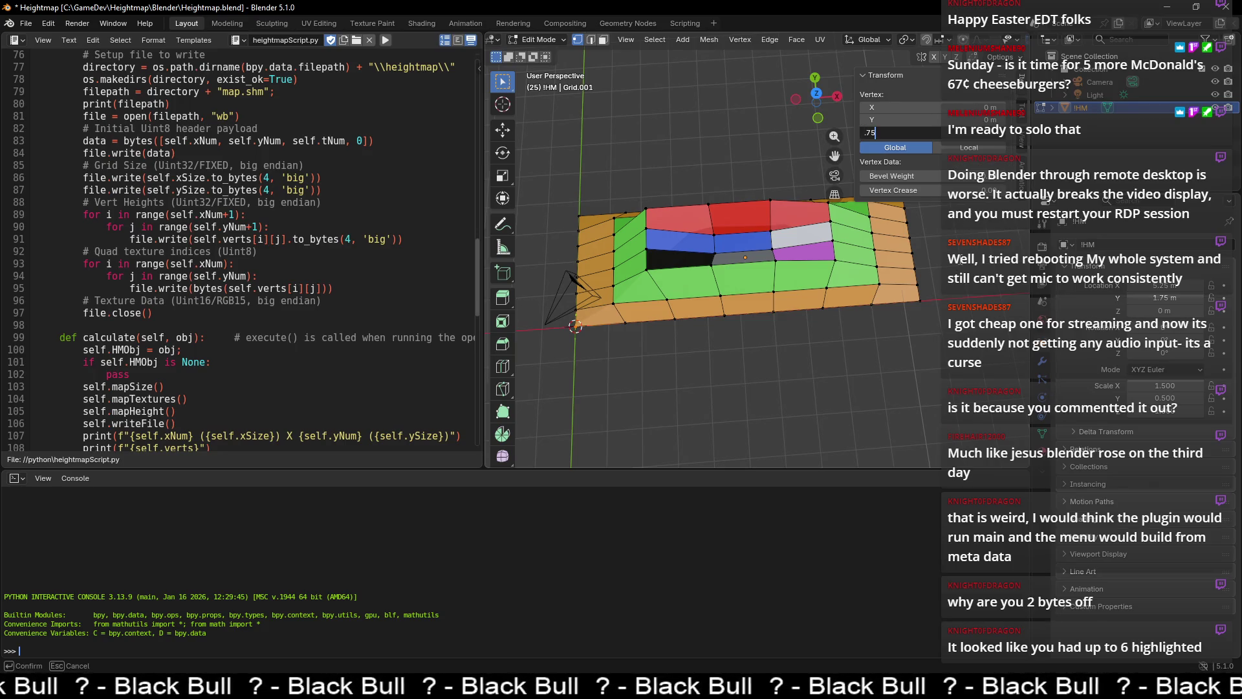
key(Return)
key(alt+a)
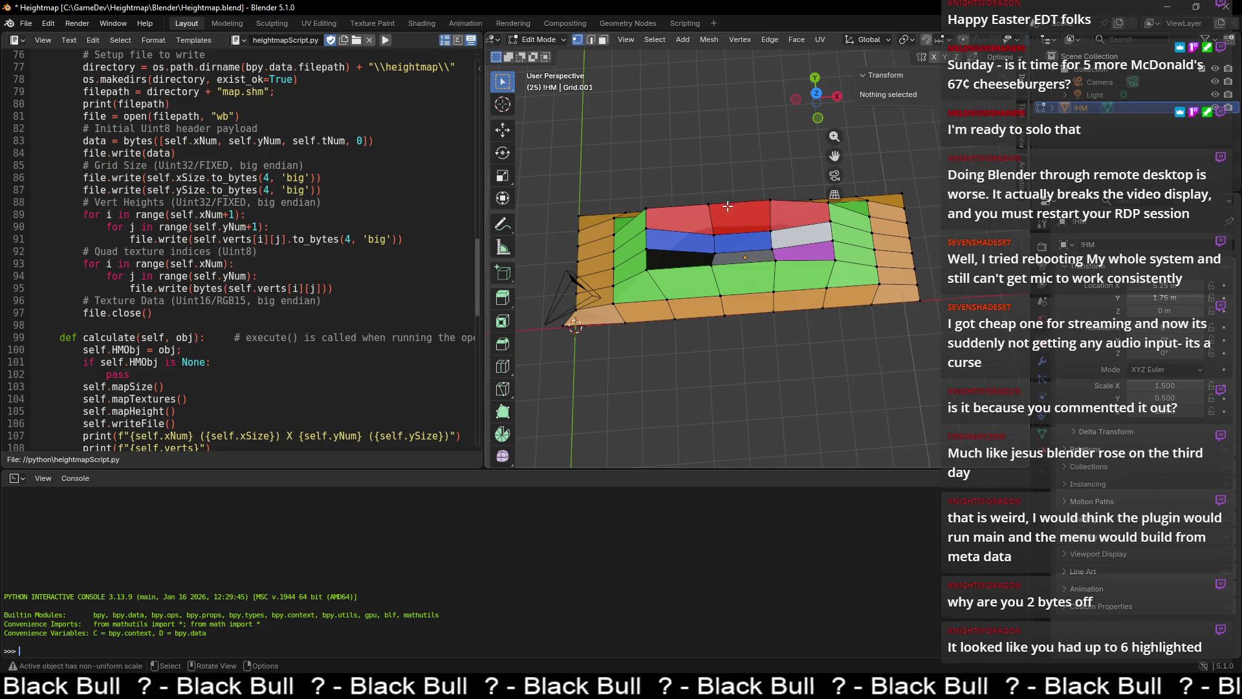
key(Tab)
click(678, 39)
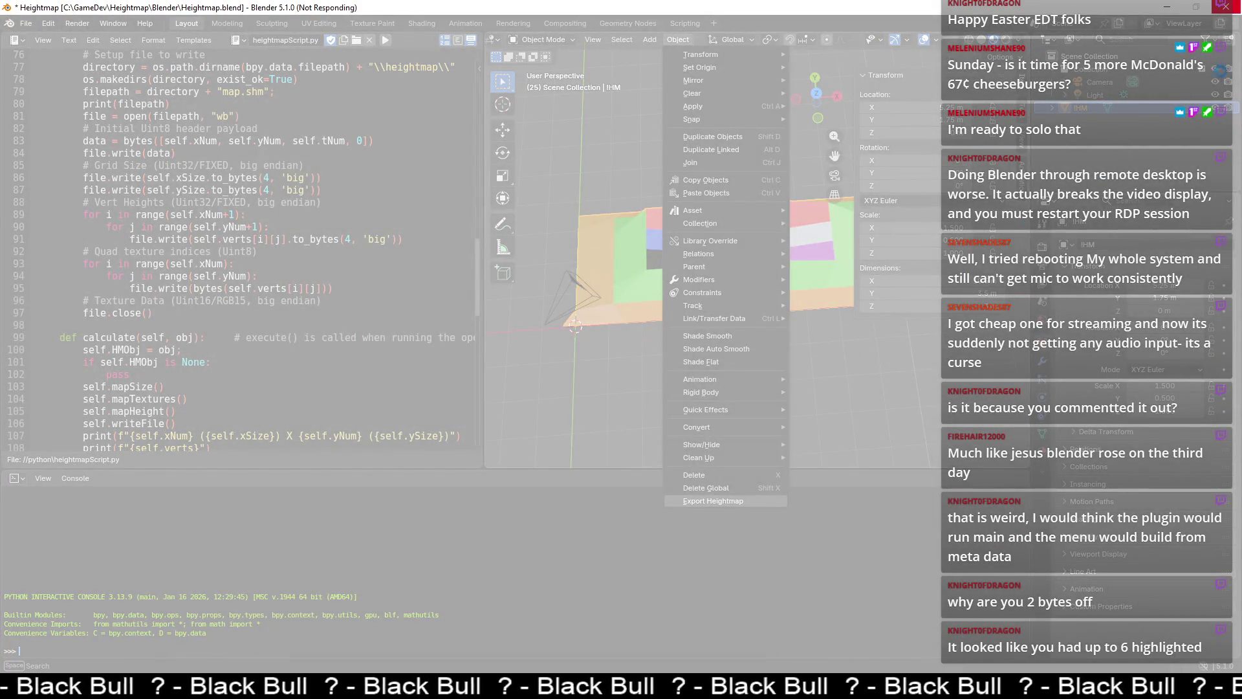
- Force-close the frozen Blender, minimize HxD, relaunch Blender 5.1 and reopen Heightmap.blend
click(1225, 8)
click(117, 105)
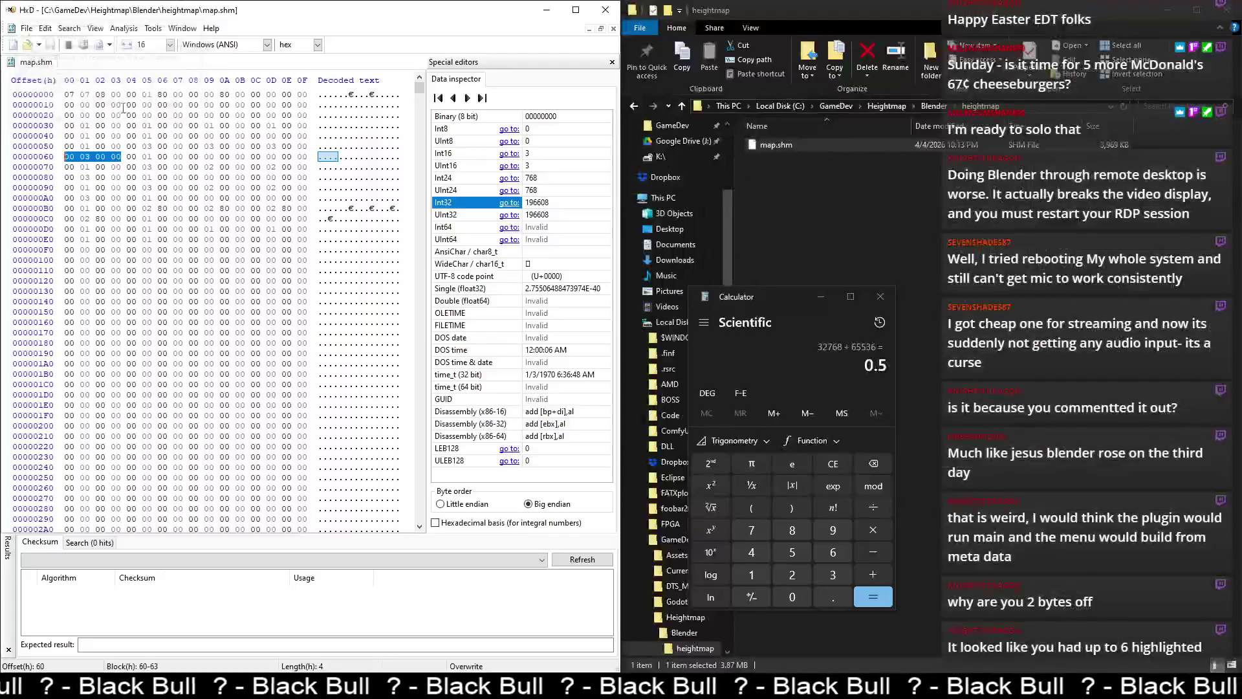
click(605, 9)
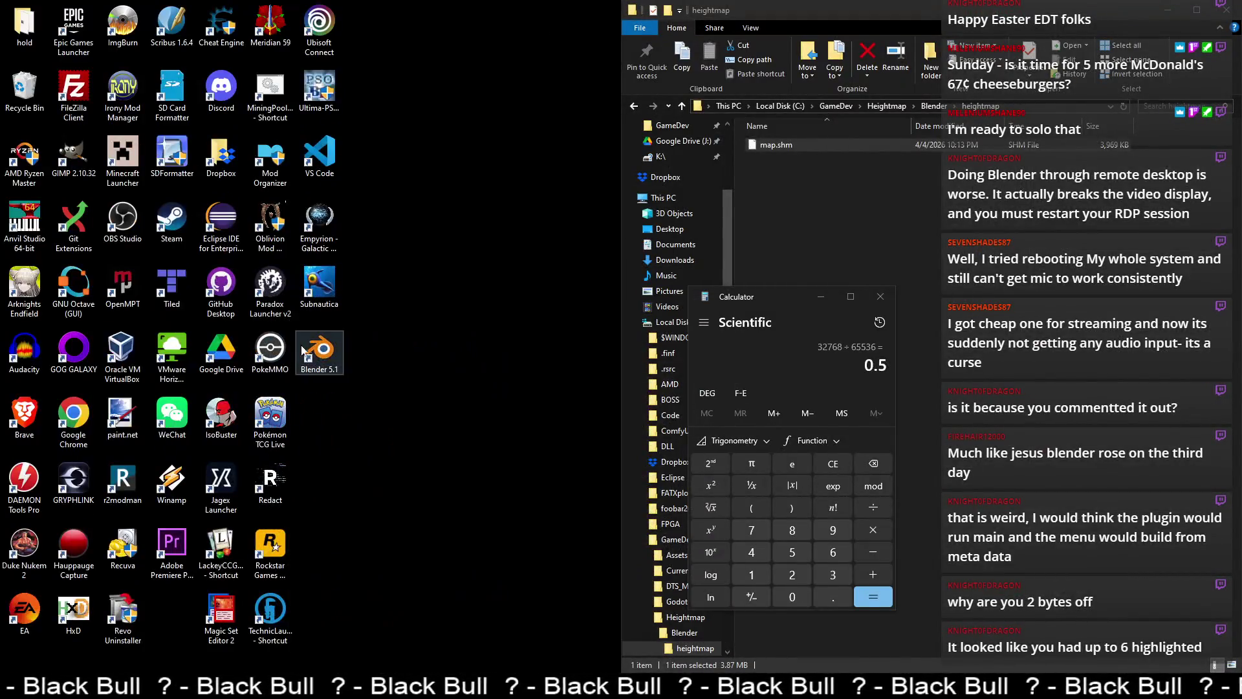
double_click(322, 351)
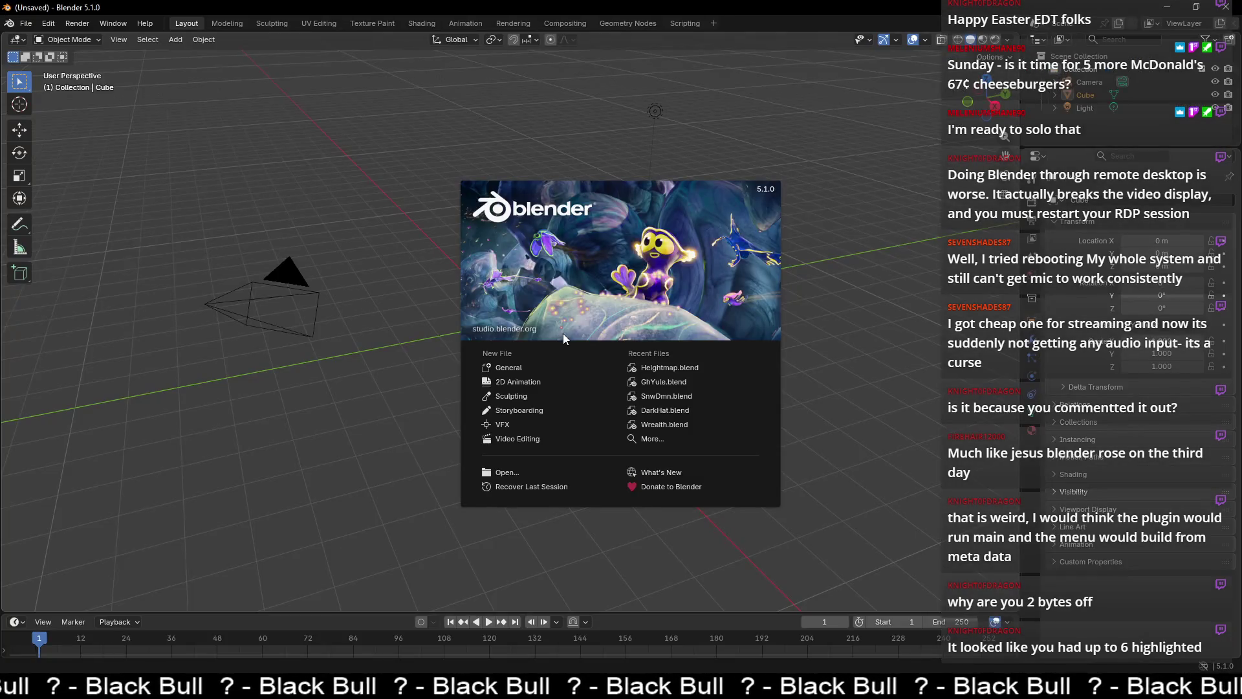
click(672, 368)
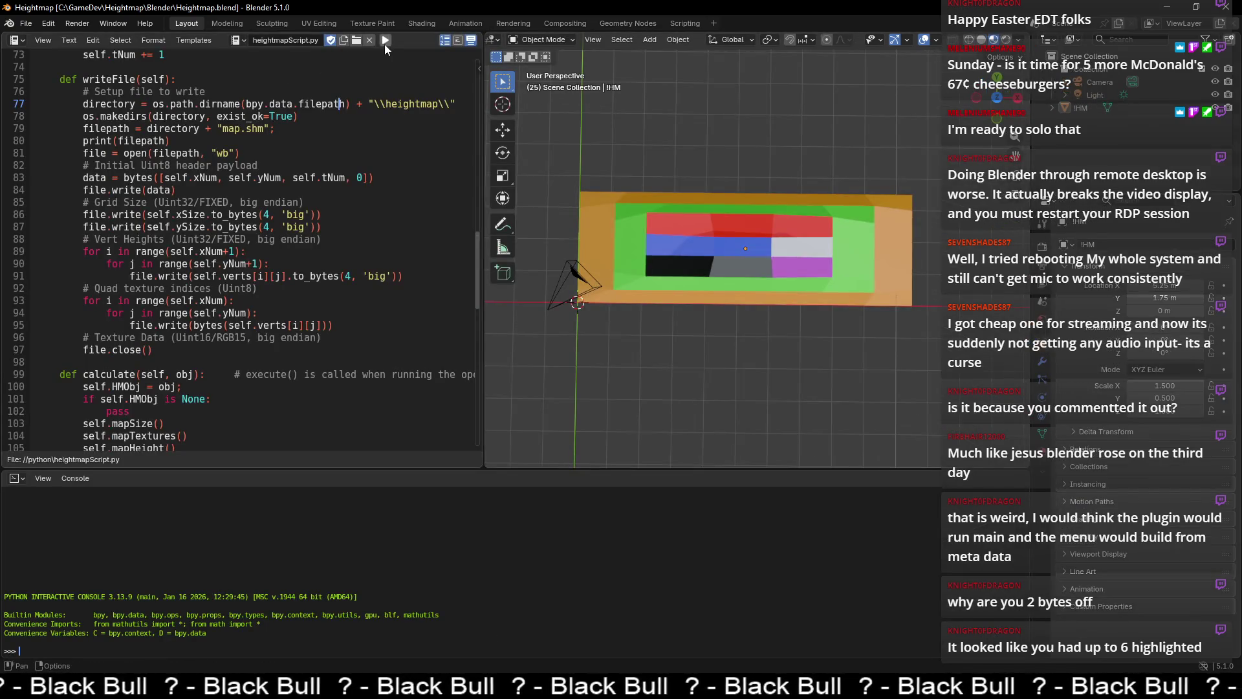
- Unlink the stale script and reopen heightmapScript.py from the python folder
click(370, 40)
click(370, 52)
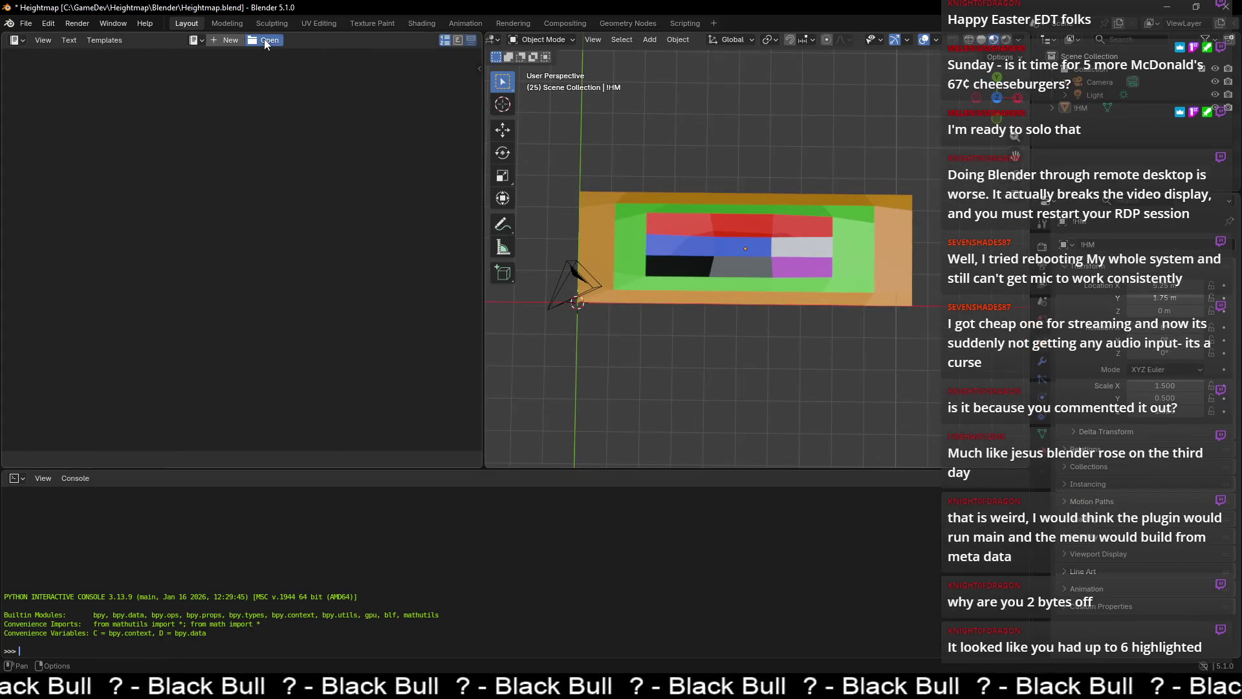
click(266, 40)
double_click(212, 115)
double_click(212, 115)
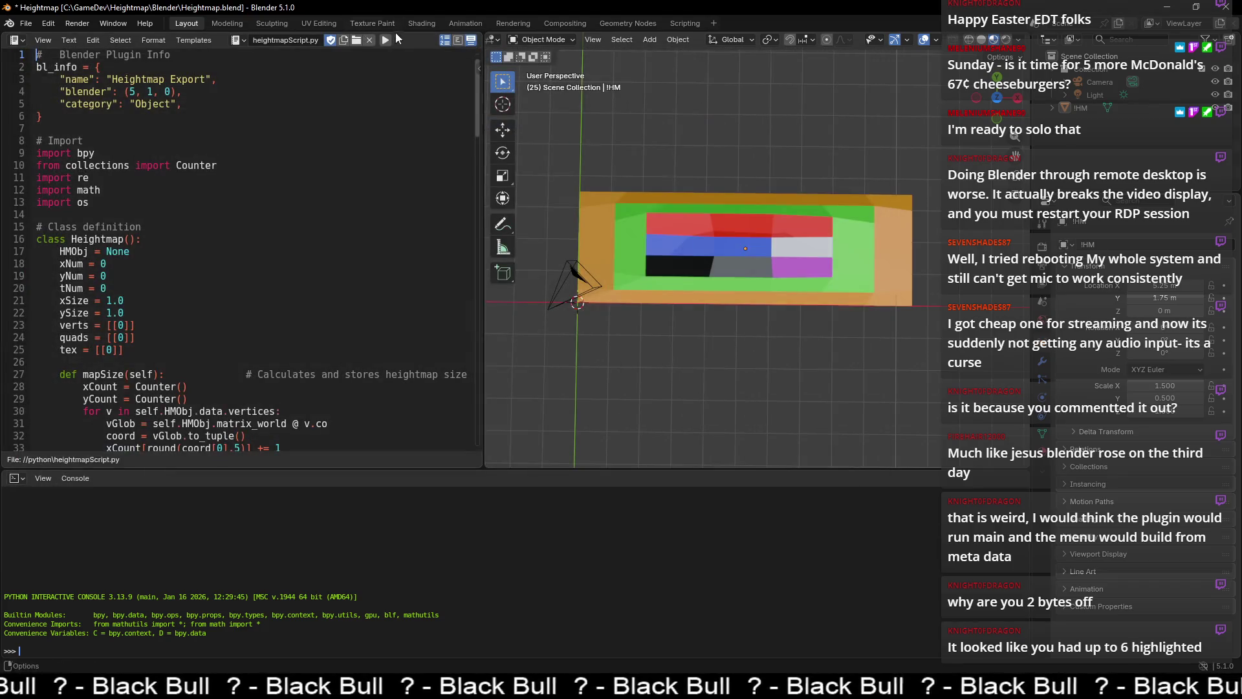
- Select a raised terrain vertex in Edit Mode and set its Z height to 0
click(686, 226)
key(Tab)
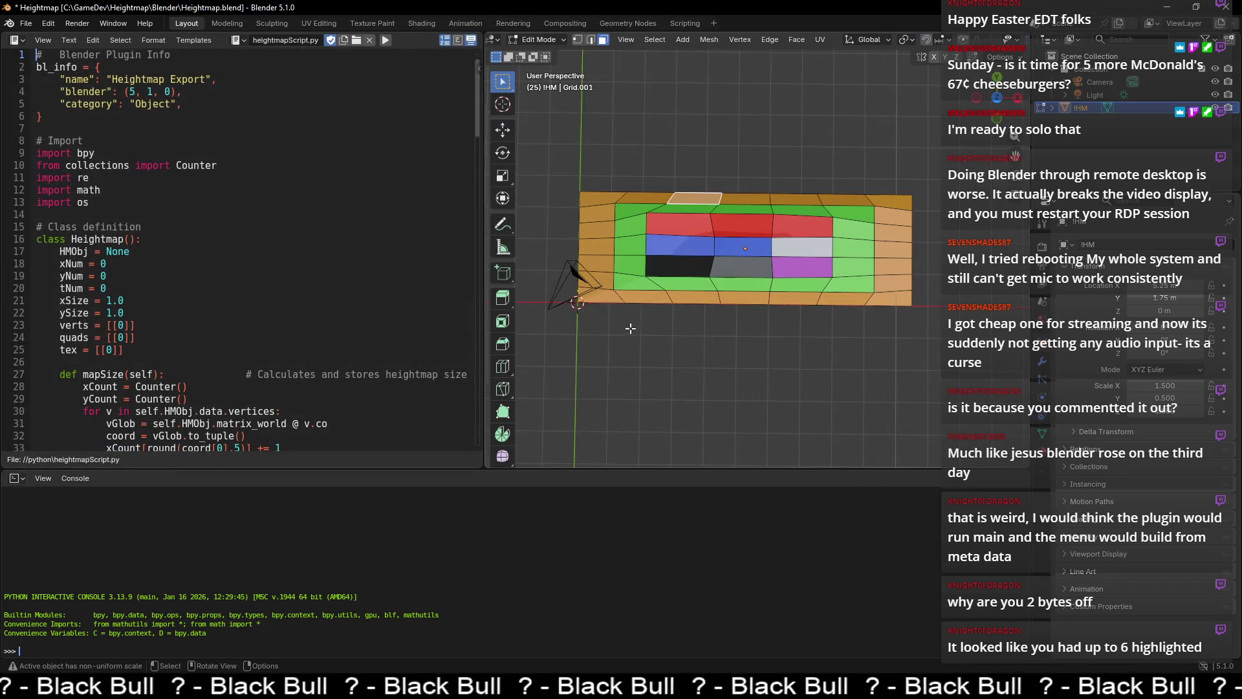
middle_drag(586, 368, 588, 331)
click(578, 39)
drag(555, 317, 582, 340)
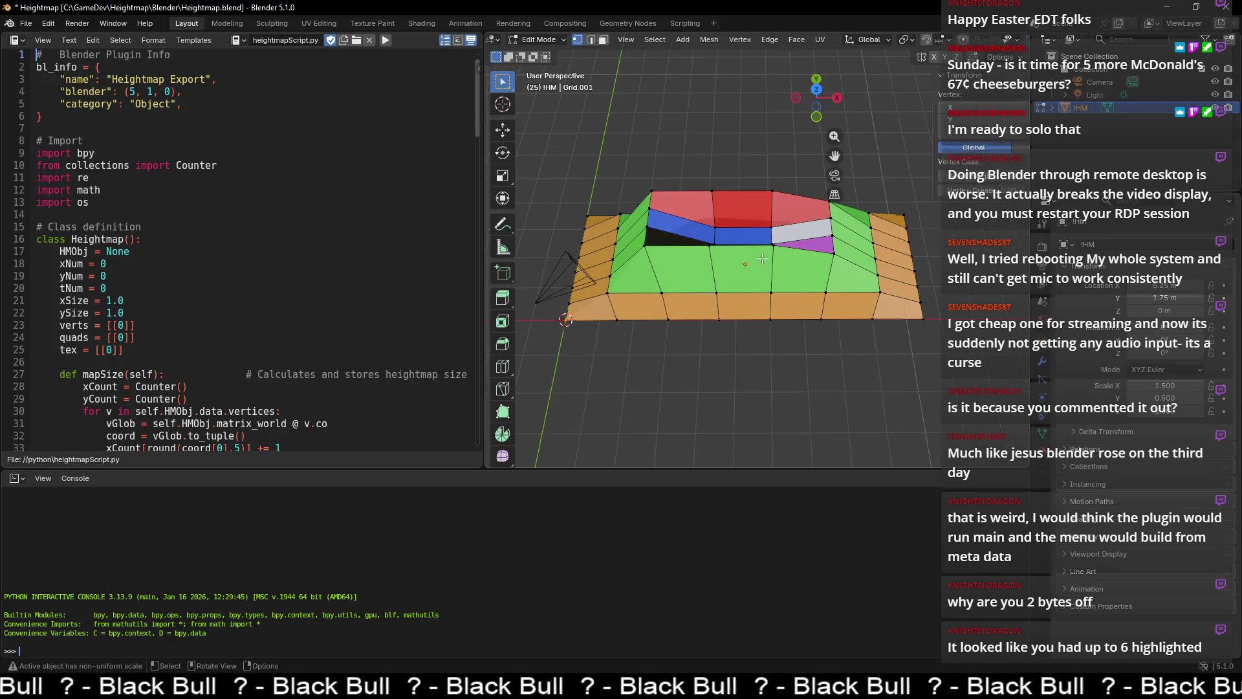
key(n)
click(968, 132)
key(BackSpace)
text(0)
key(Return)
- Back in Object Mode, run Object > Export Heightmap and bring map.shm up in HxD
click(693, 125)
key(Tab)
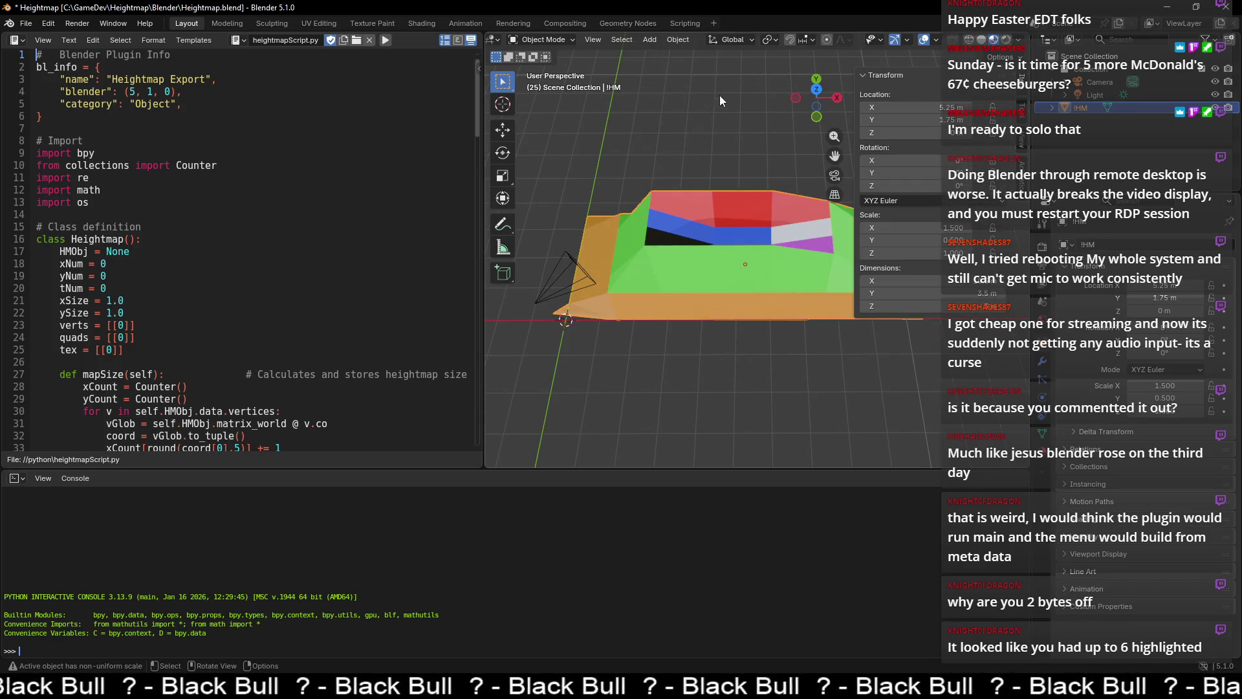
click(678, 40)
click(726, 497)
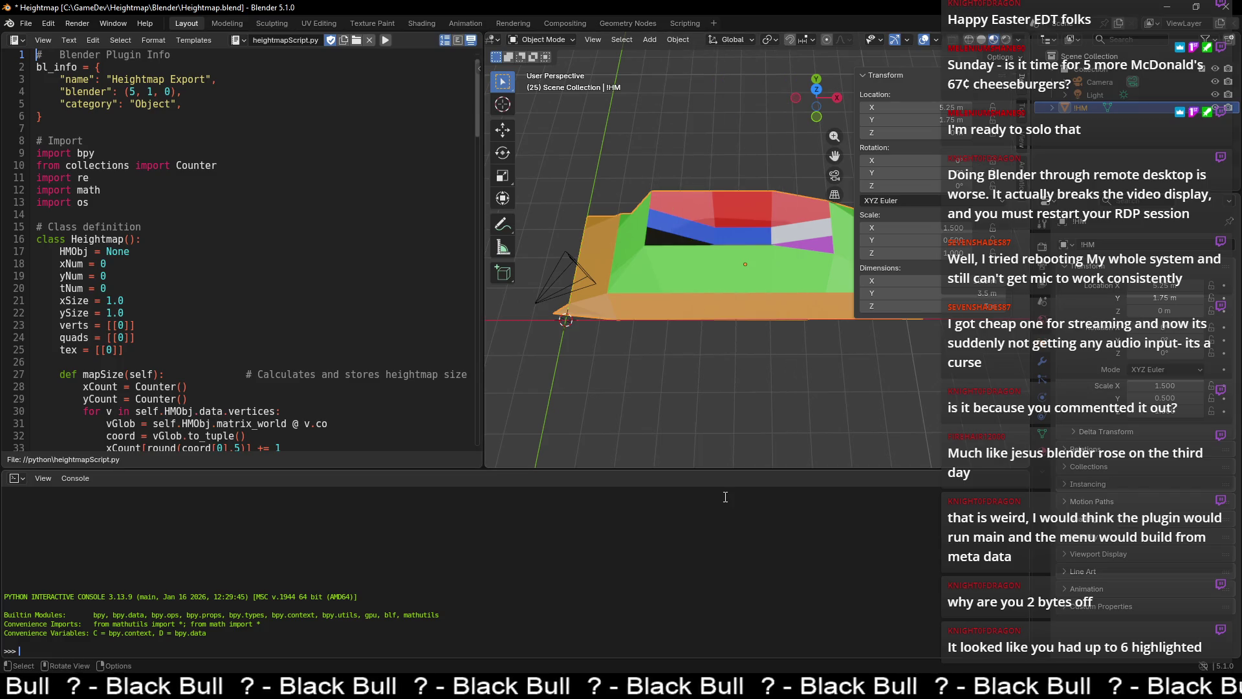
click(607, 670)
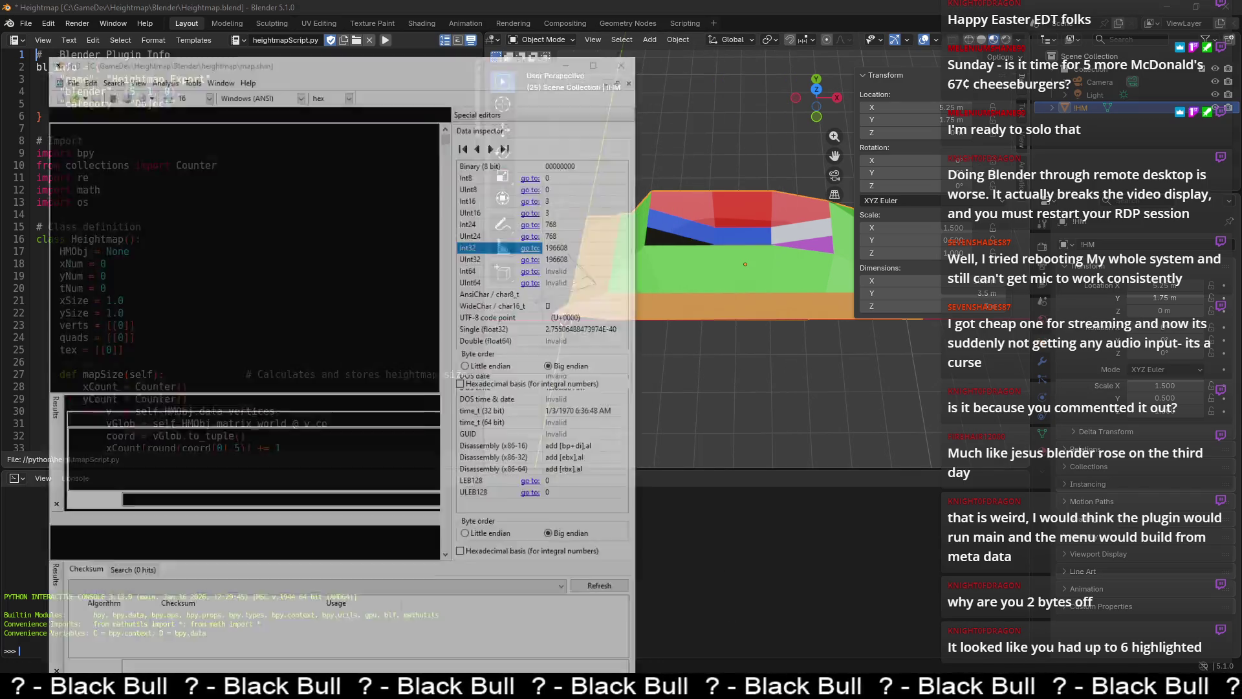
- Read the bytes at offset 0C, then open Blender's system console from the Window menu
drag(255, 95, 302, 95)
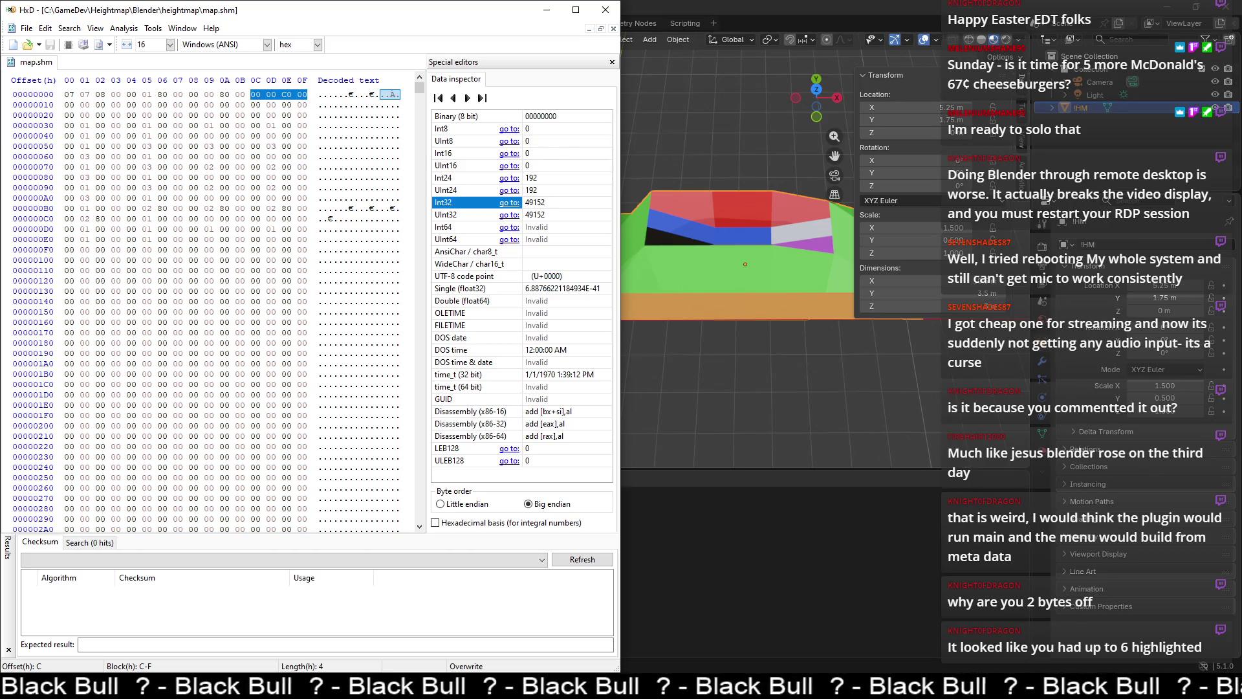
click(692, 20)
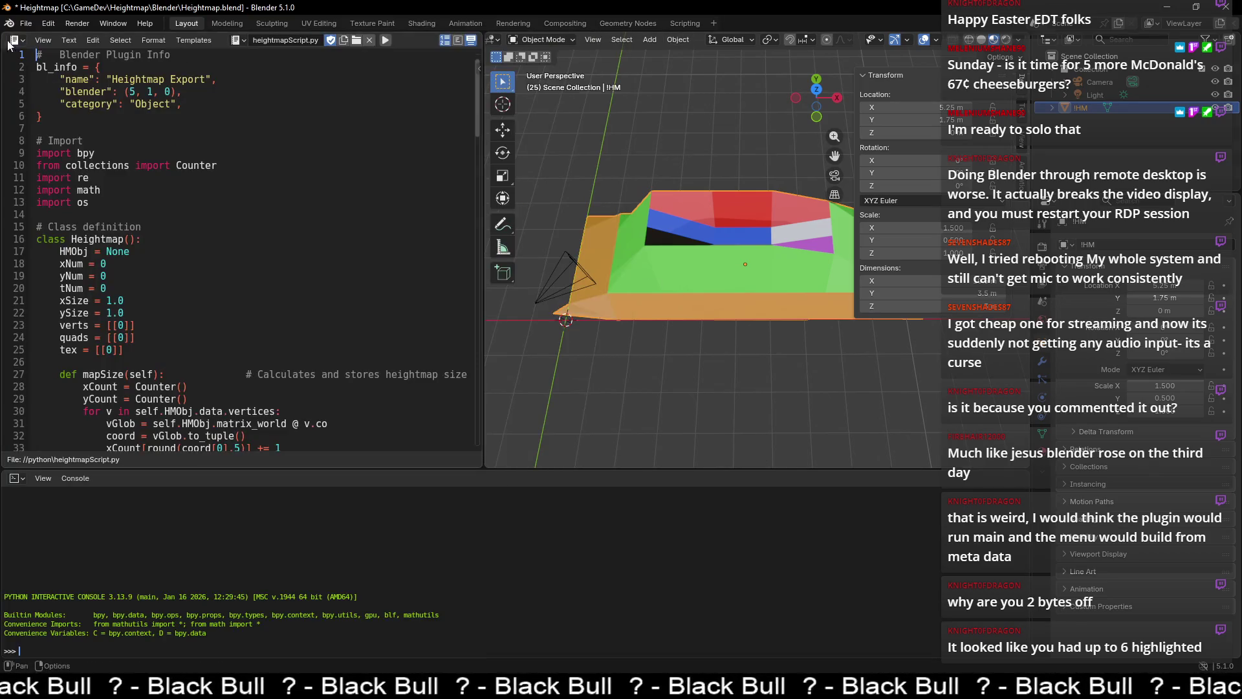
click(111, 24)
click(160, 161)
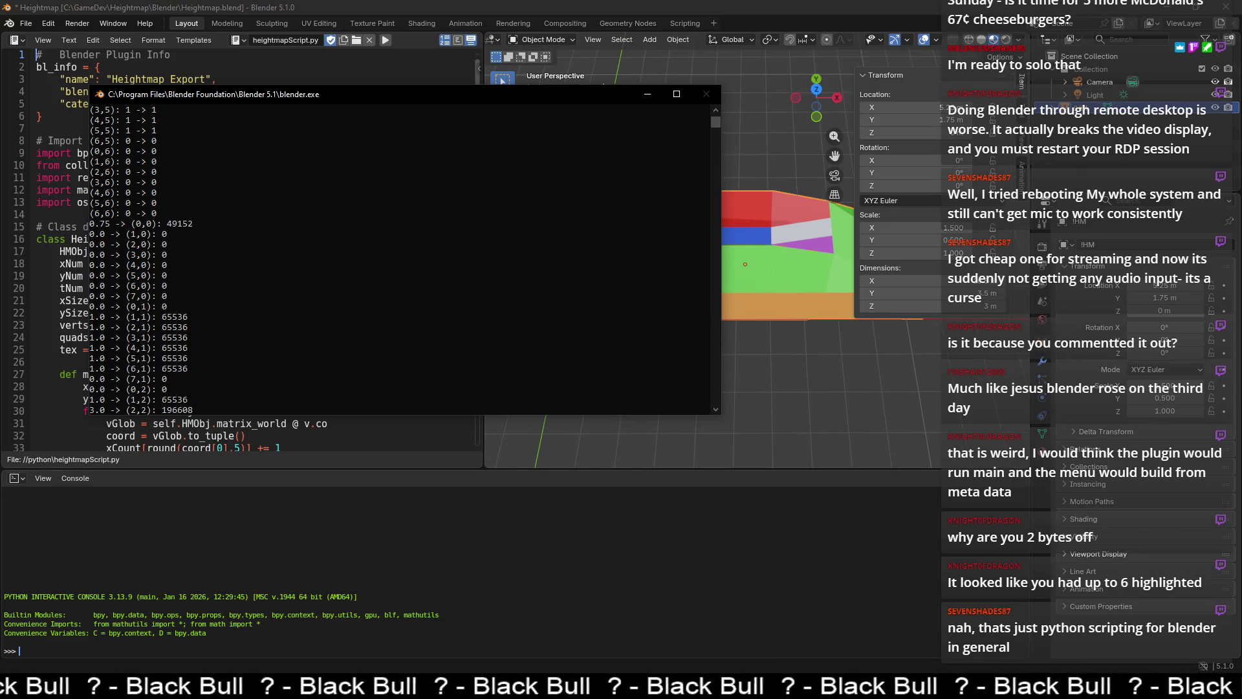
key(alt+Tab)
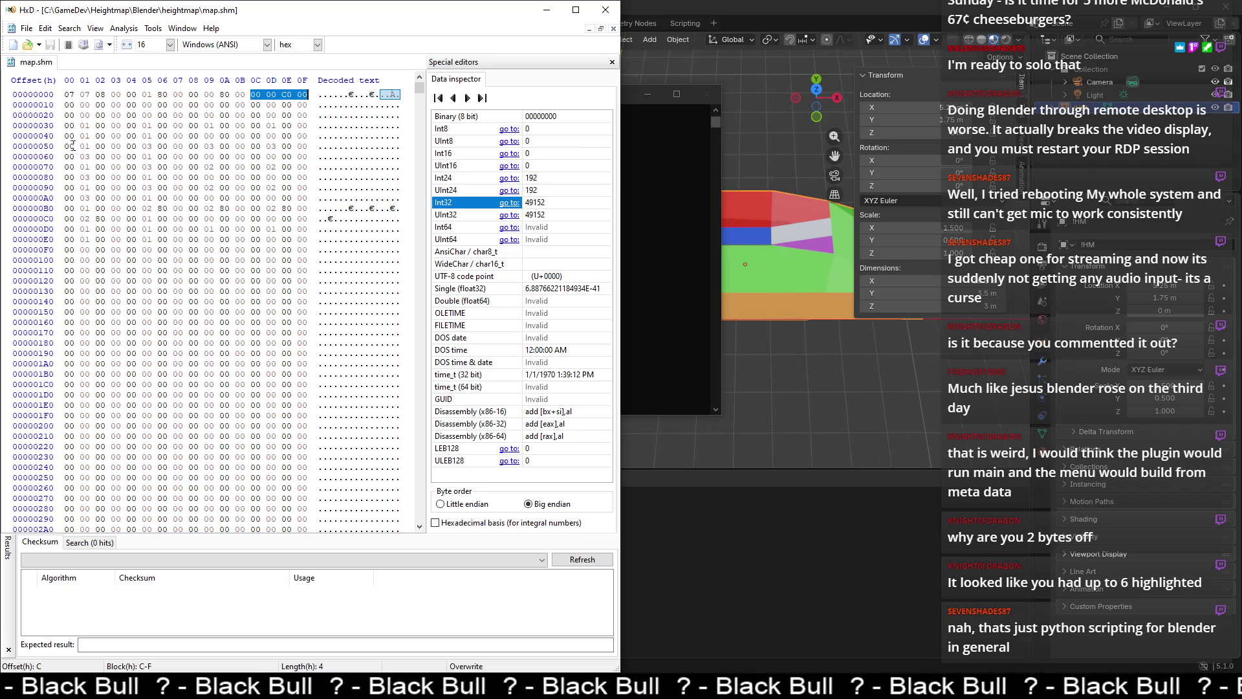
- Compare the first eight bytes of row 50 with the heights listed in the console
mouse_move(67, 146)
mouse_down()
mouse_move(304, 147)
mouse_move(147, 156)
mouse_move(181, 156)
mouse_up()
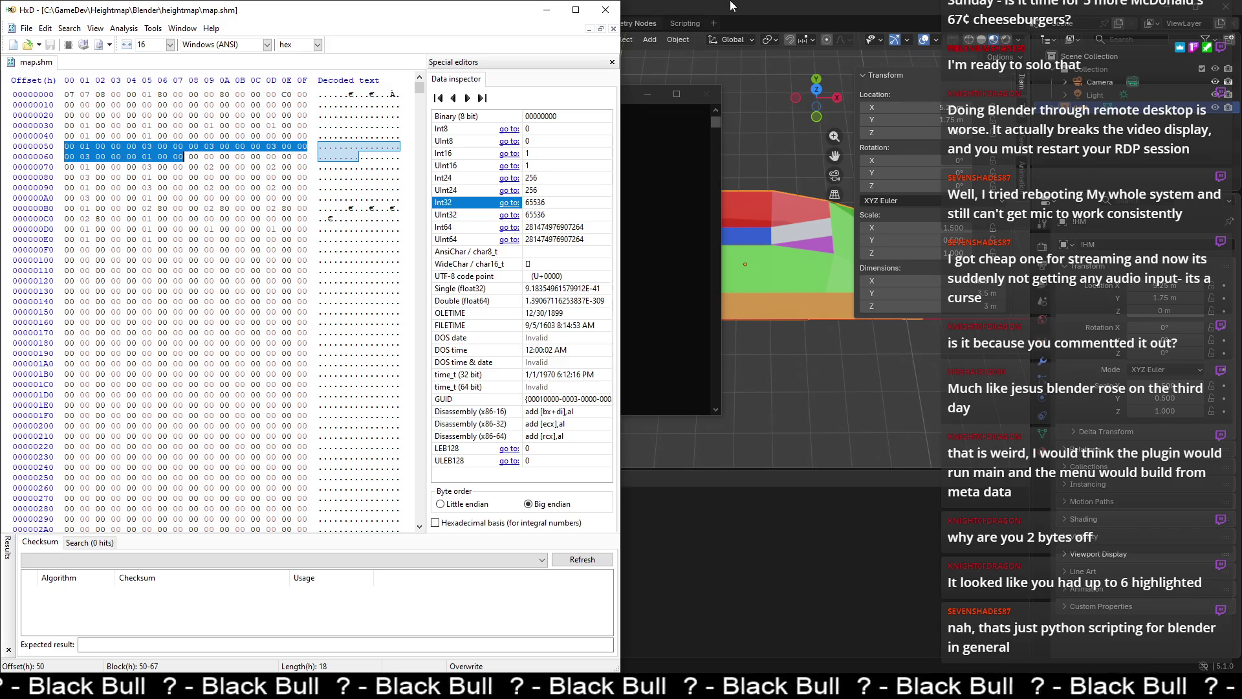
click(742, 99)
middle_drag(677, 123, 679, 175)
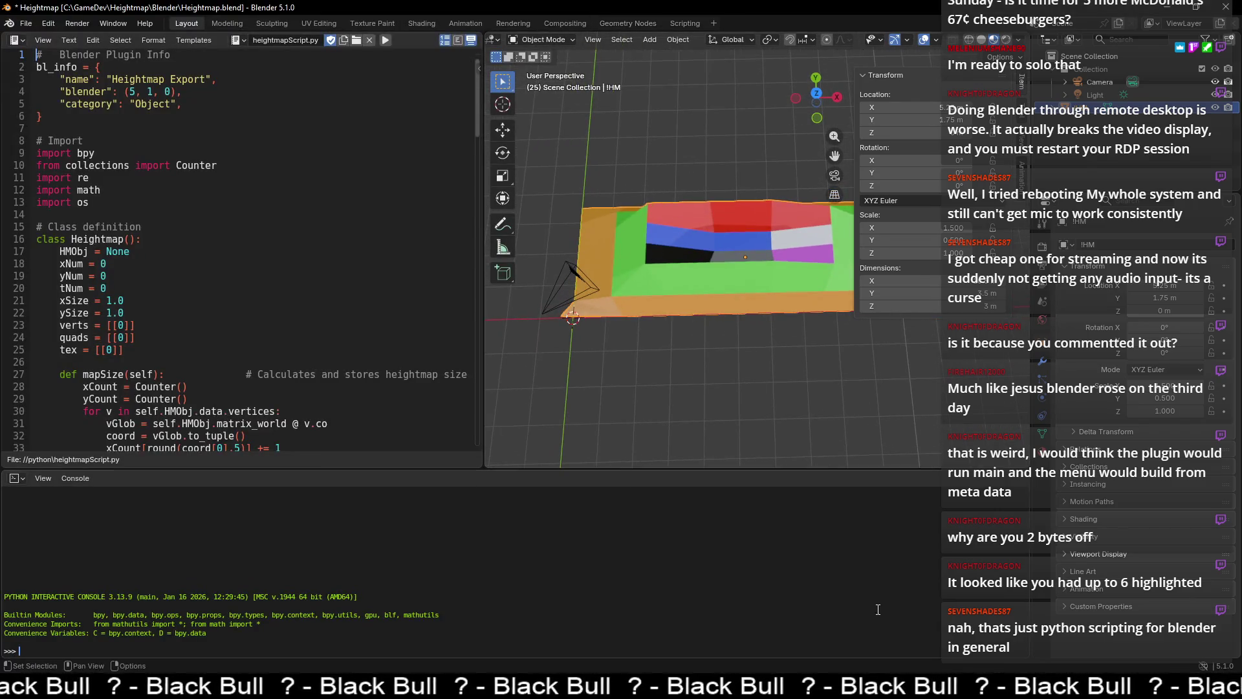
key(alt+Tab)
scroll(195, 317, down, 3)
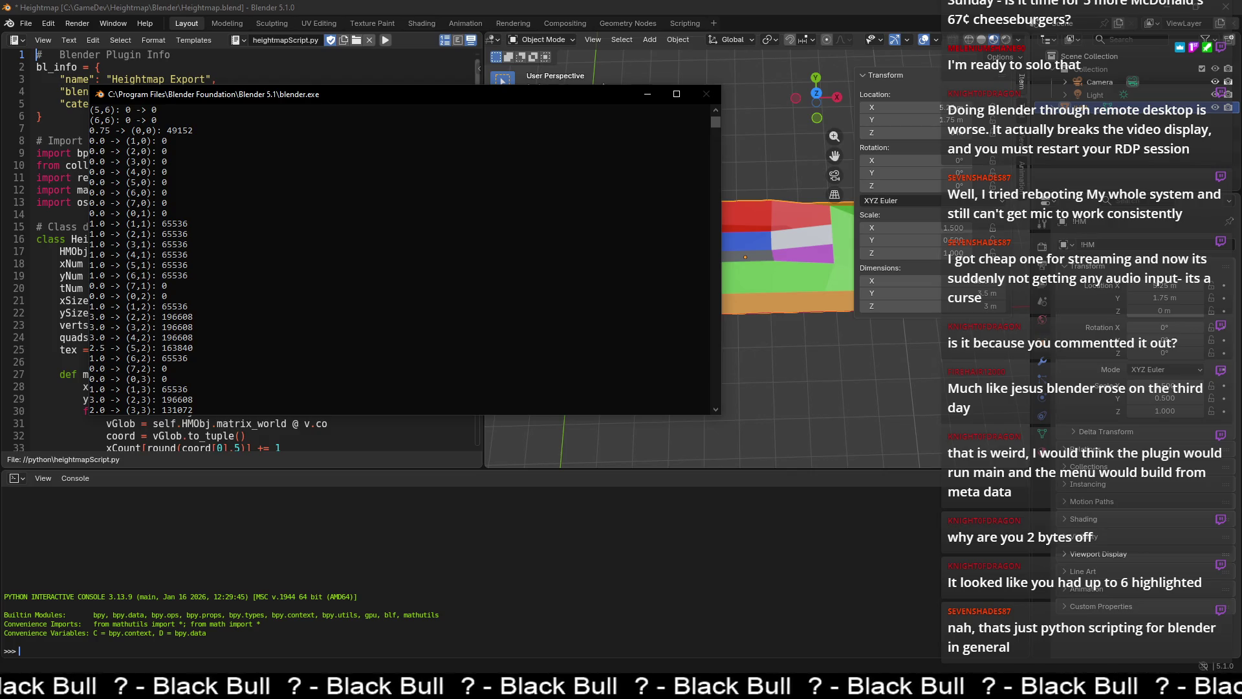
key(alt+Tab)
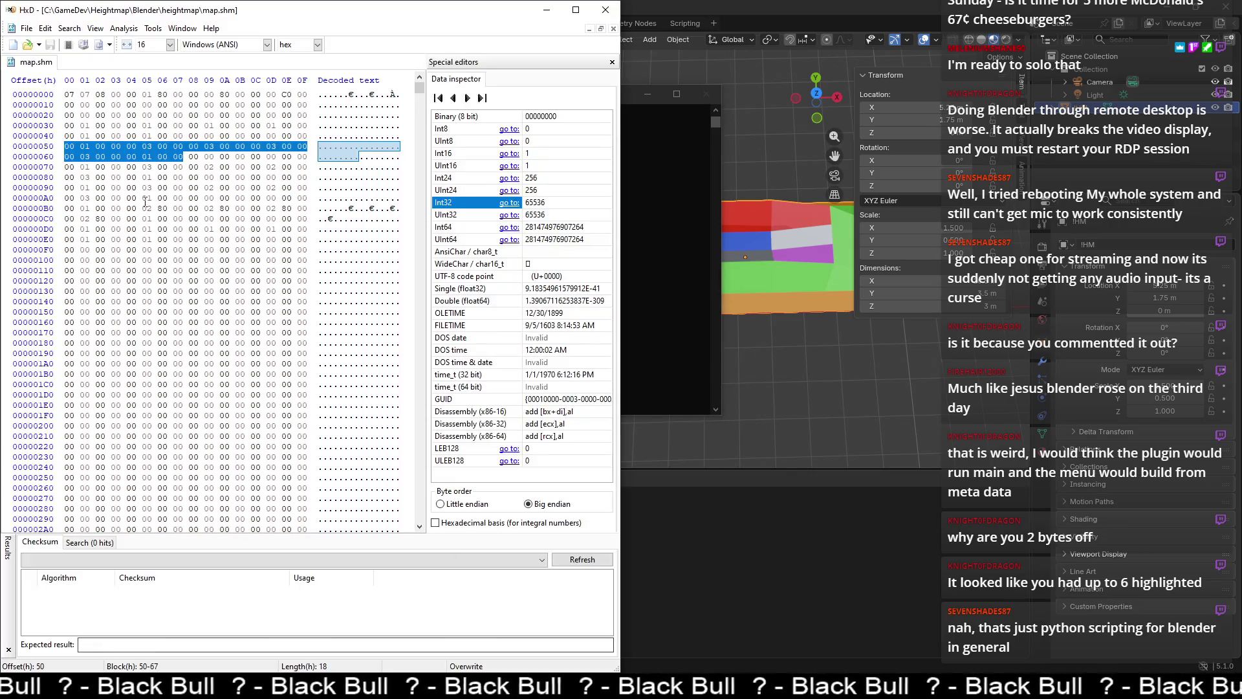
- Read the values at offsets 64, 60 and 5C, then place the console beside HxD's hex grid
click(154, 157)
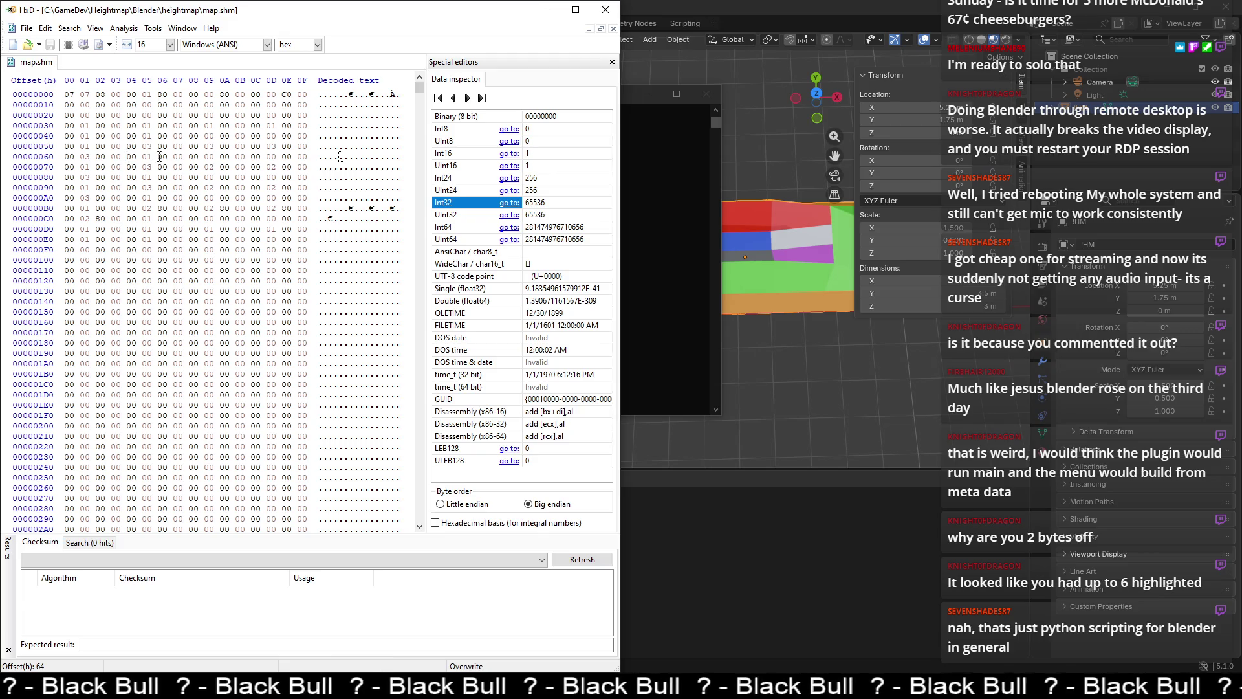
drag(180, 156, 128, 156)
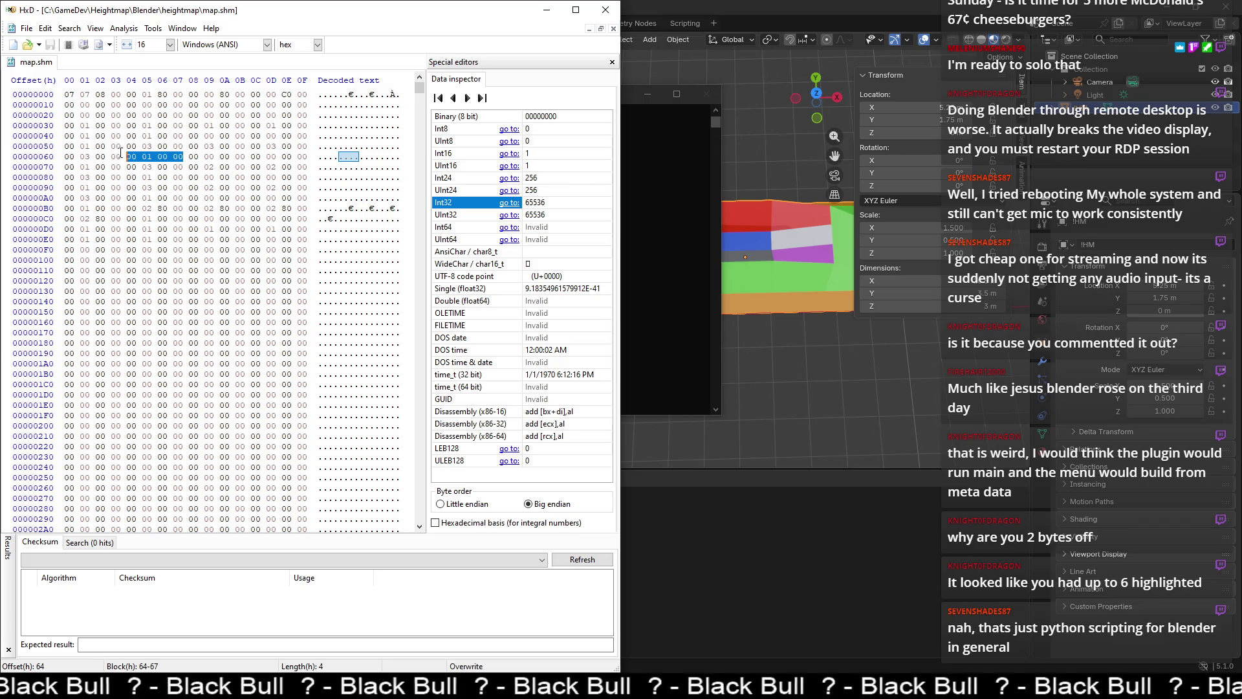
drag(117, 156, 64, 156)
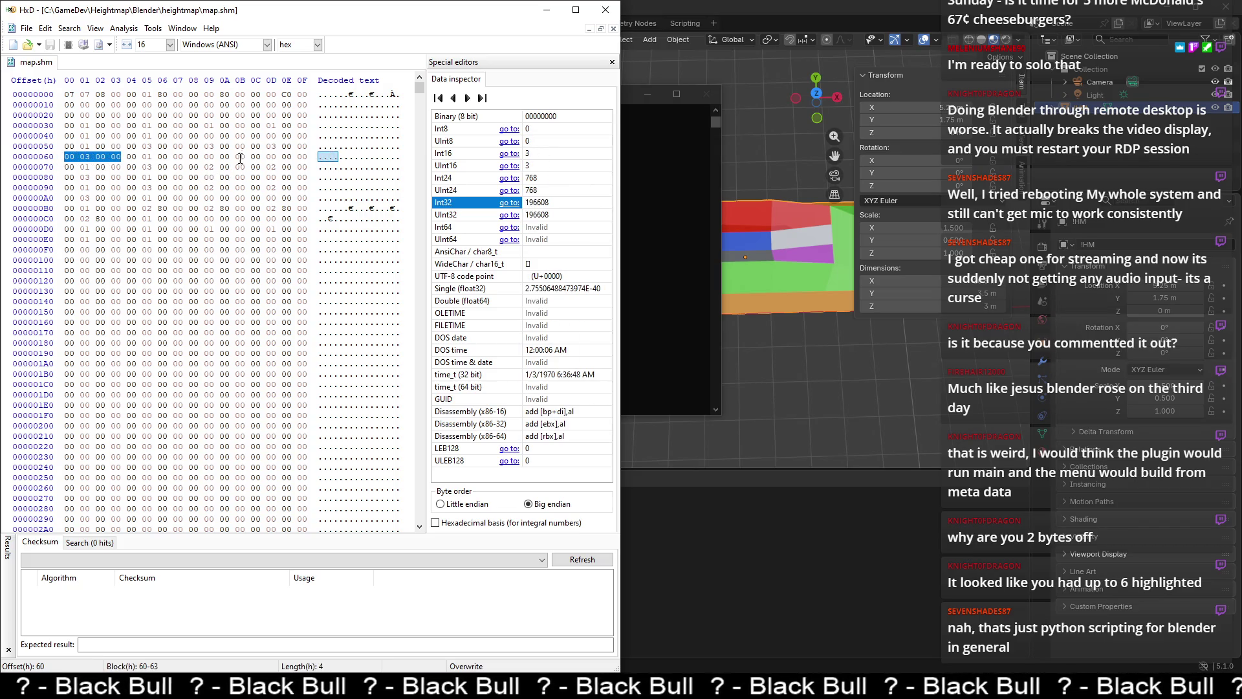
drag(254, 146, 308, 146)
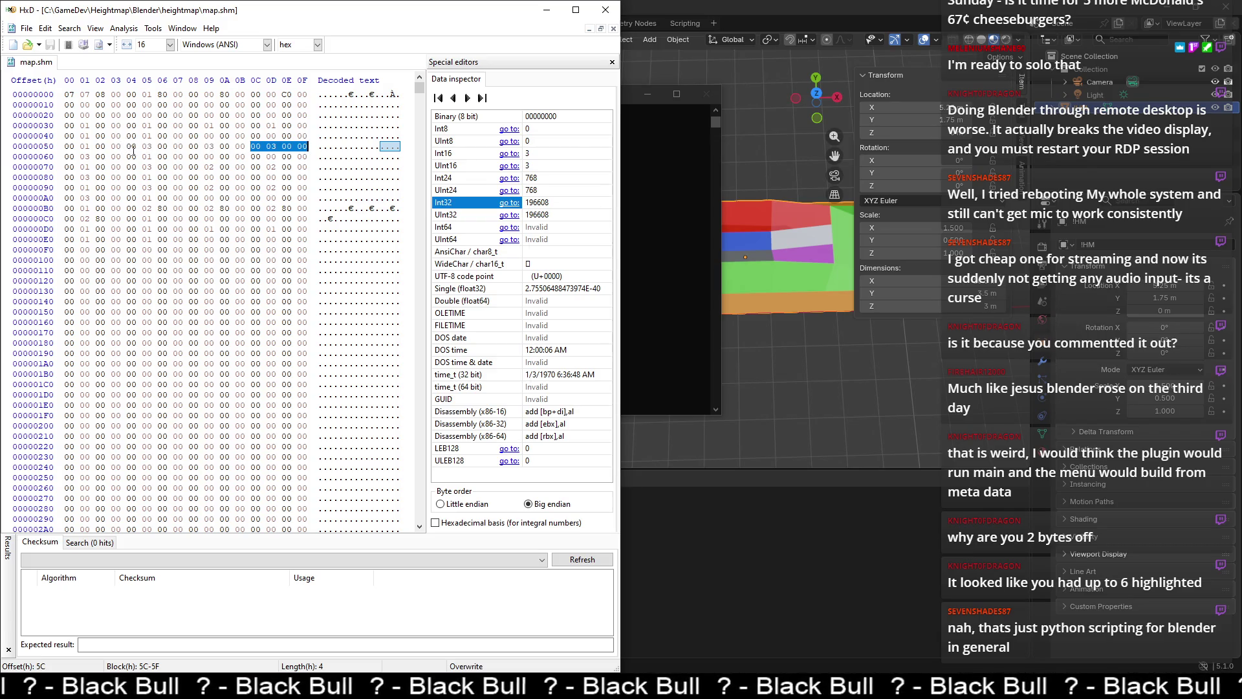
click(631, 96)
drag(631, 94, 1021, 124)
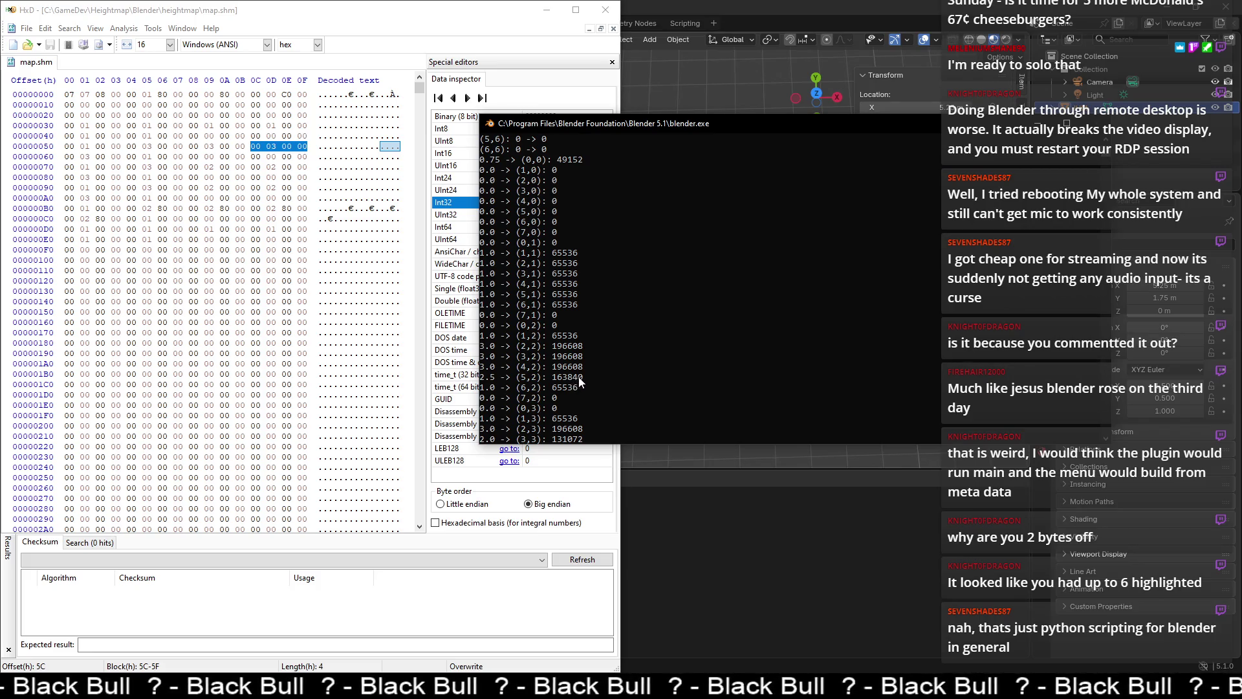
- Set HxD to 16 bytes per row, decimal offsets, and bytes grouped in fours
click(326, 14)
click(171, 44)
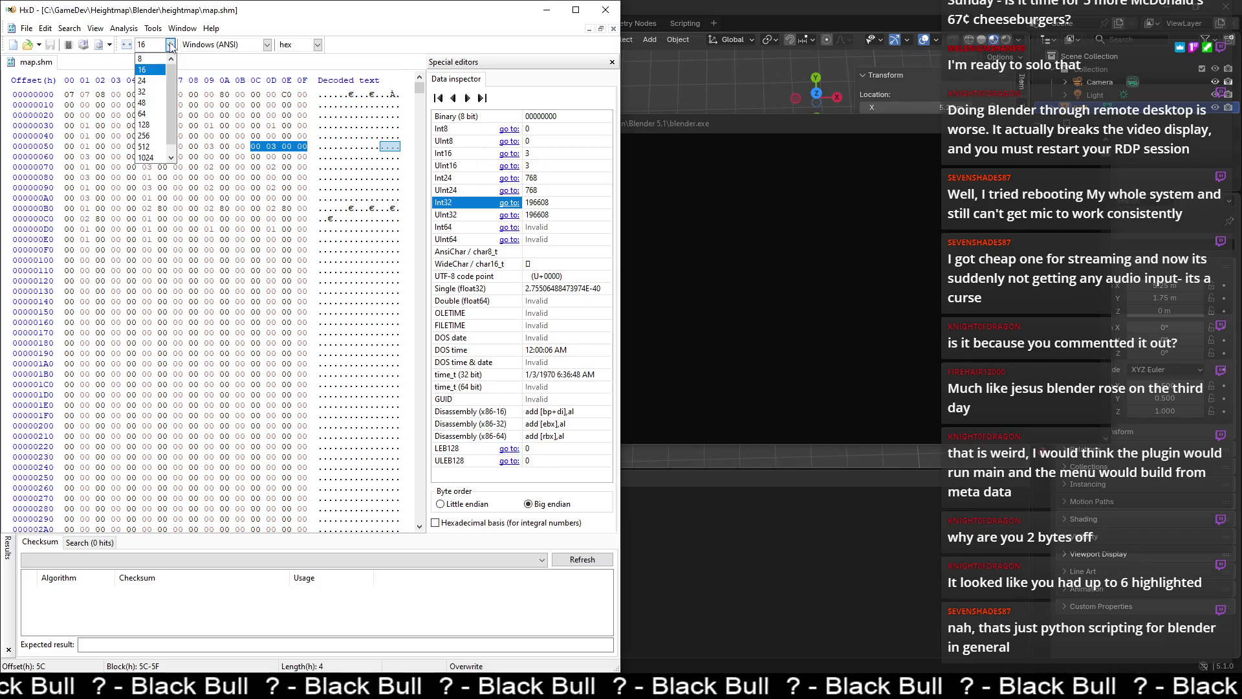
click(171, 44)
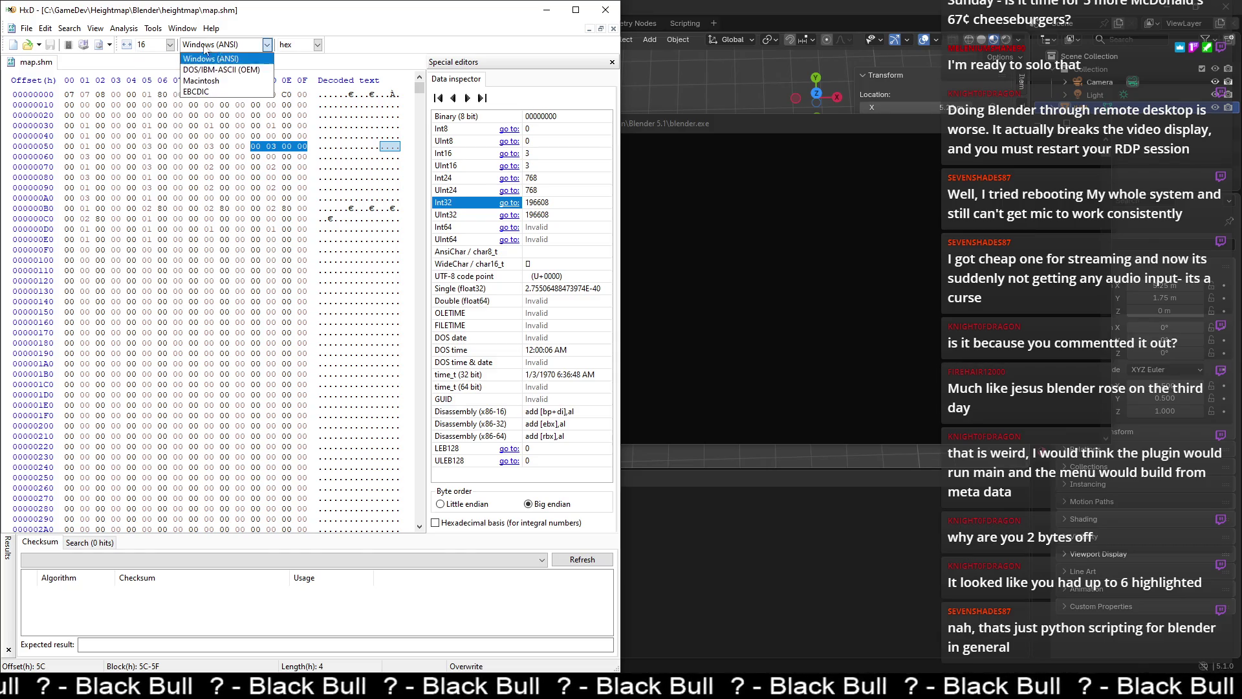
click(305, 45)
click(303, 70)
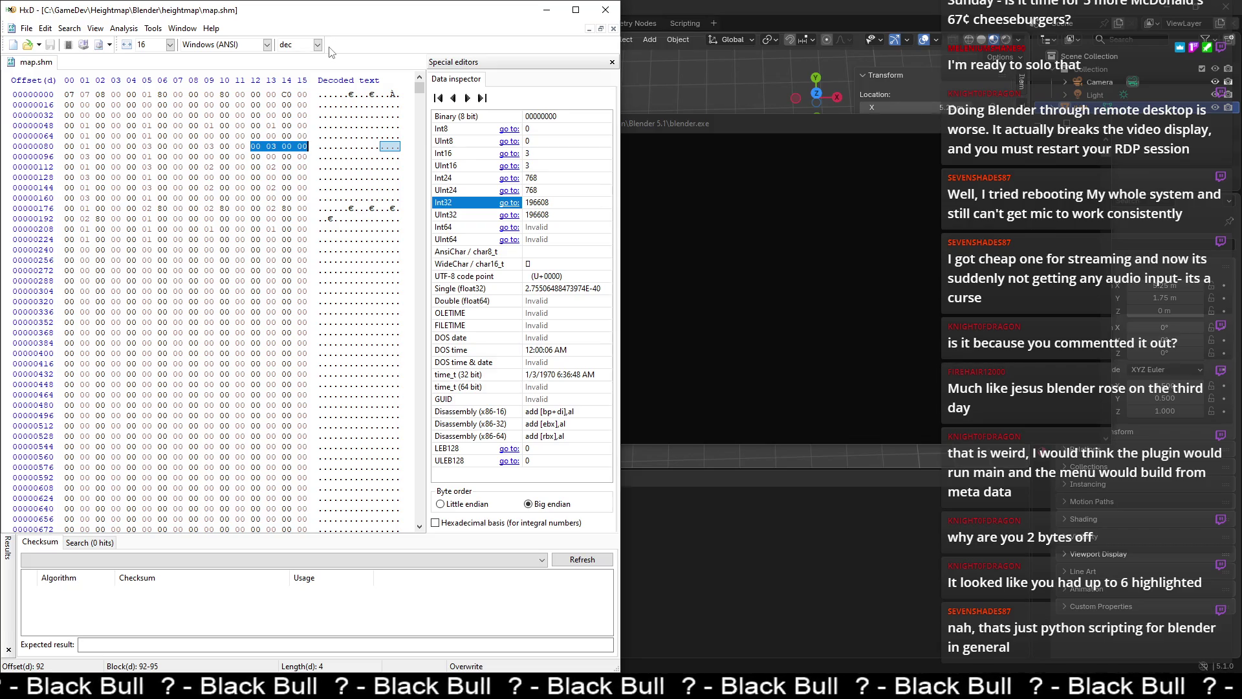
click(153, 28)
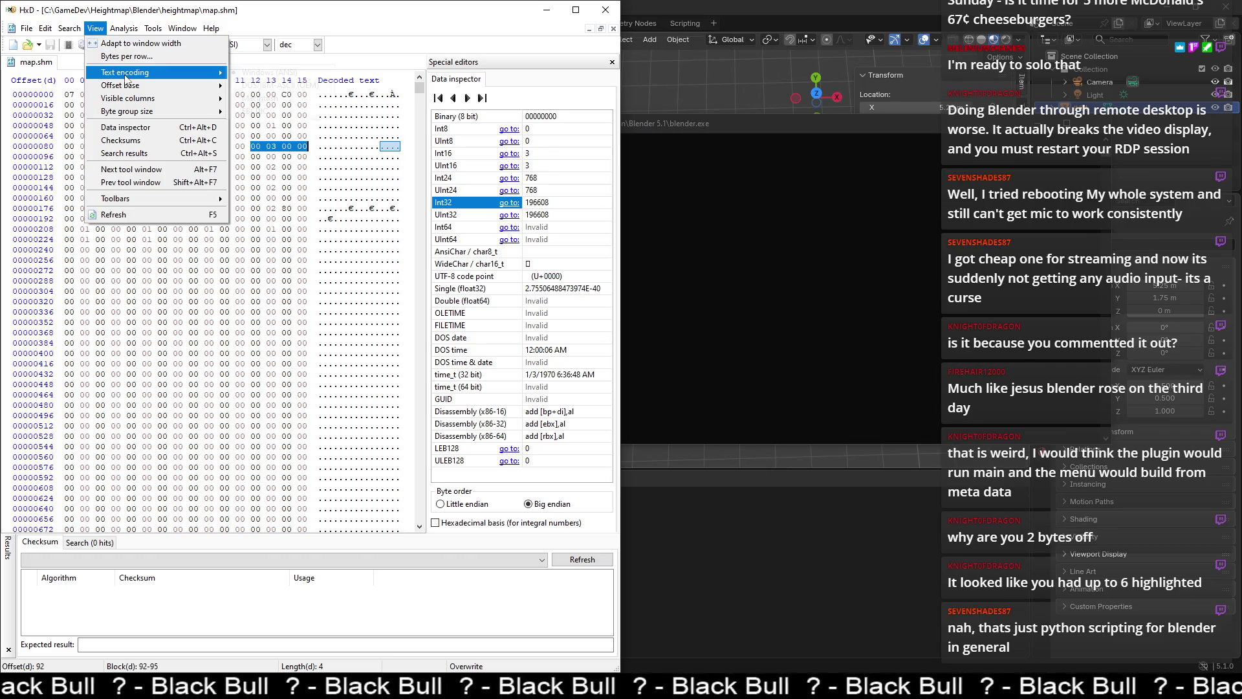
mouse_move(152, 87)
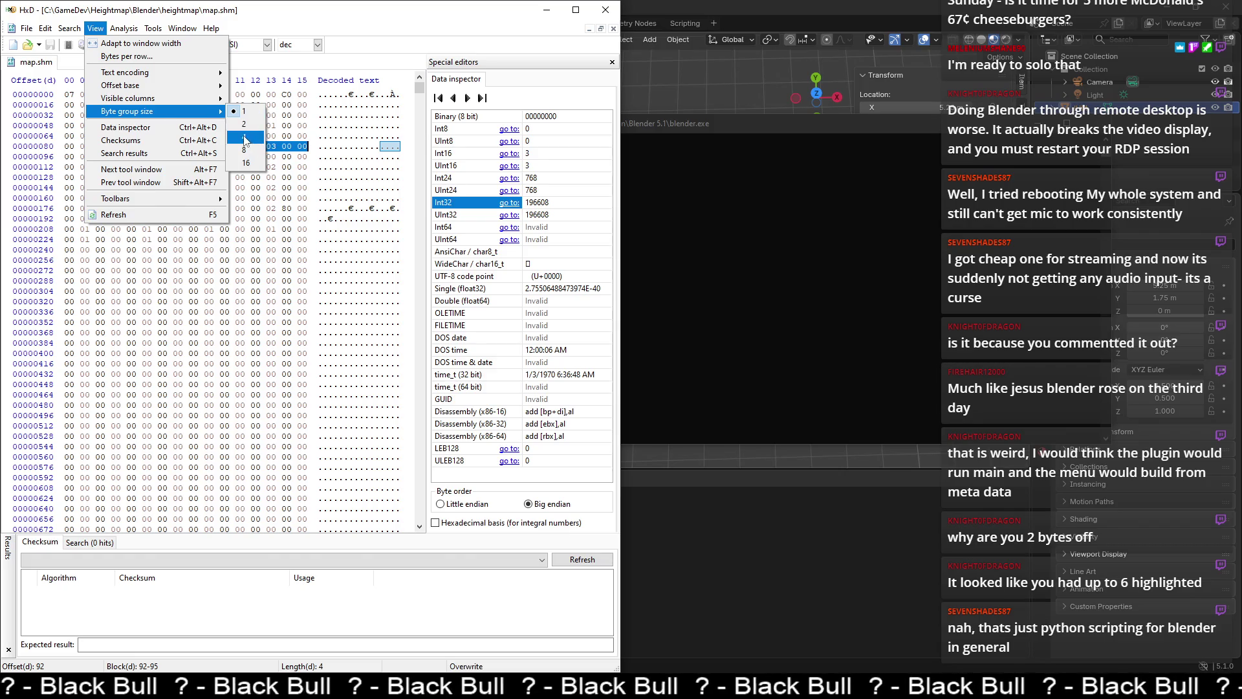
click(267, 144)
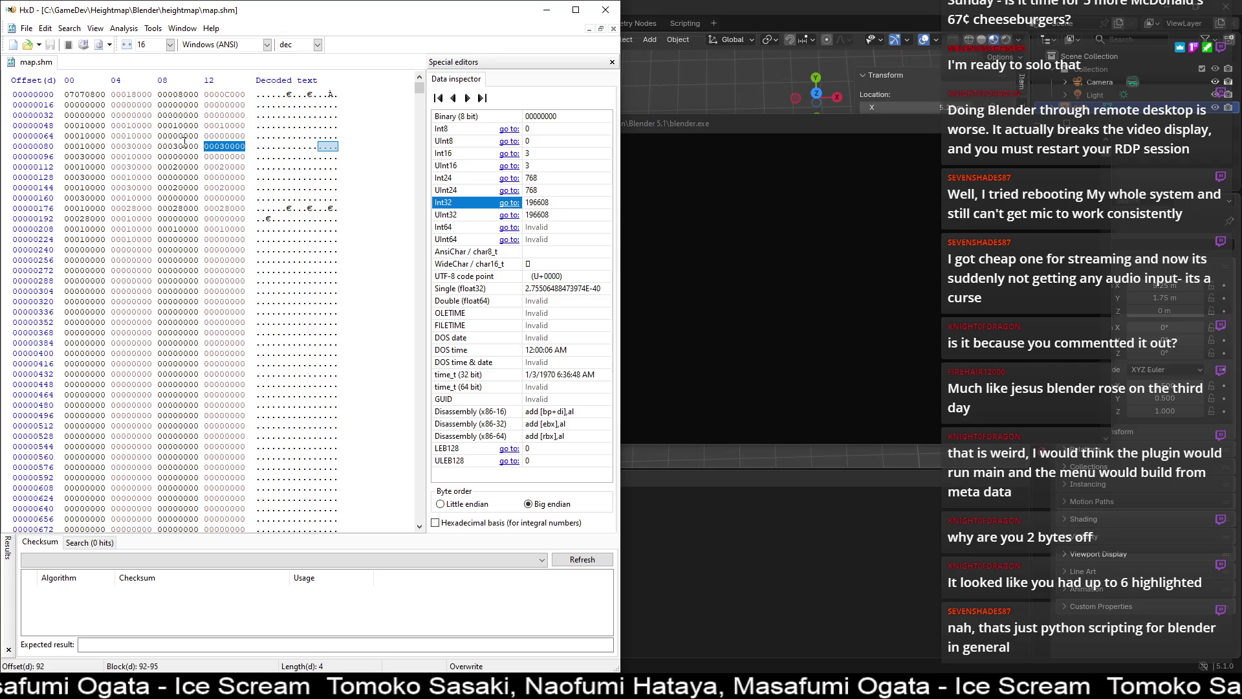
click(185, 142)
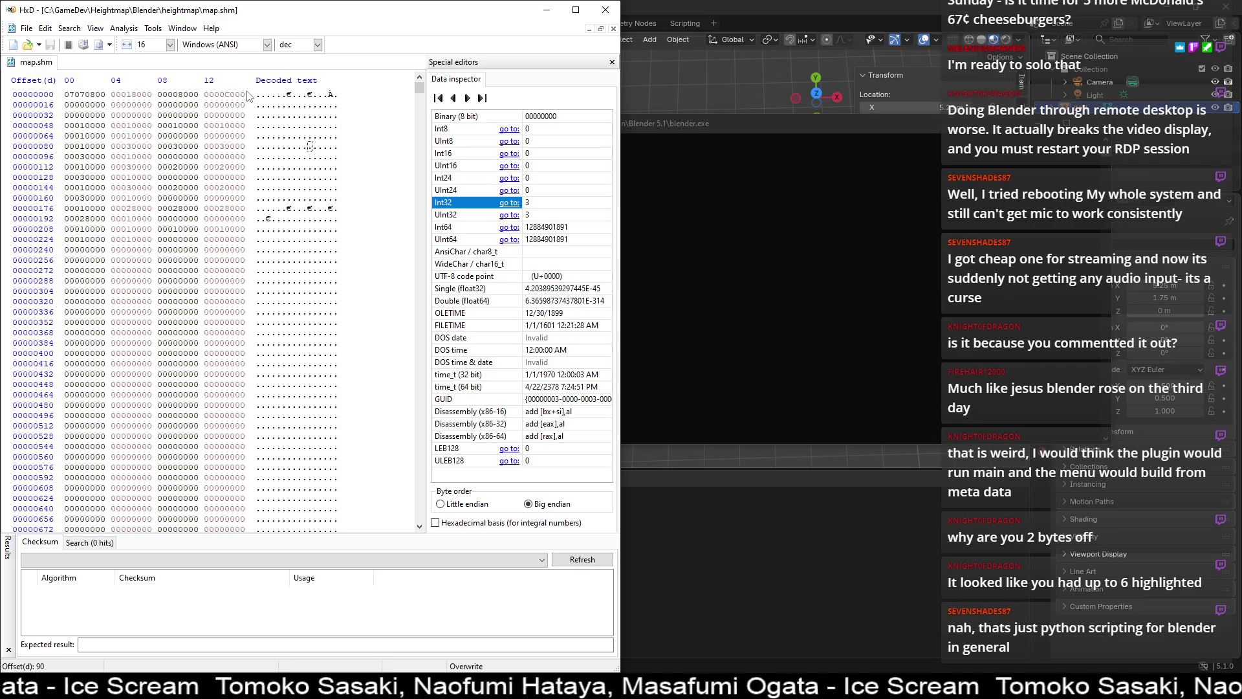
- Read header Int32s at offsets 4, 8, 12 as 98304, 32768, 49152, with zeros at 16–23
mouse_move(66, 104)
mouse_down()
mouse_move(194, 98)
mouse_move(108, 90)
mouse_move(150, 90)
mouse_up()
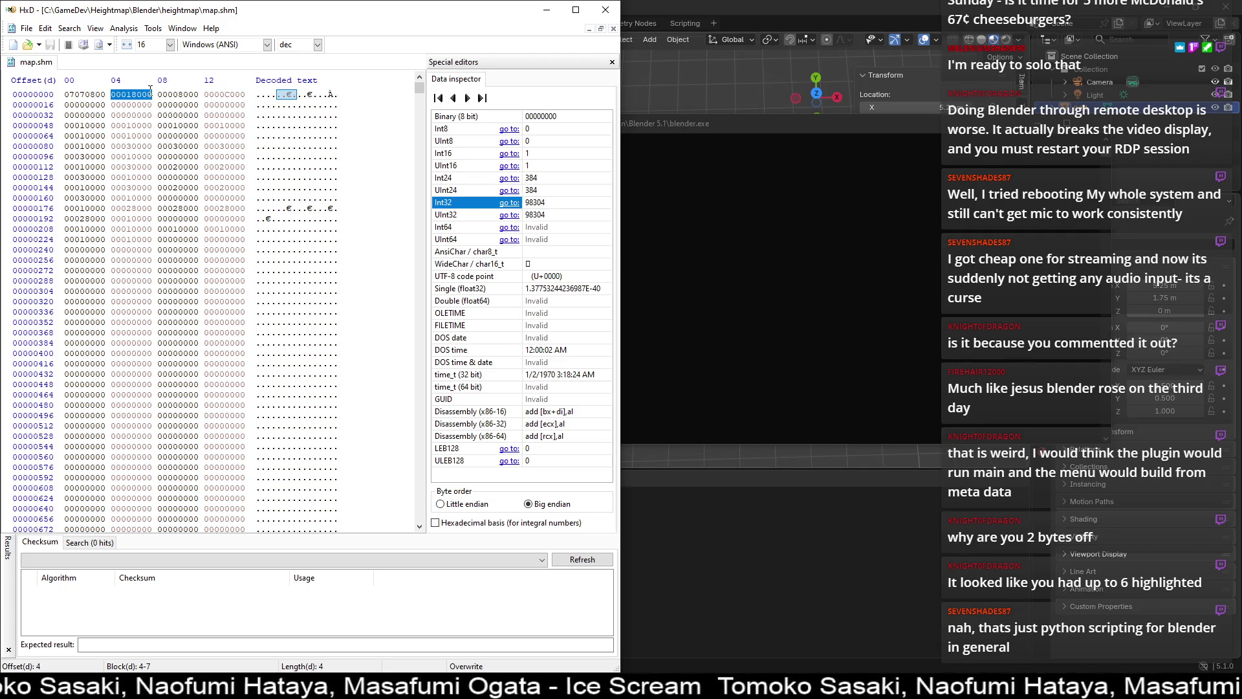
drag(163, 95, 248, 95)
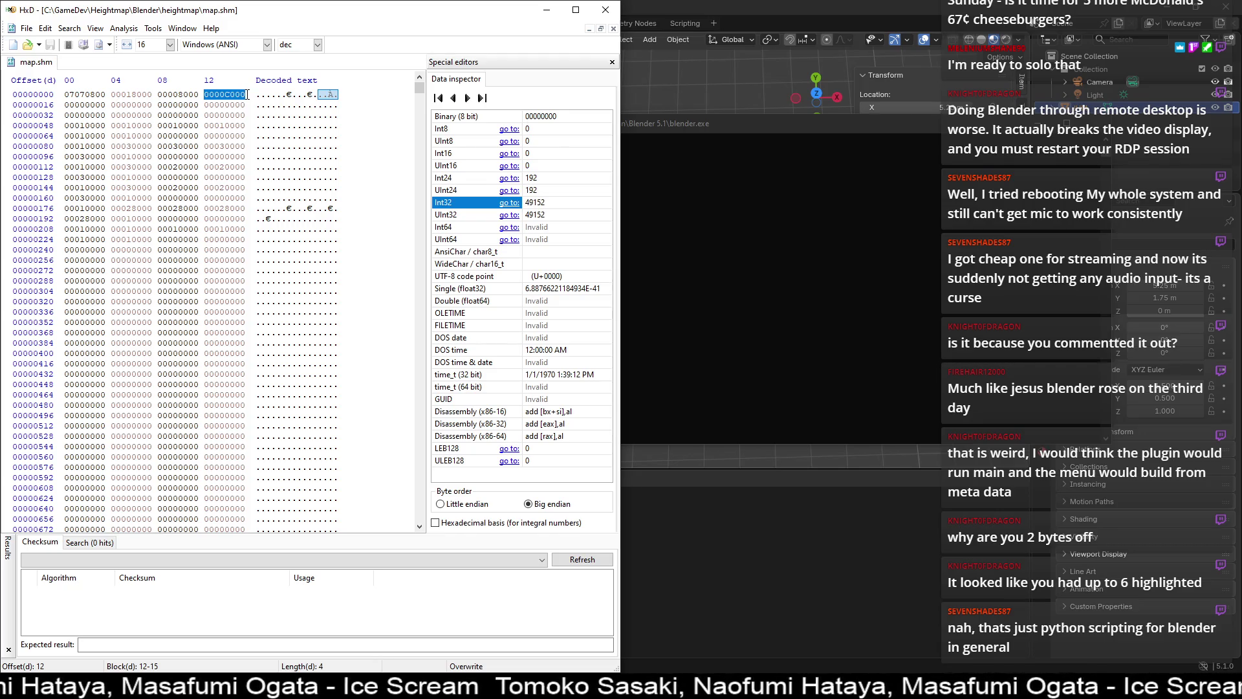
click(196, 95)
drag(66, 106, 161, 106)
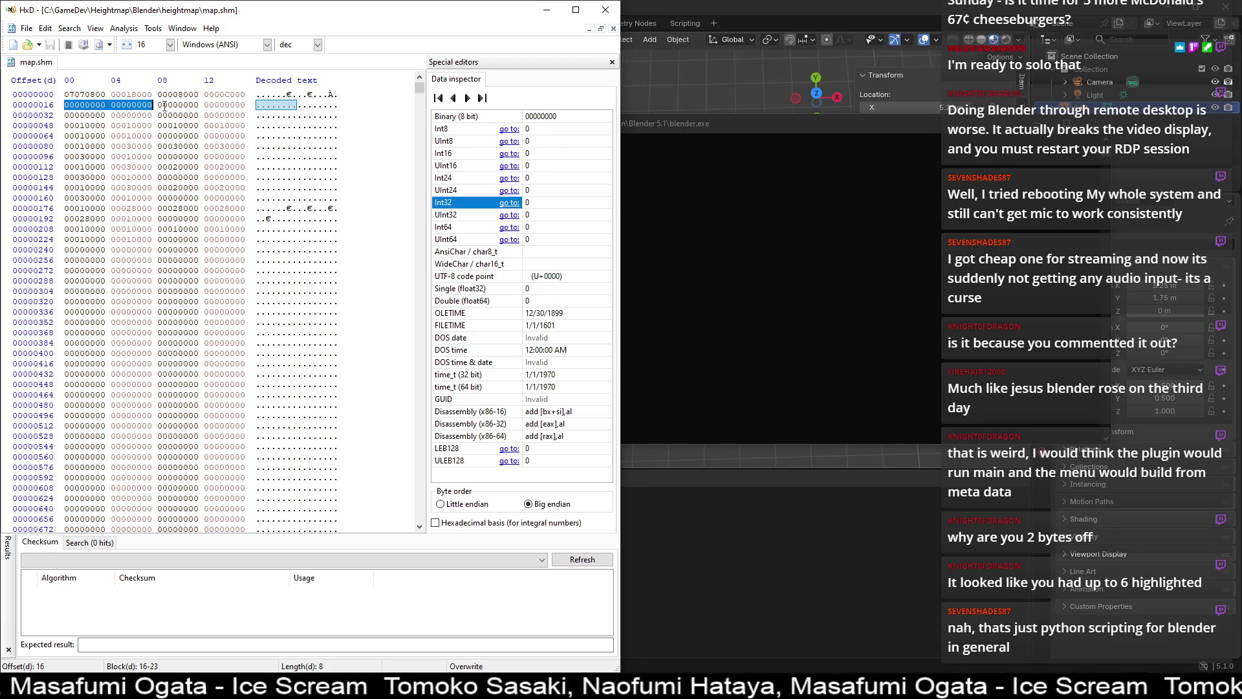
click(694, 5)
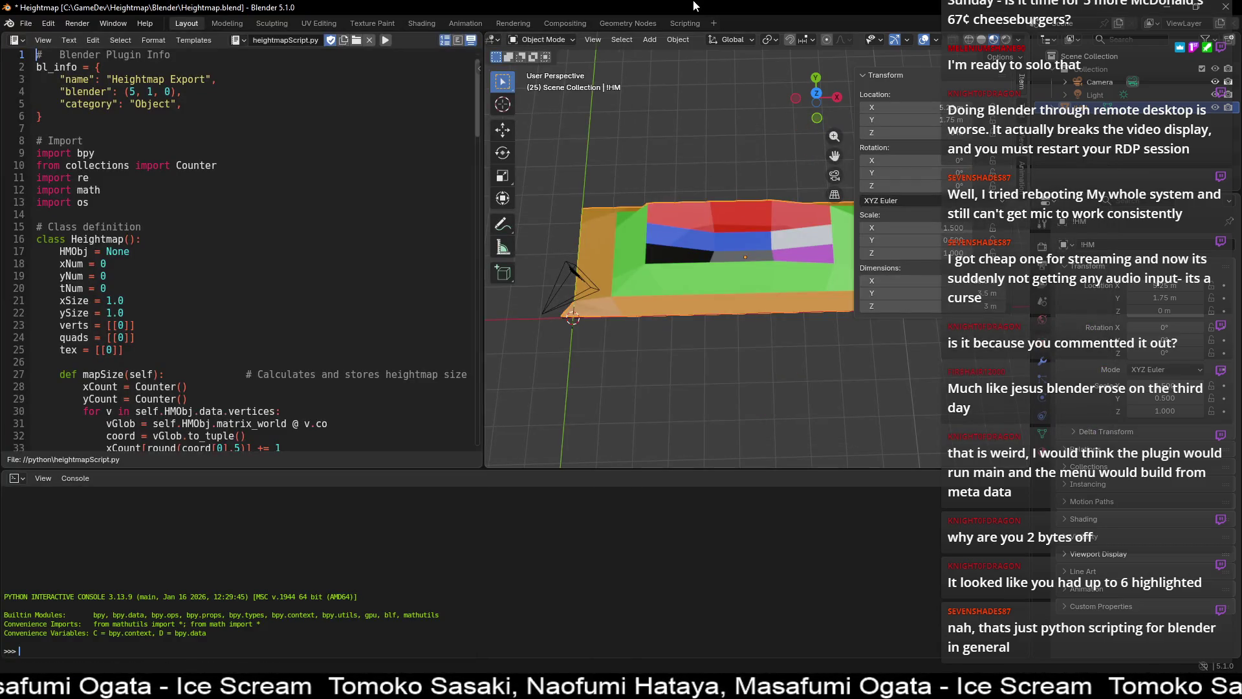
key(alt+Tab)
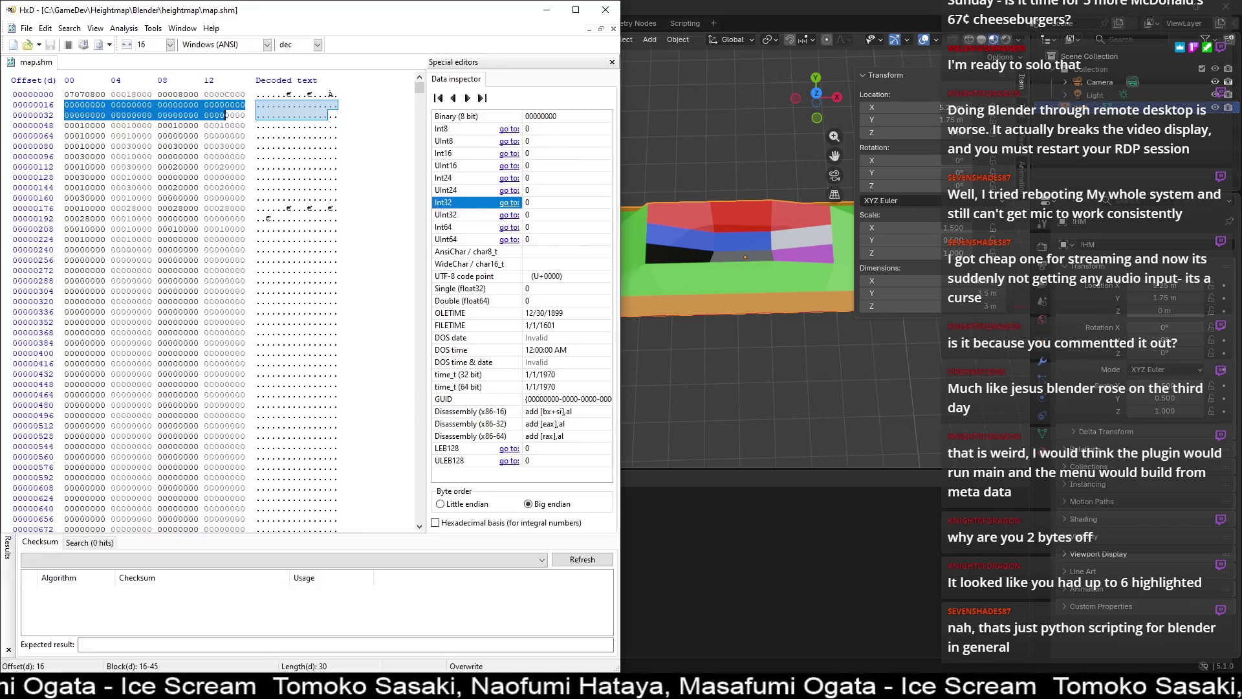
drag(159, 94, 202, 94)
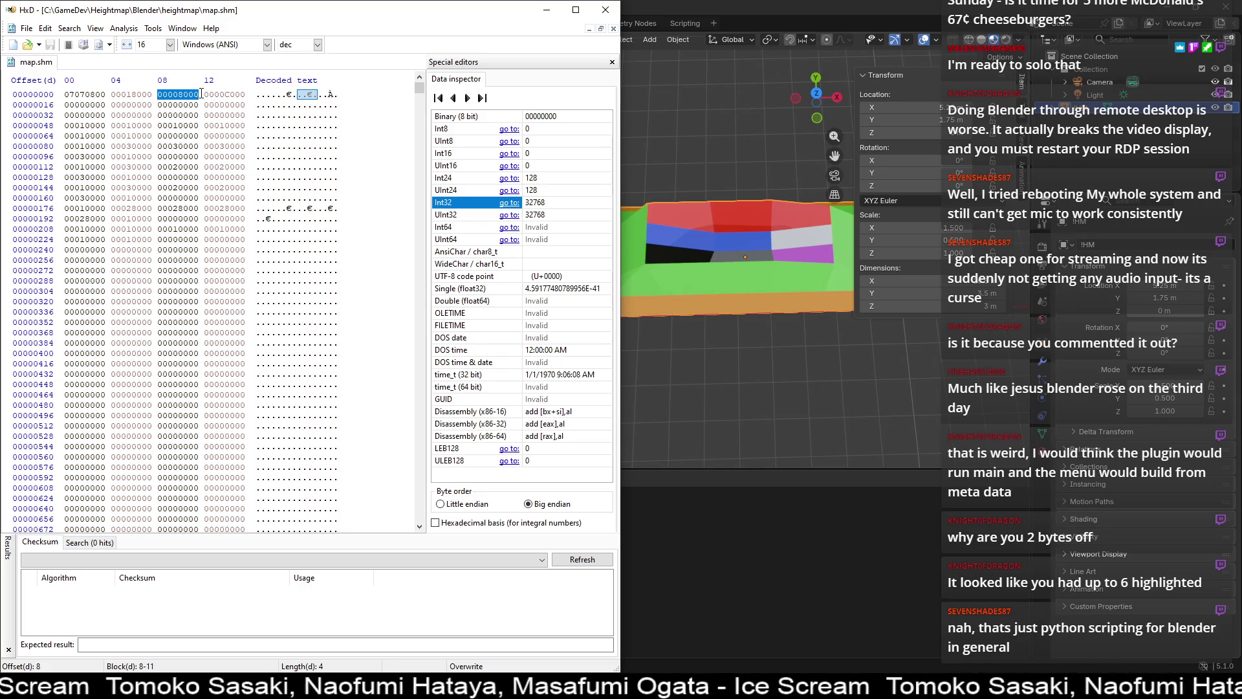
drag(211, 96, 251, 95)
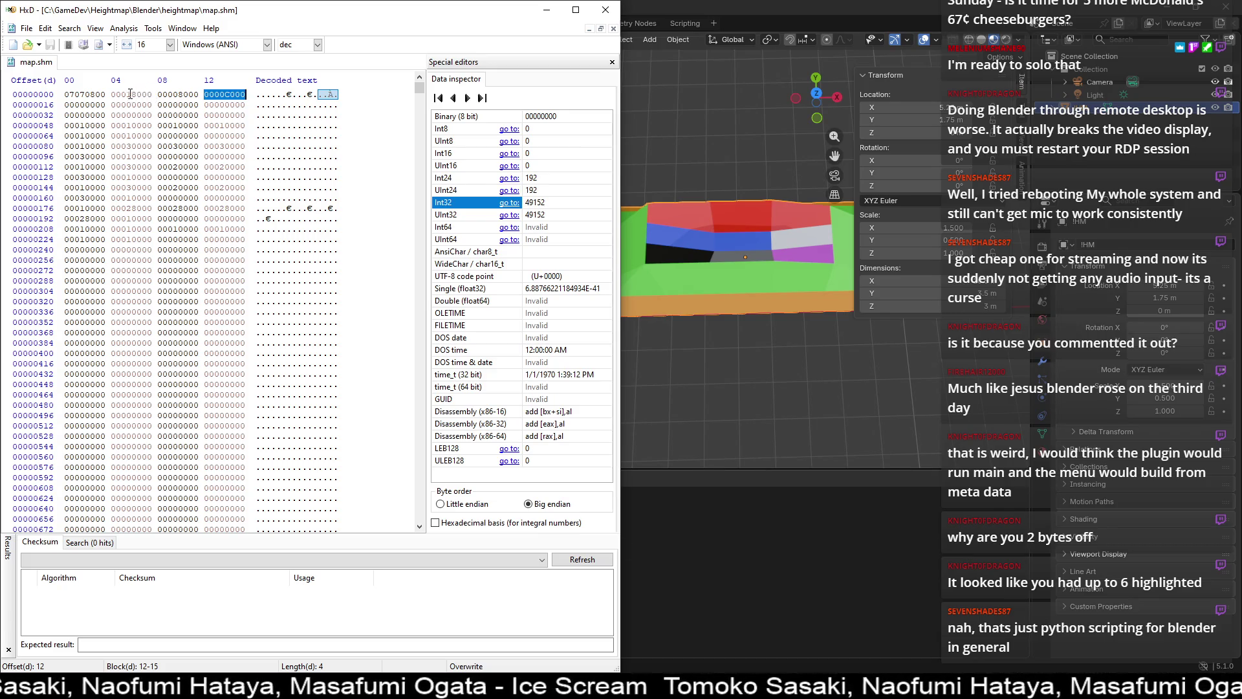
drag(111, 94, 244, 95)
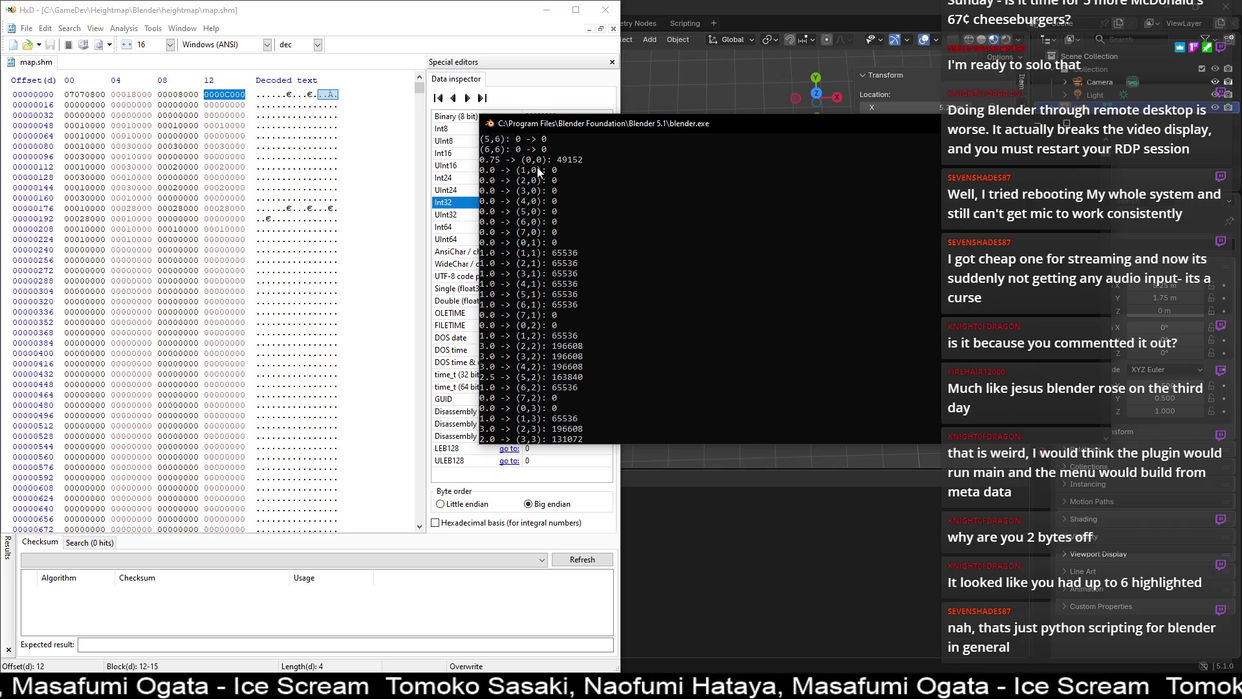
- Mark the 163840 height in the console and probe map.shm values around offsets 55–66
mouse_move(496, 349)
mouse_down()
mouse_move(484, 350)
mouse_move(588, 354)
mouse_up()
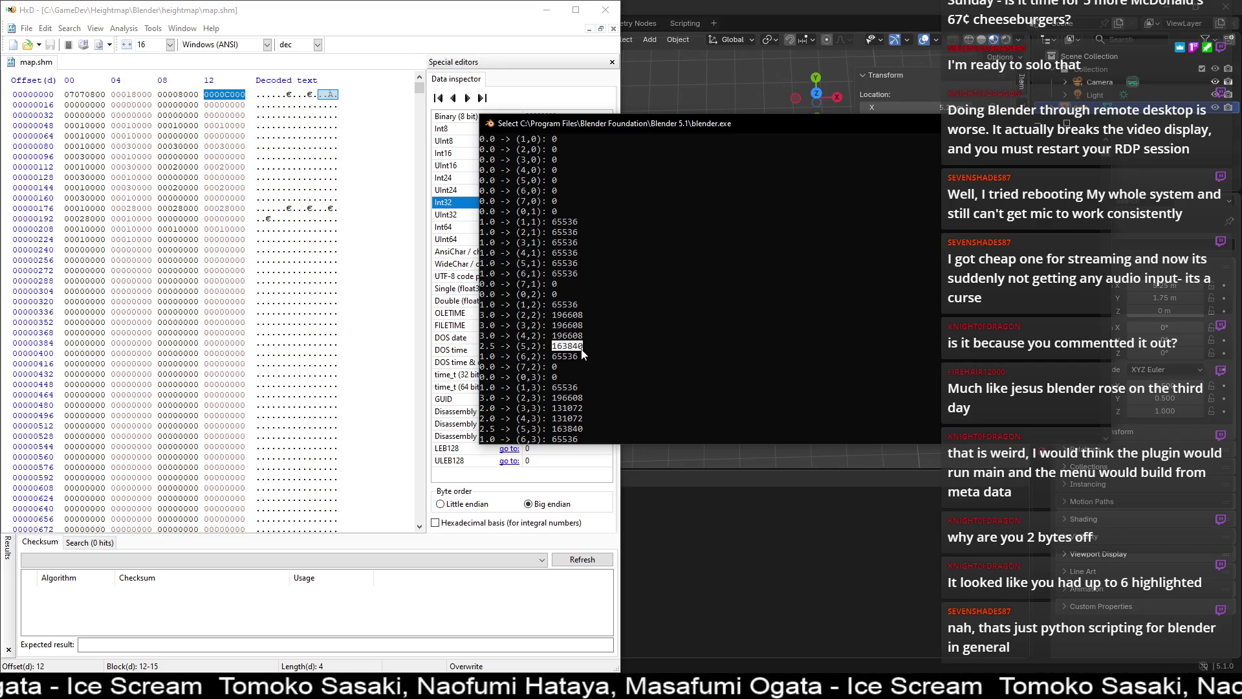
click(95, 106)
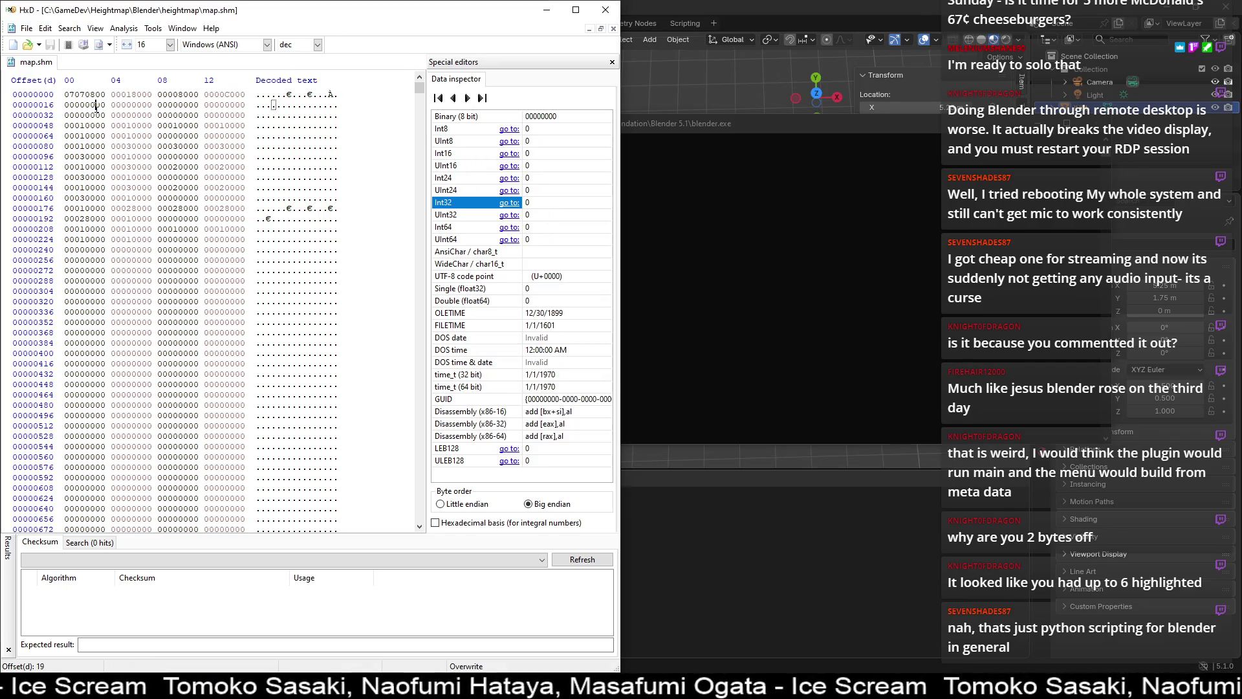
click(169, 105)
click(225, 125)
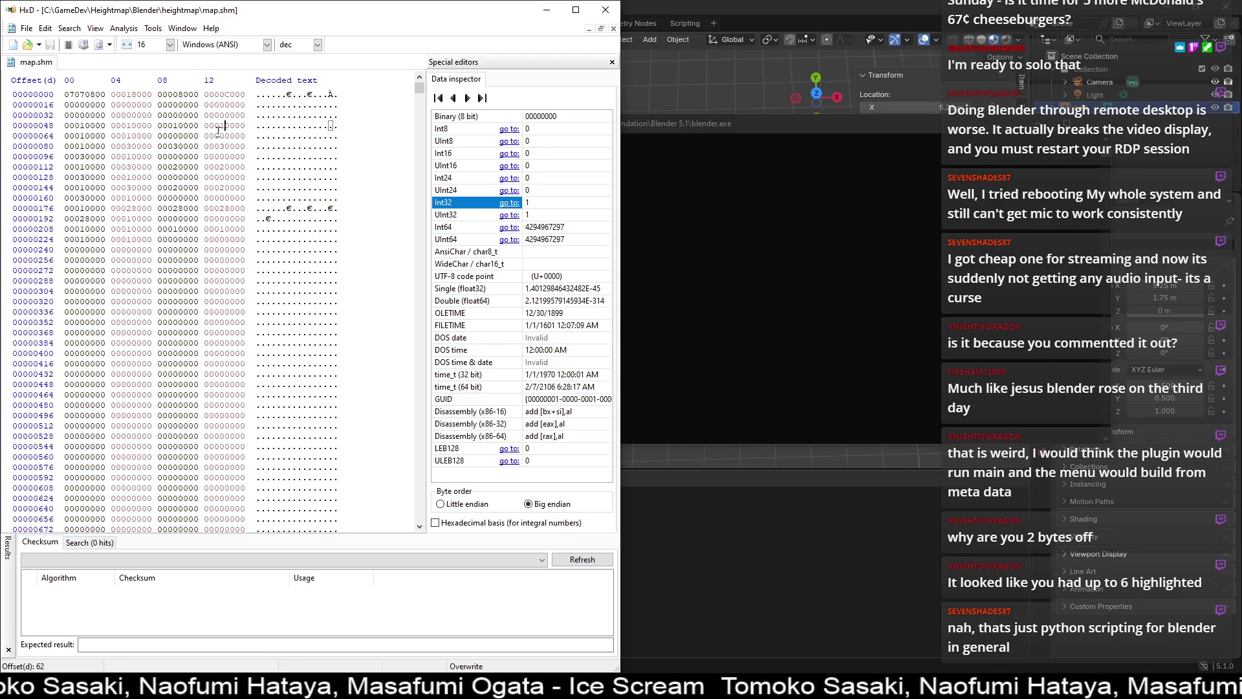
click(159, 125)
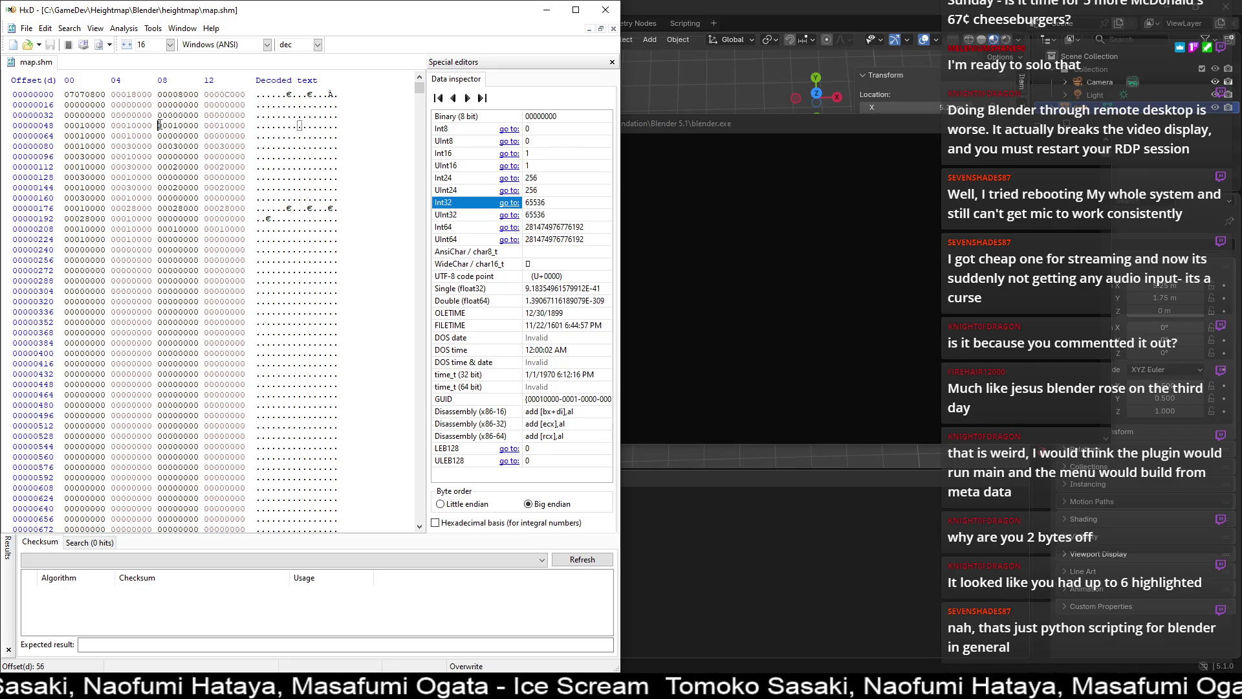
click(189, 127)
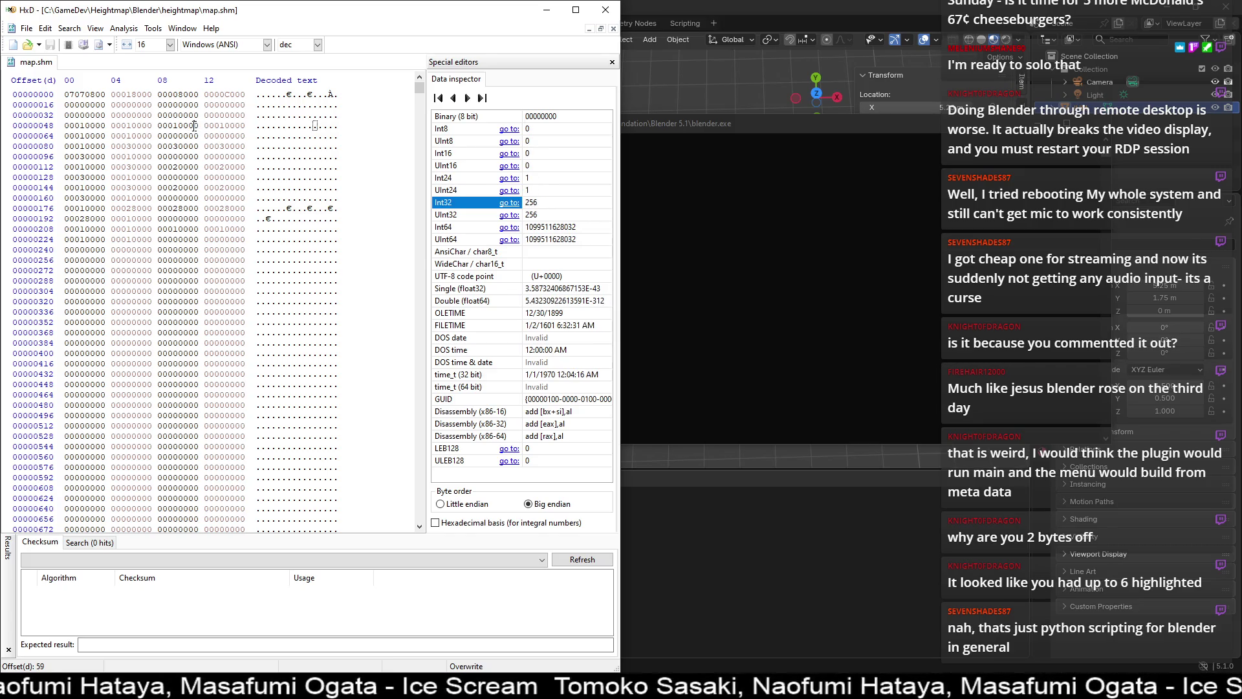
click(142, 125)
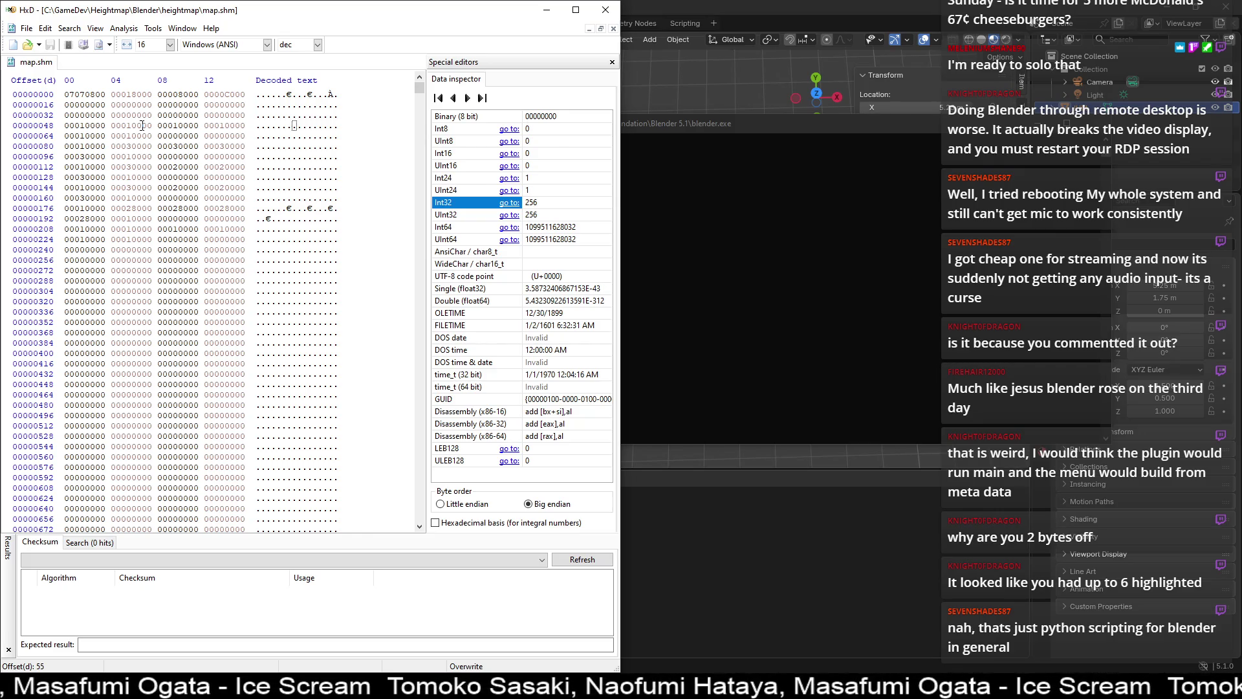
click(92, 137)
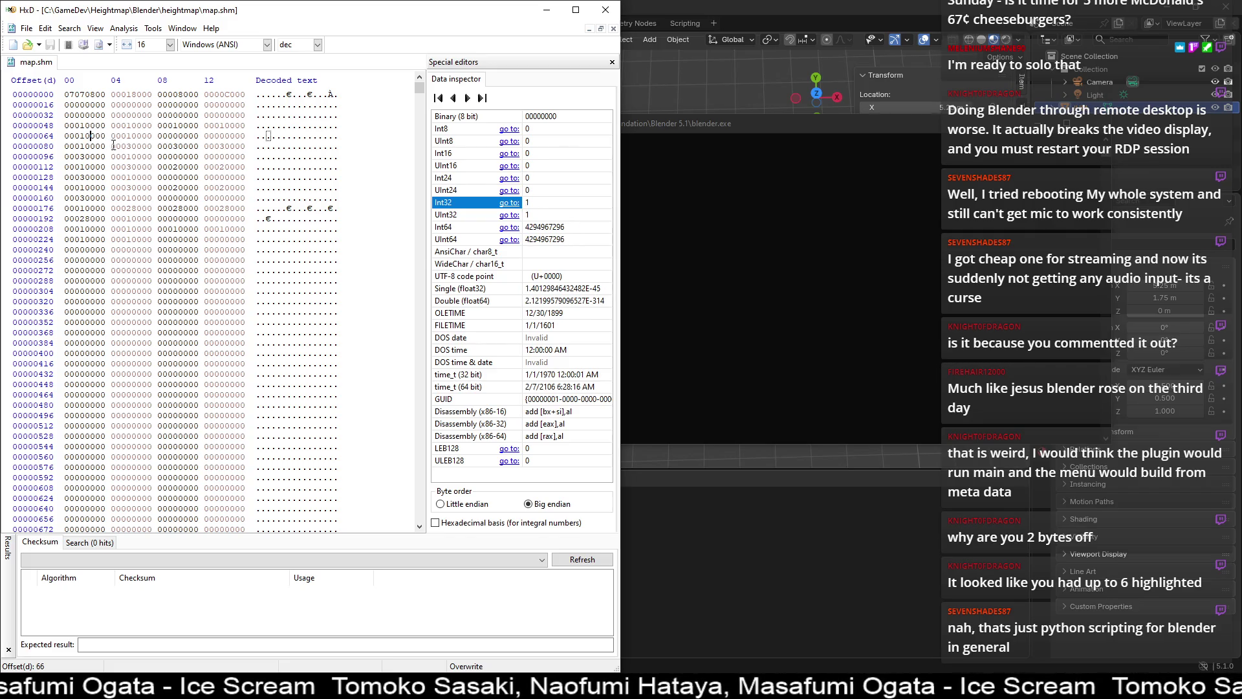
- Compare the four-byte values at offsets 84 and 88 with the console printout
mouse_move(112, 147)
mouse_down()
mouse_move(155, 146)
mouse_move(134, 148)
mouse_up()
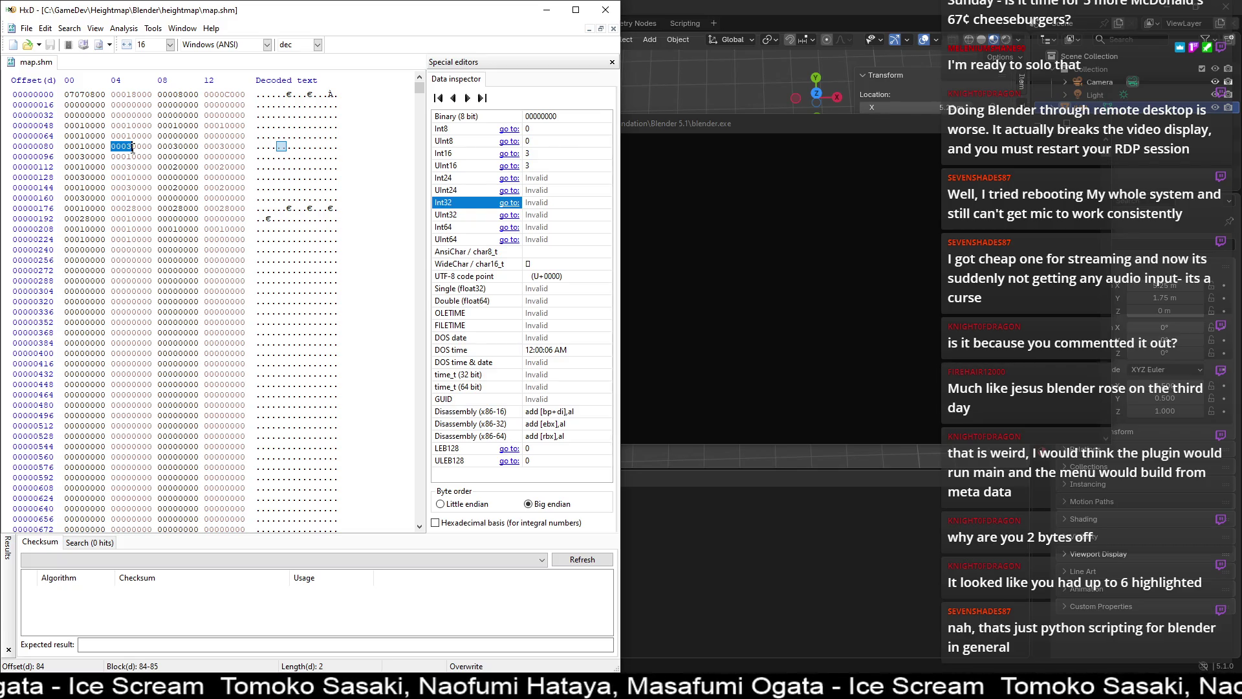
drag(132, 148, 153, 147)
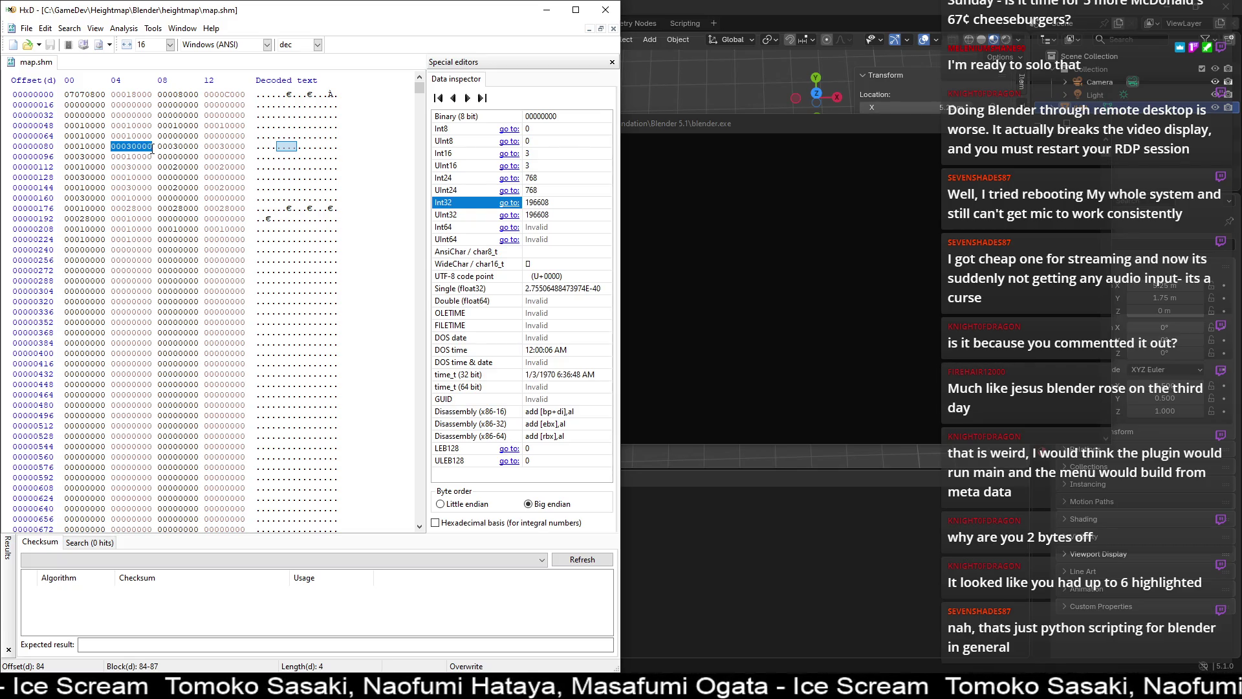
click(638, 172)
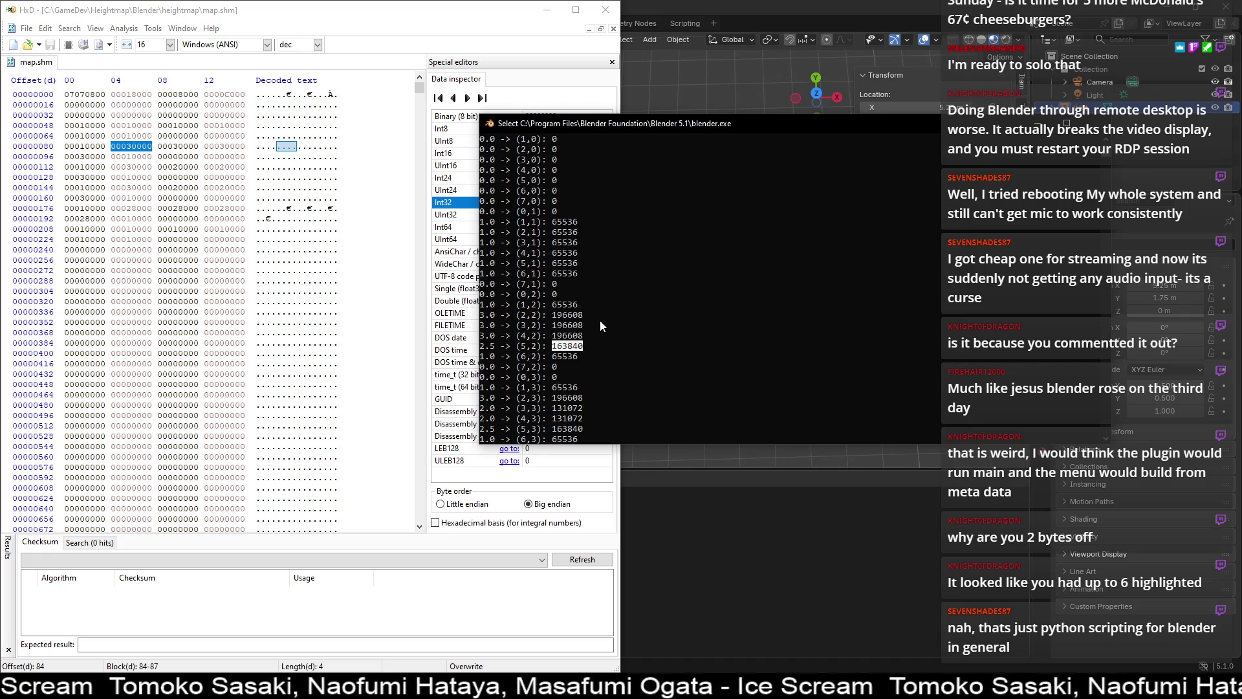
click(400, 3)
drag(157, 145, 244, 142)
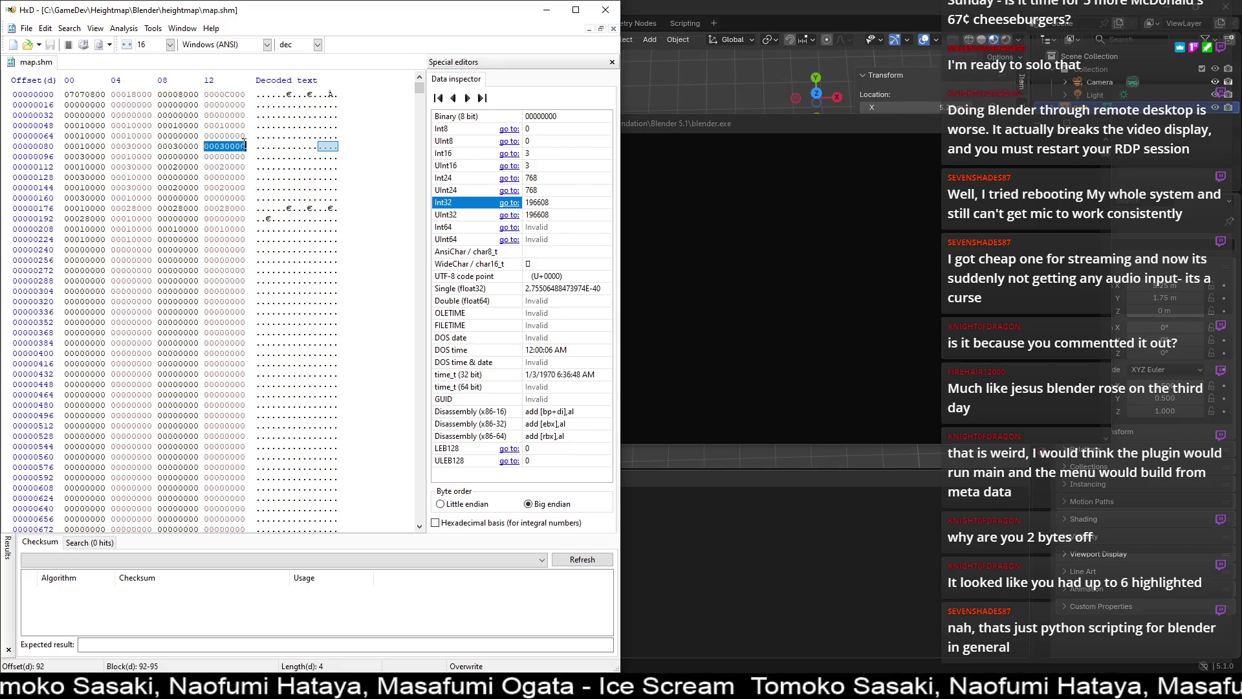
- Read offset 96 as 196608 and 100 as 65536, matching console heights (2,2)–(5,2)
double_click(107, 157)
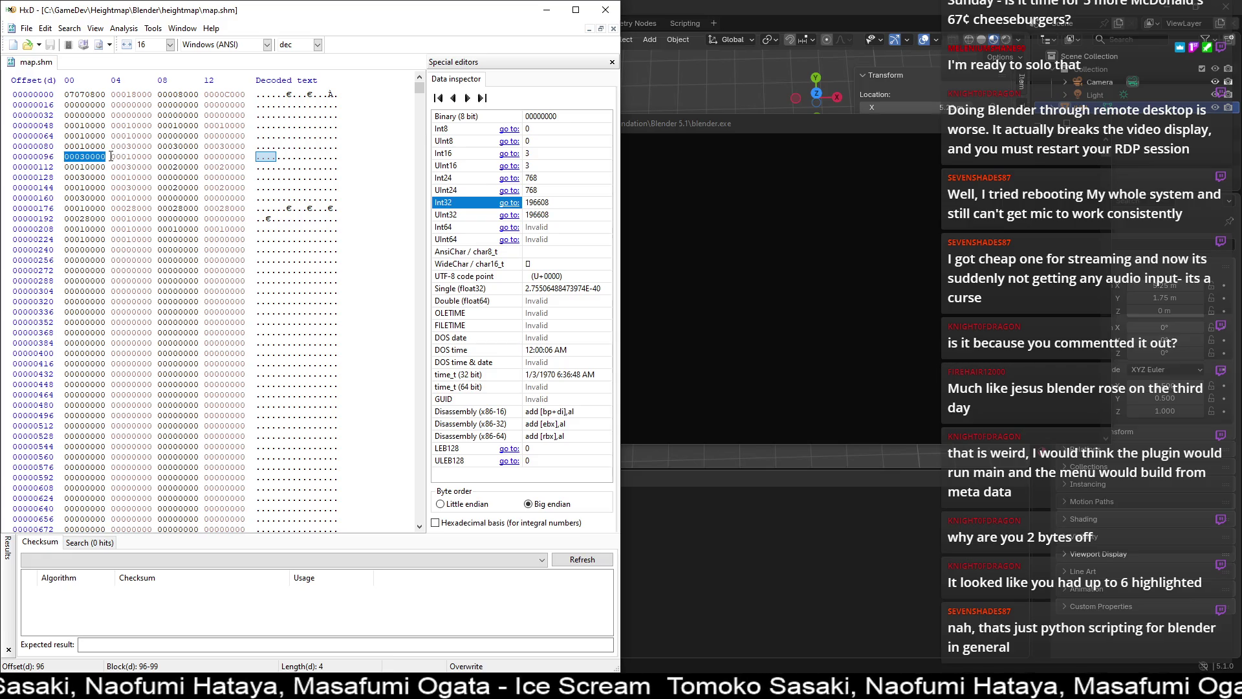
drag(112, 156, 154, 157)
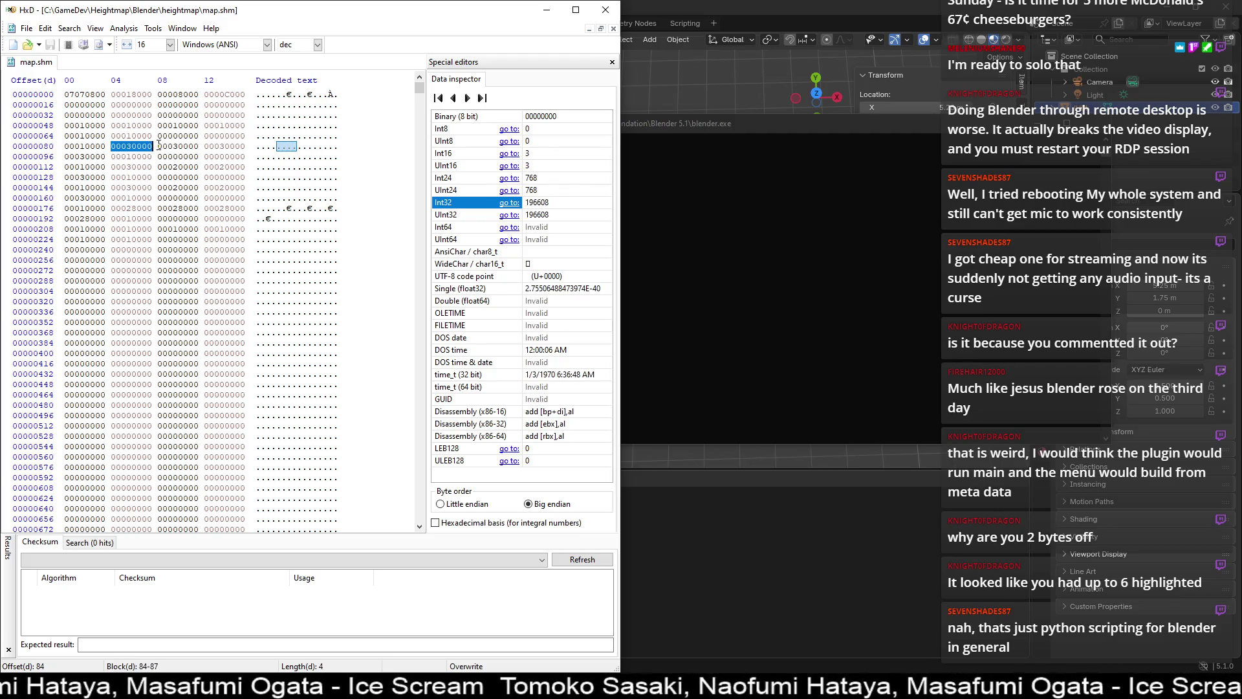
click(103, 157)
drag(103, 156, 65, 156)
click(719, 194)
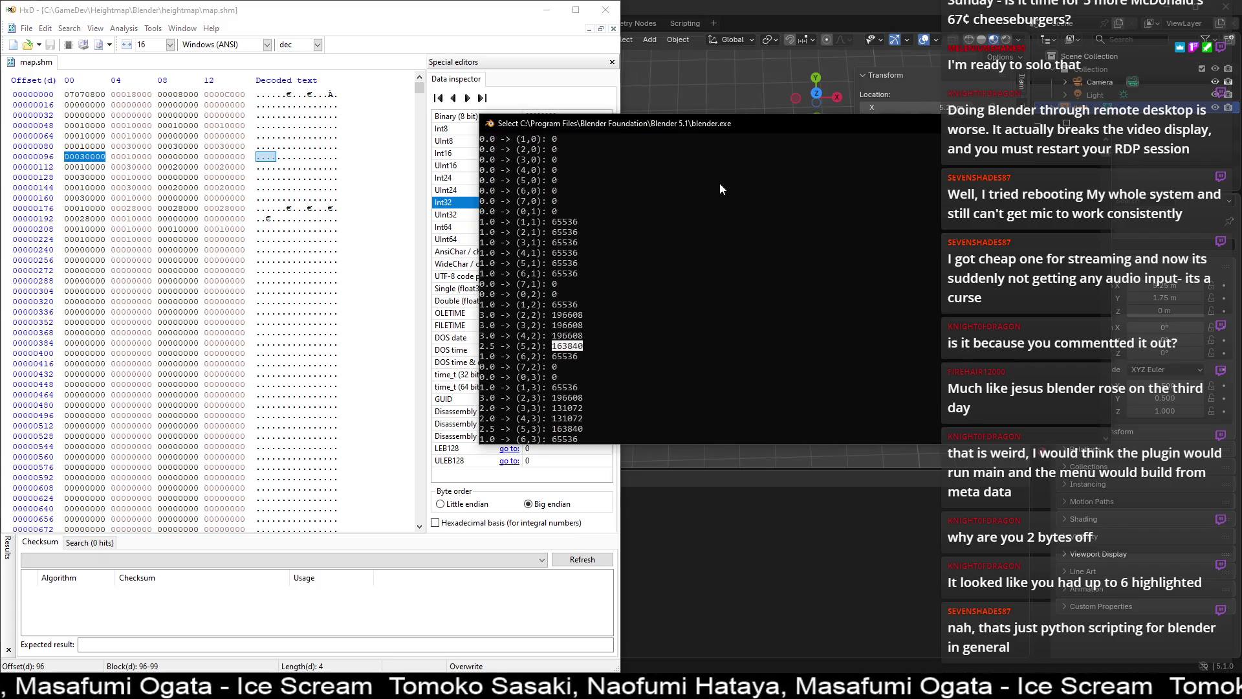
mouse_move(553, 315)
mouse_down()
mouse_move(585, 344)
mouse_move(547, 351)
mouse_up()
click(586, 348)
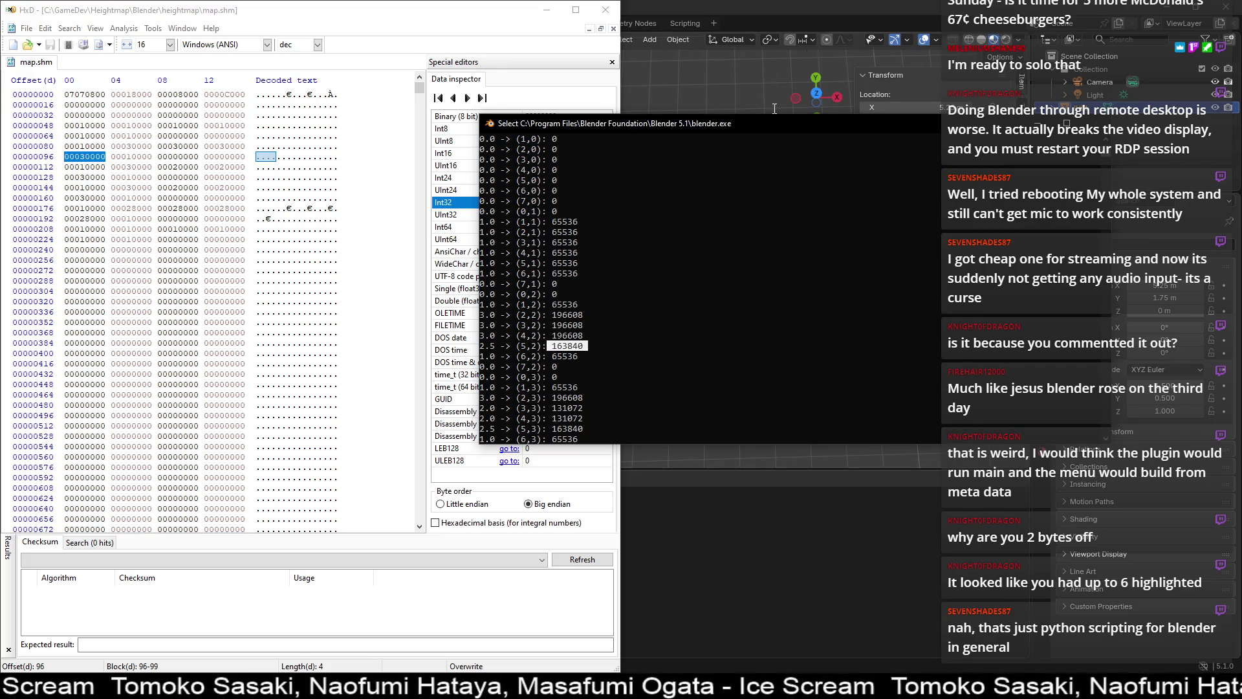
click(814, 7)
- Inspect to_bytes on line 91 and verts in the script's height-writing loop
scroll(279, 326, down, 20)
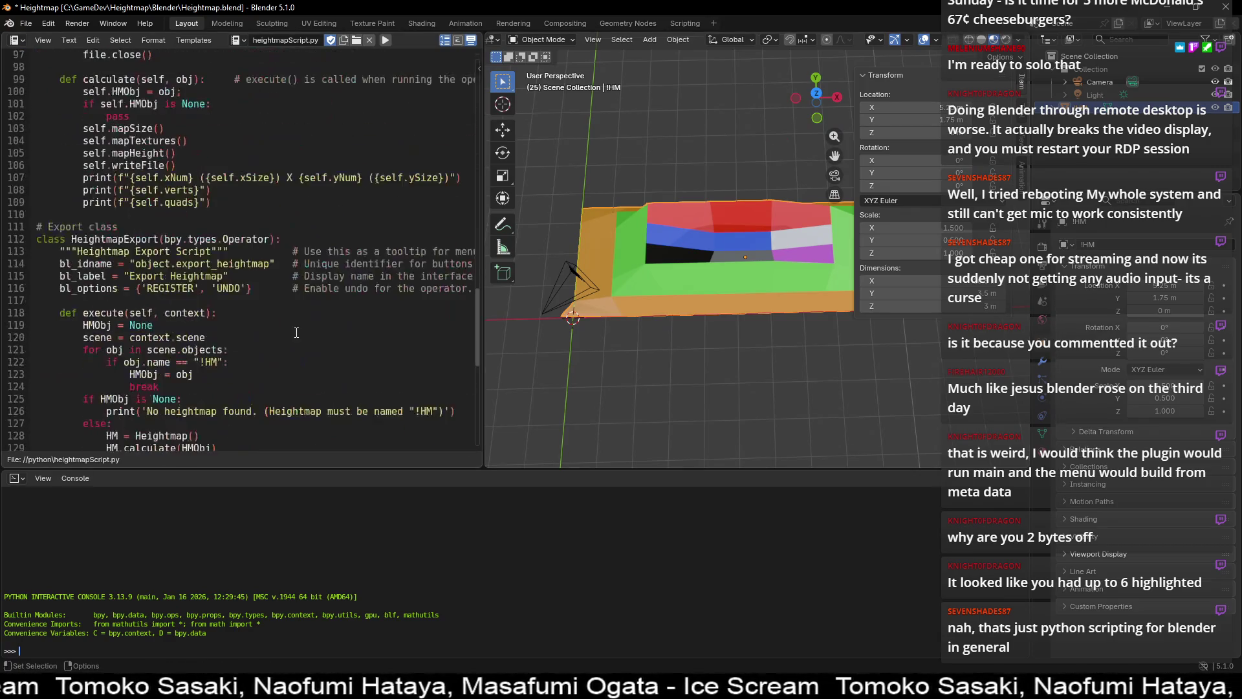
scroll(296, 333, down, 8)
scroll(299, 329, up, 12)
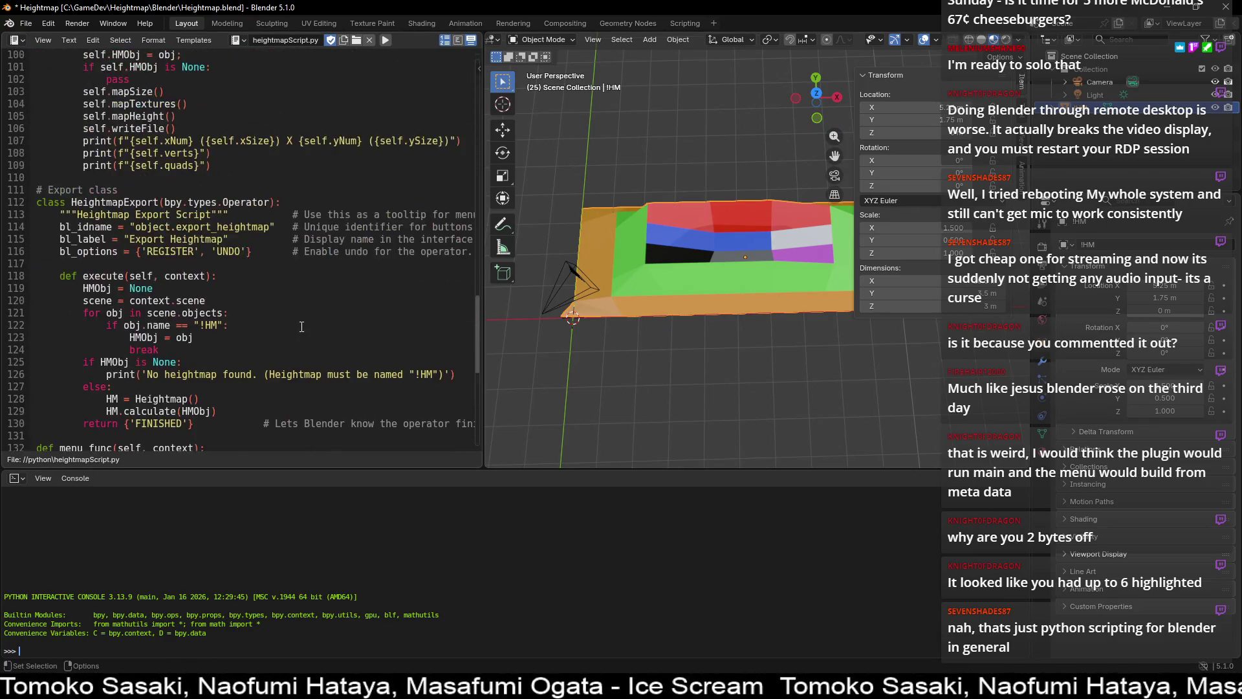
scroll(301, 327, up, 3)
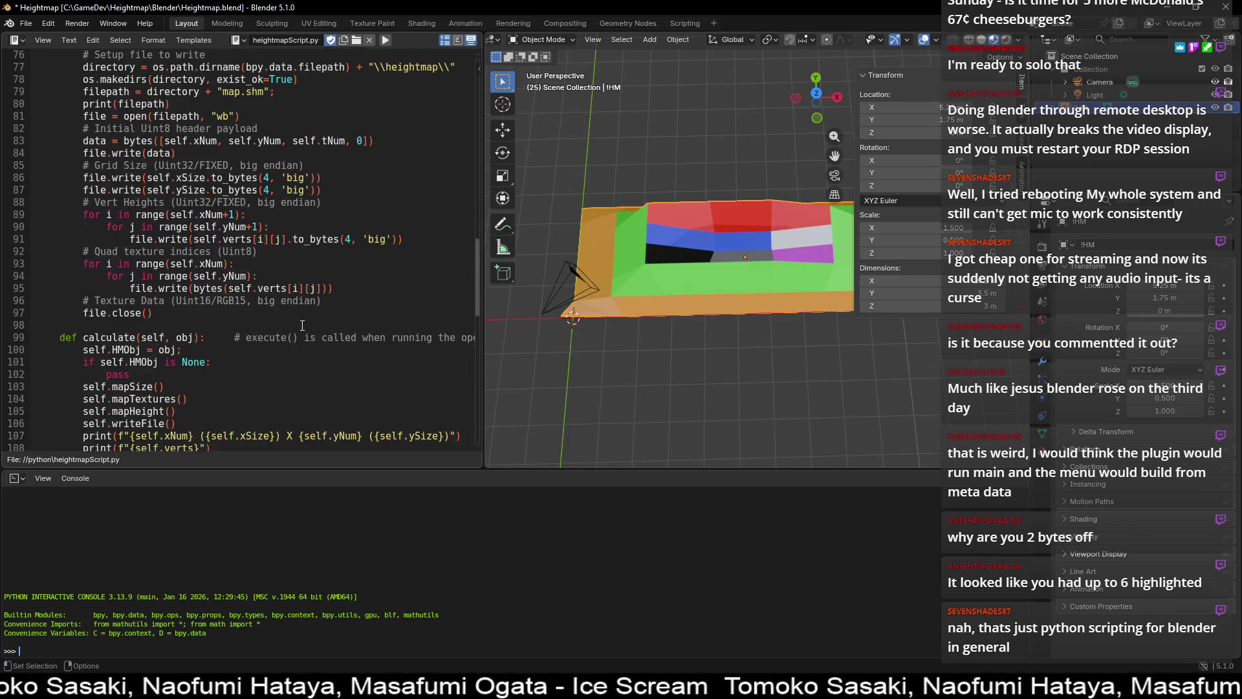
double_click(320, 240)
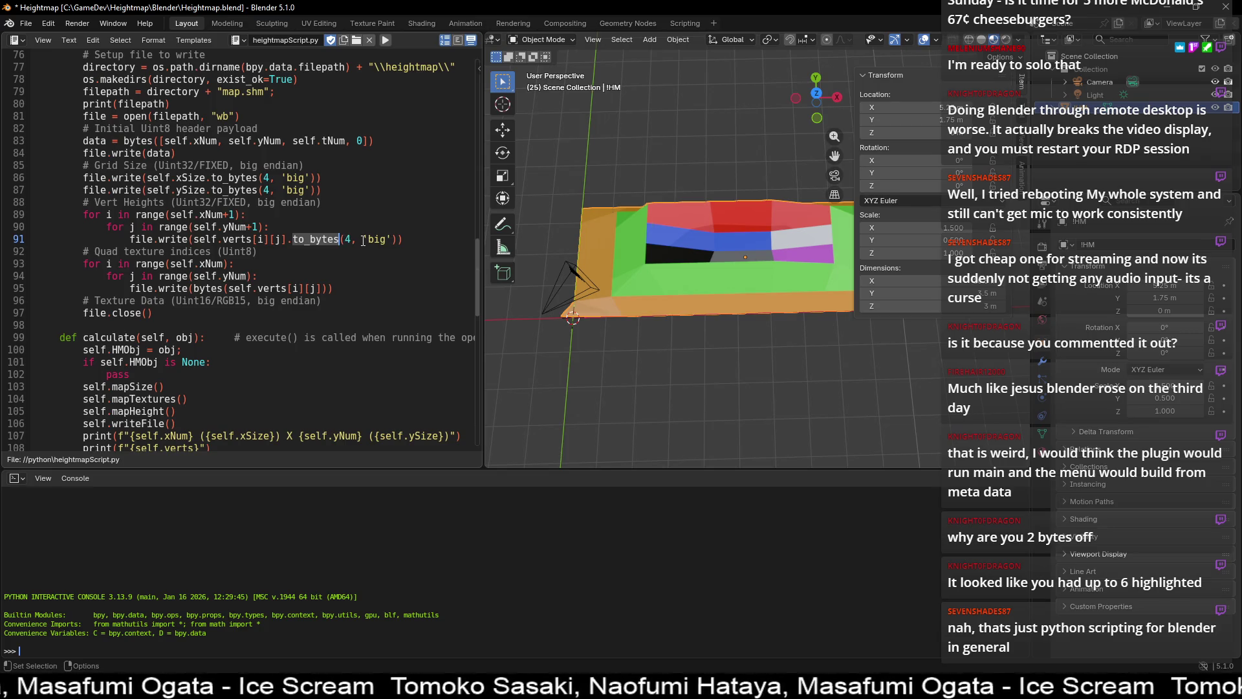
scroll(284, 239, up, 3)
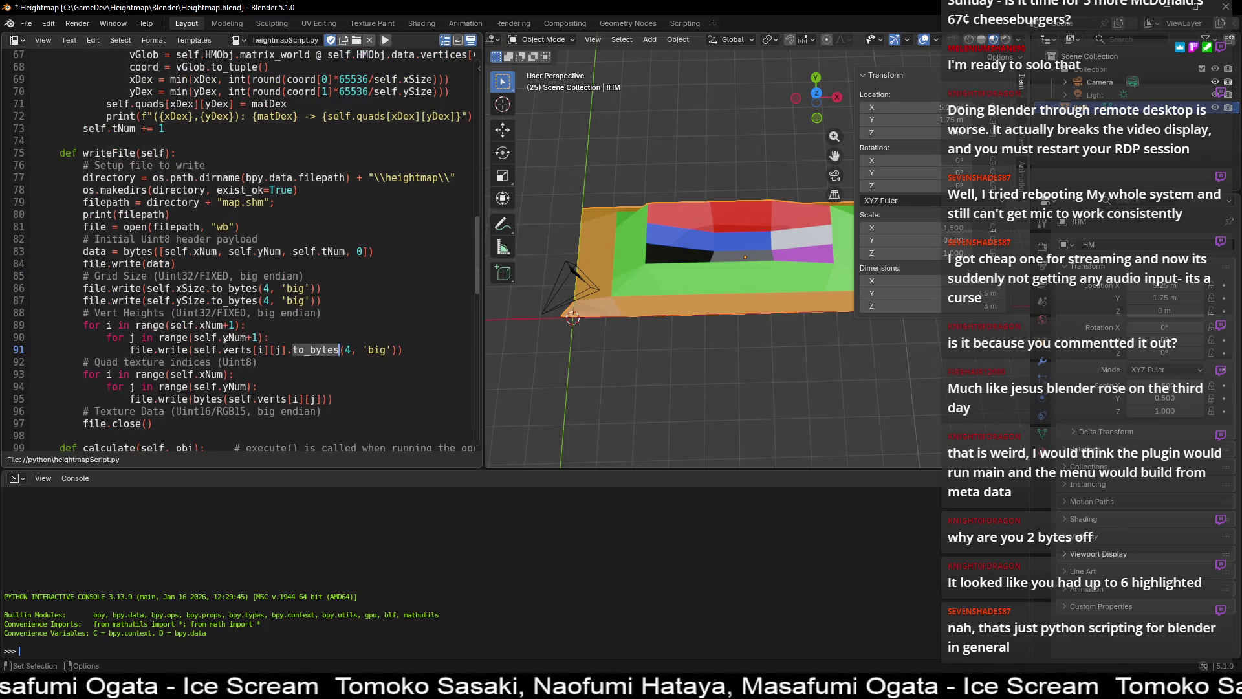
double_click(249, 349)
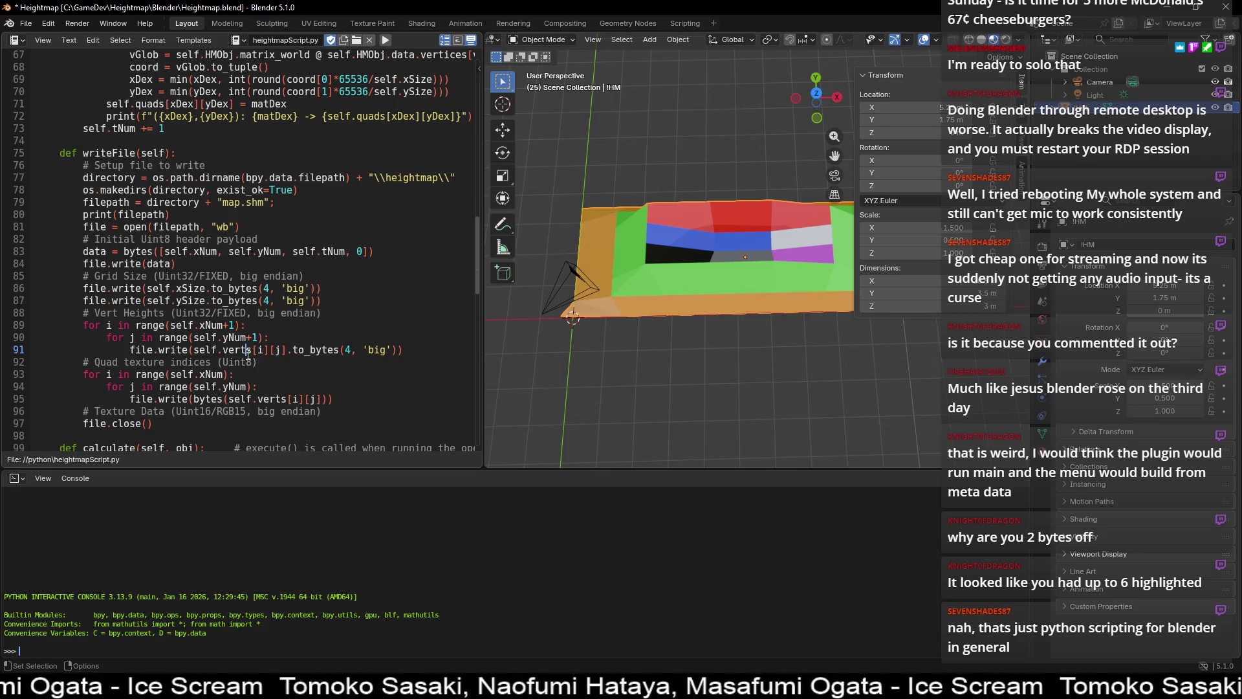
- Trace mapHeight's whole, decimal, 65536 and coord[2], then pick out the 163840 console value
scroll(253, 345, up, 9)
scroll(256, 341, up, 3)
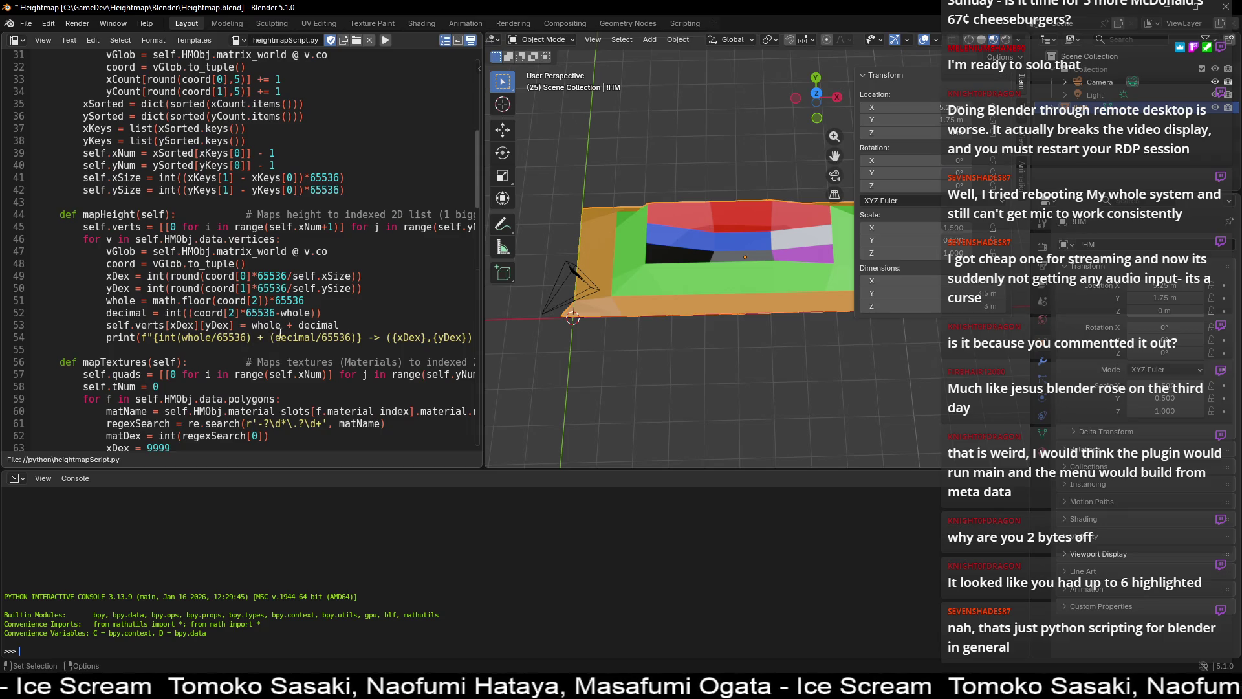
double_click(280, 328)
double_click(332, 326)
click(276, 313)
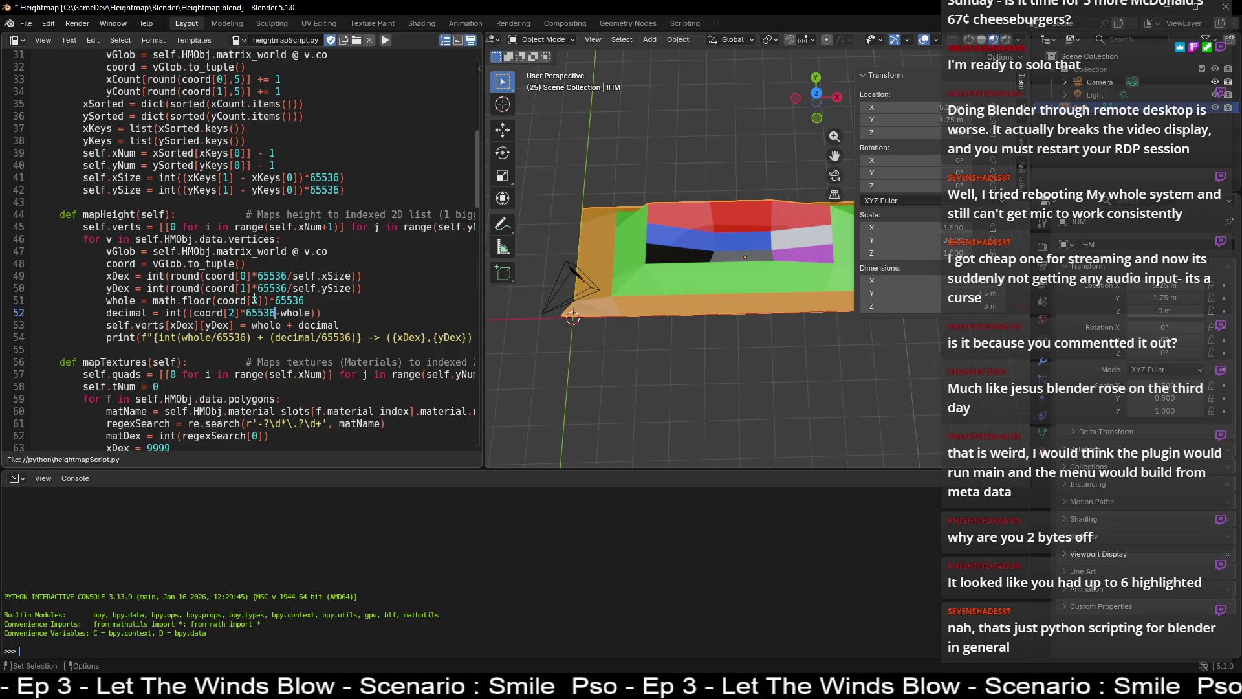
drag(265, 301, 218, 301)
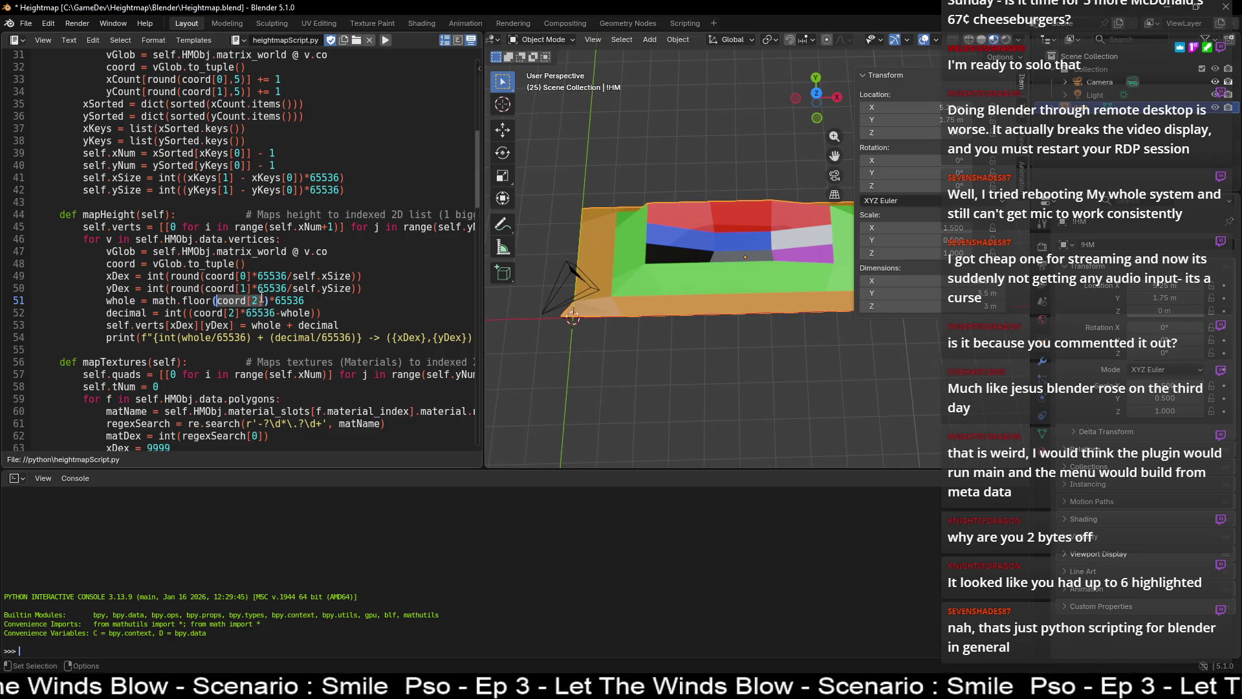
double_click(567, 345)
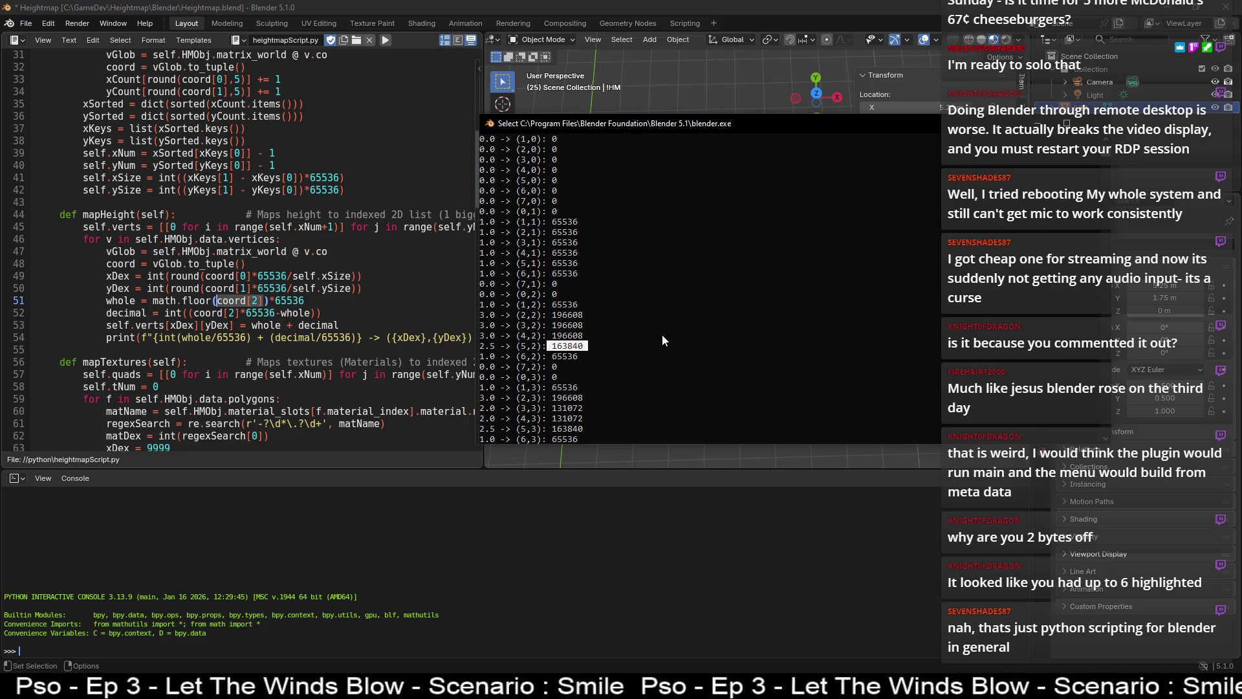
- Select the console line '2.5 -> (5,2): 163840' and compare it with mapHeight's print line
click(595, 337)
drag(583, 346, 432, 344)
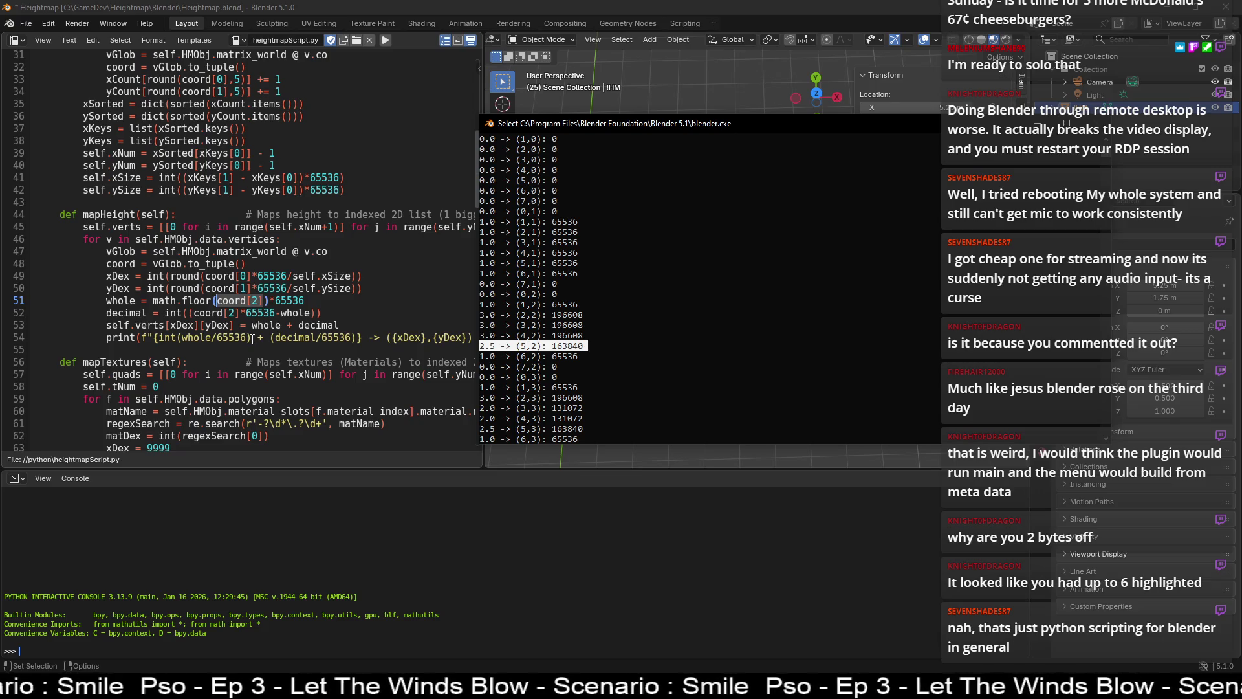
click(249, 340)
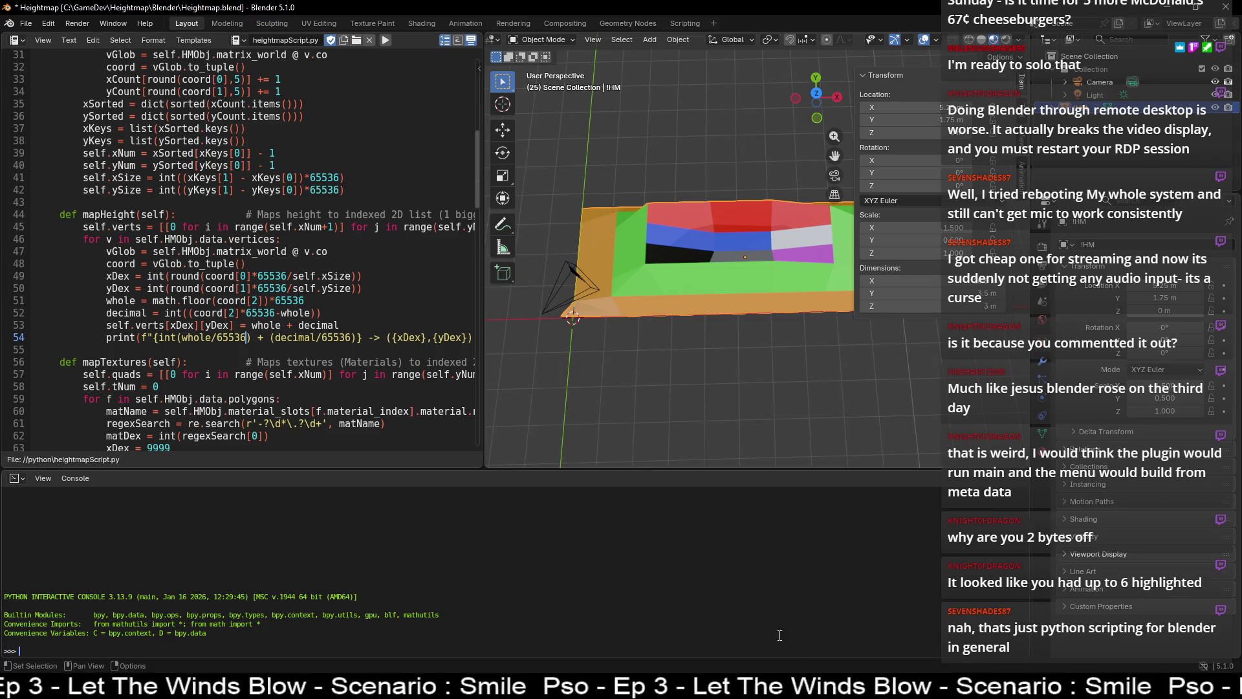
key(alt+Tab)
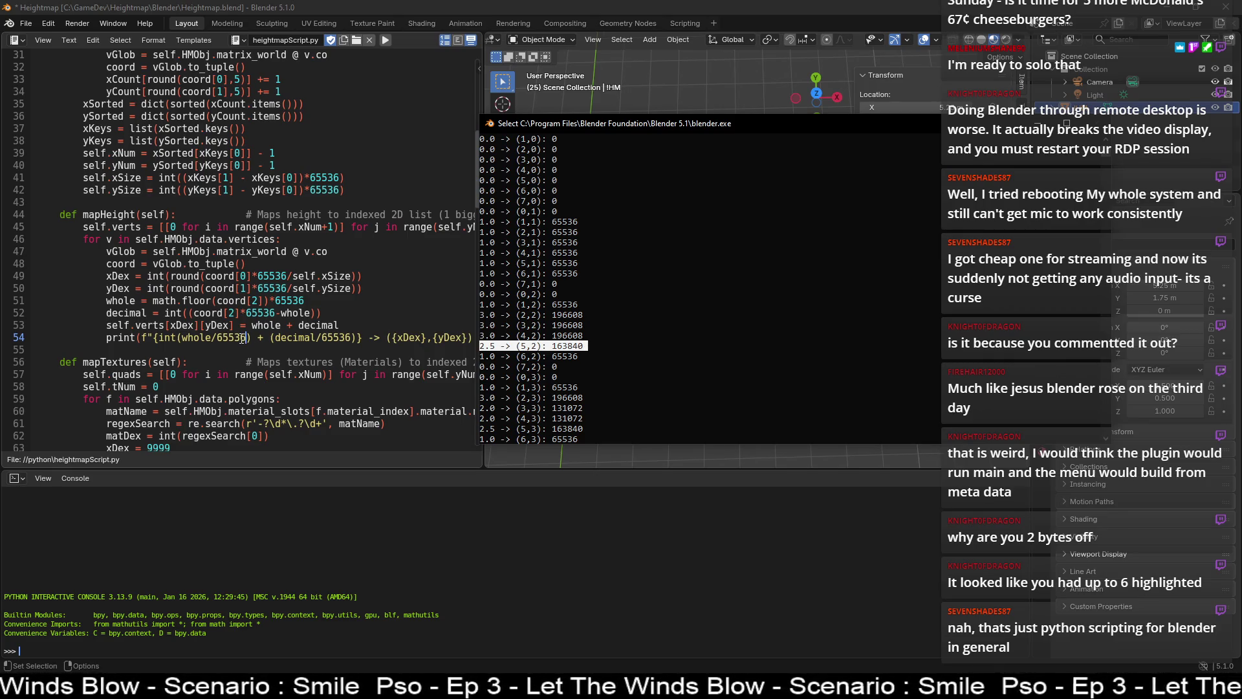
click(408, 338)
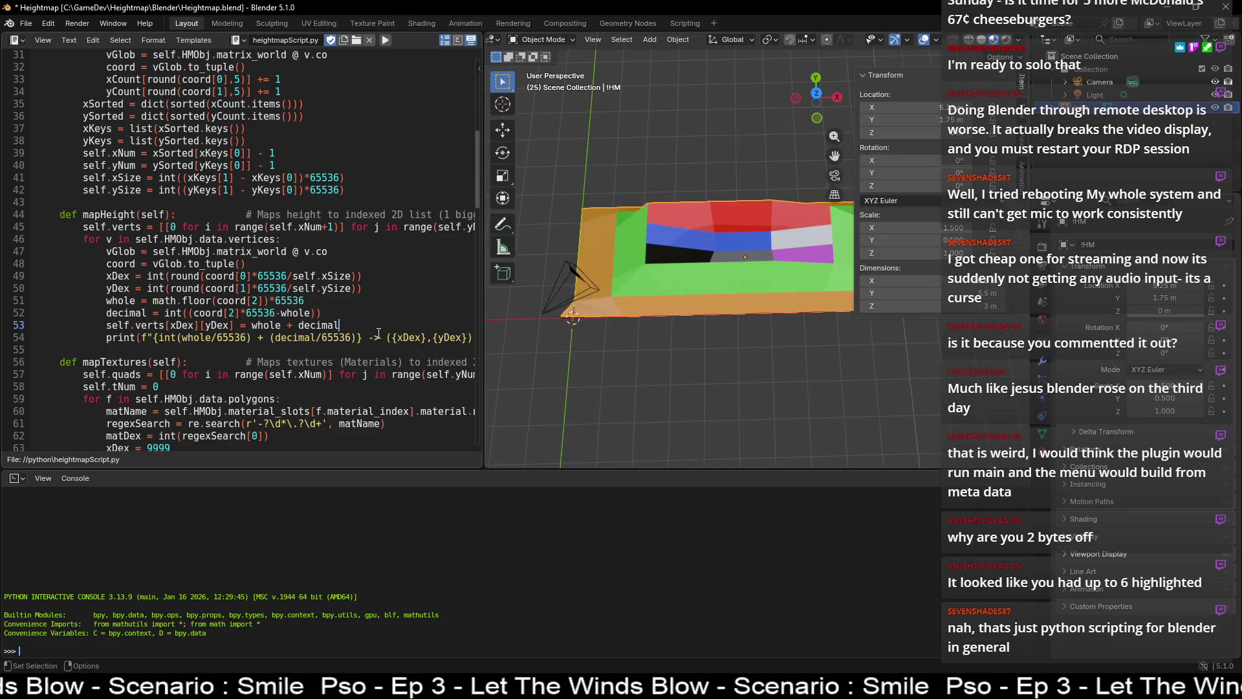
- Add a second debug line print(f"{whole}") on new line 55, below the existing print in mapHeight
key(End)
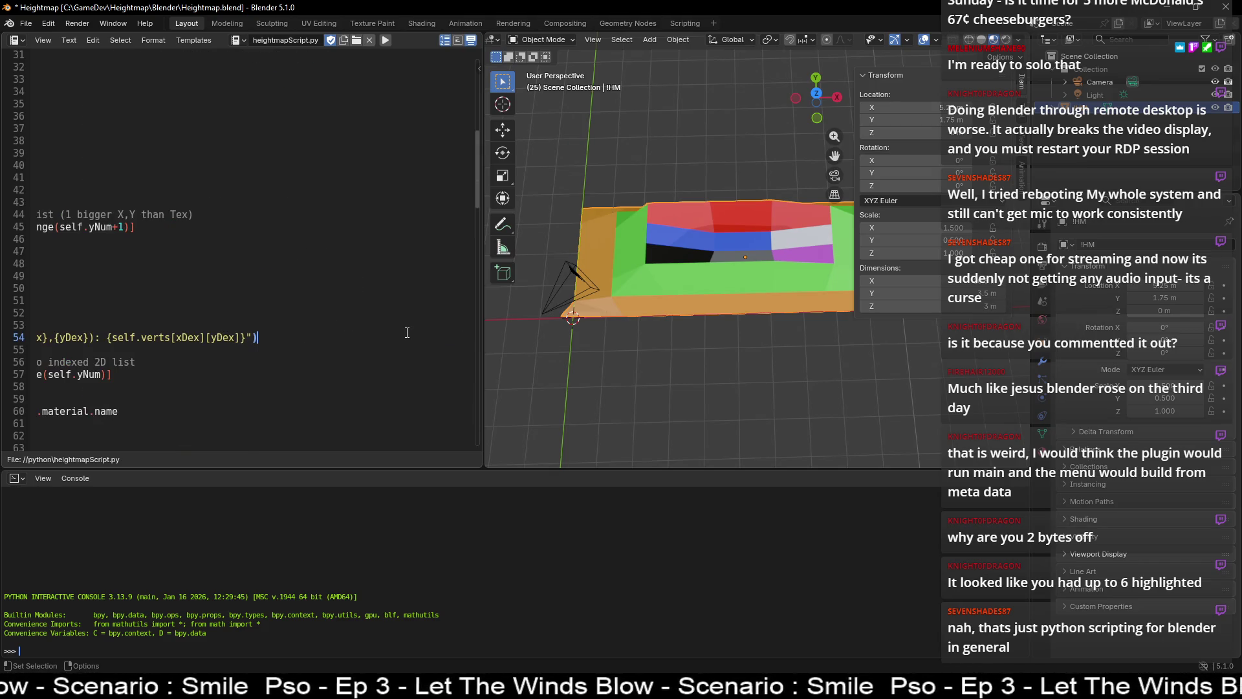
key(Return)
key(Up)
key(ctrl+shift+Right)
key(ctrl+shift+Right)
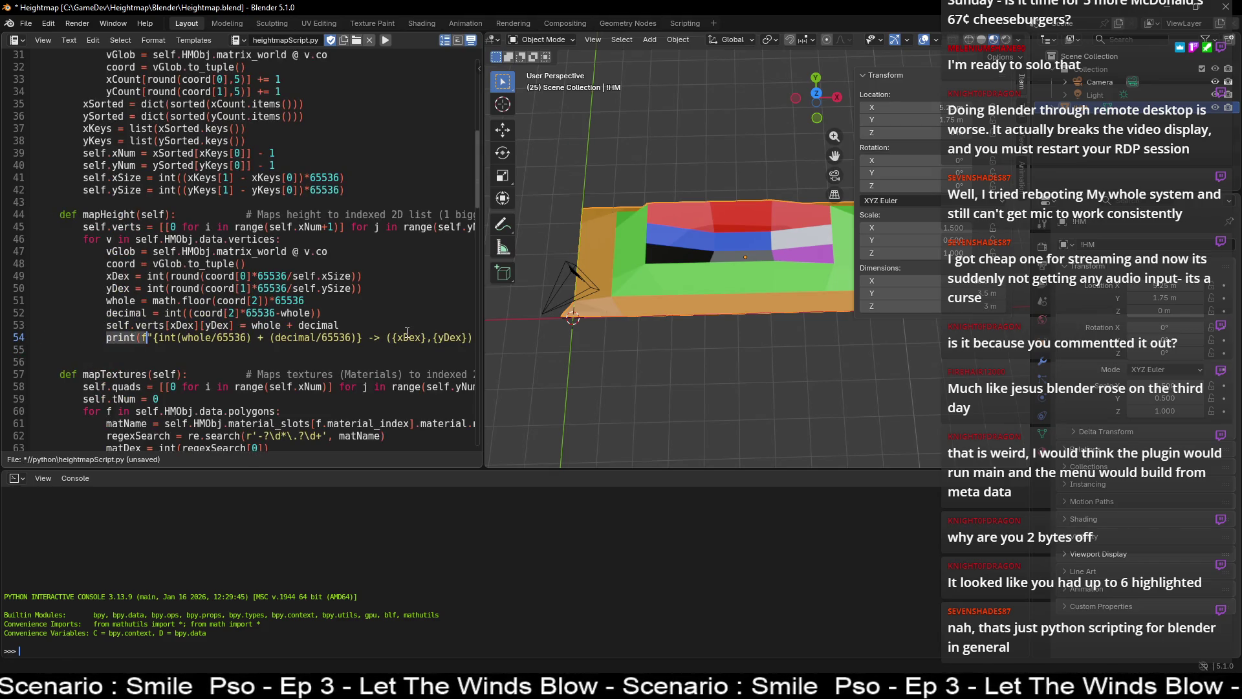
key(ctrl+c)
key(Down)
key(ctrl+v)
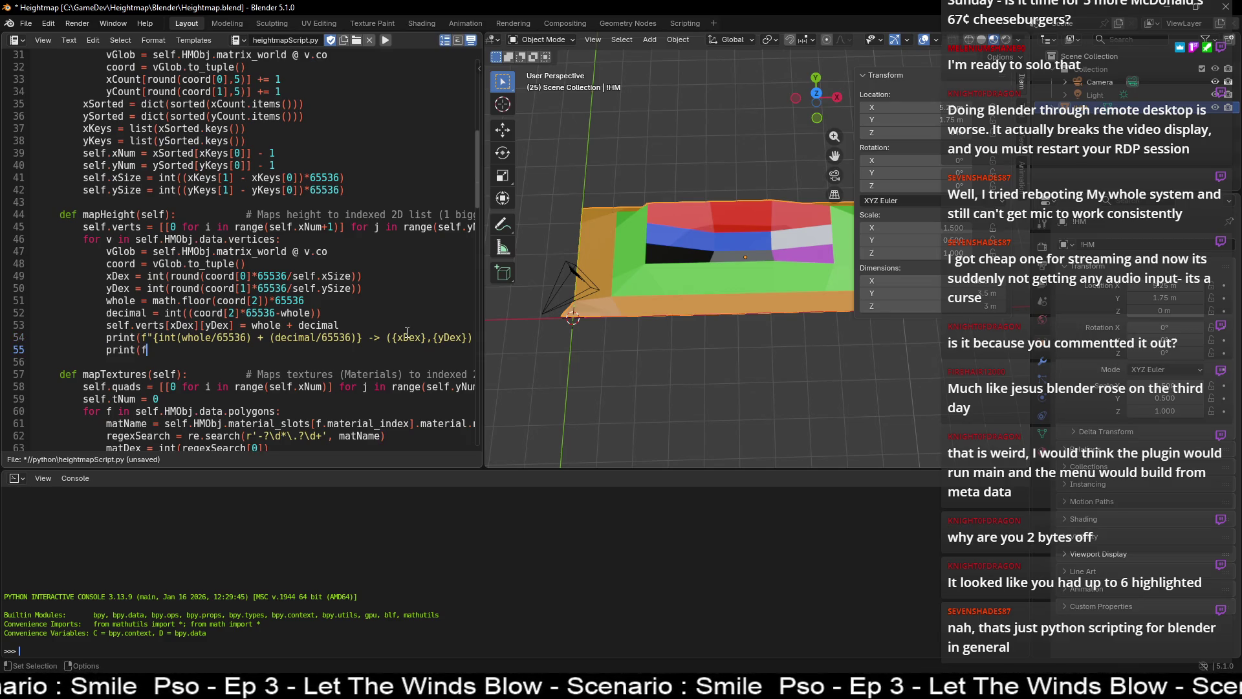
text("")
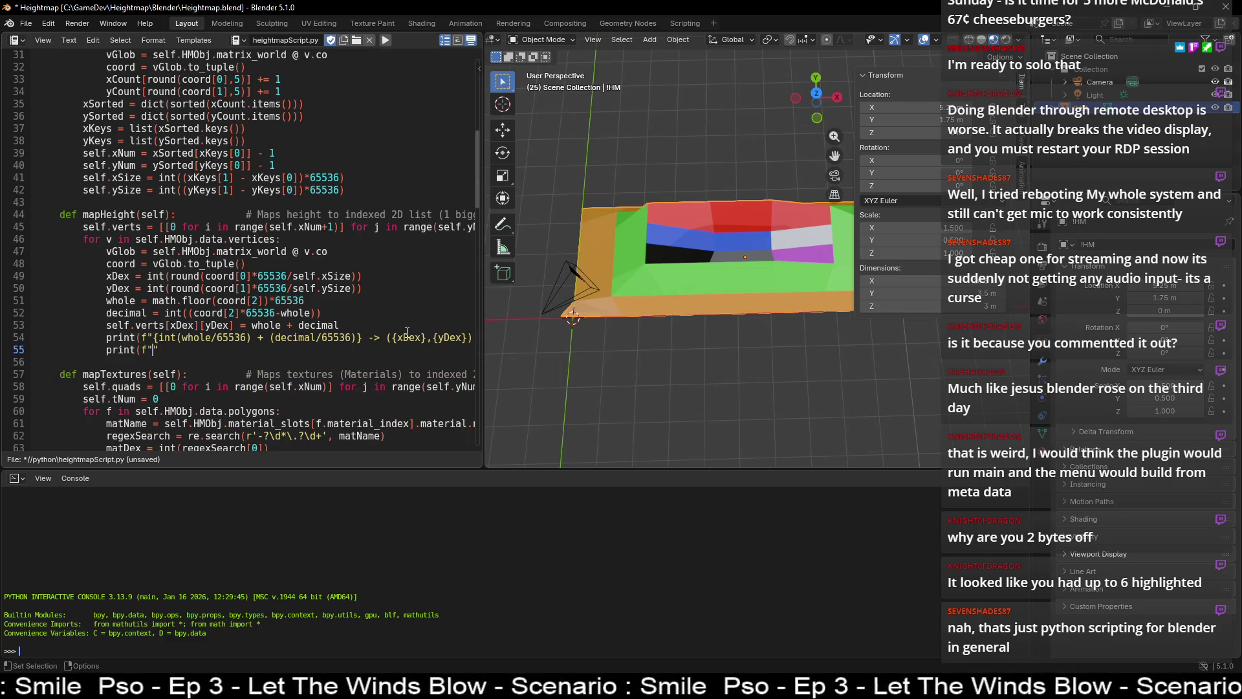
text({})
text(whole)
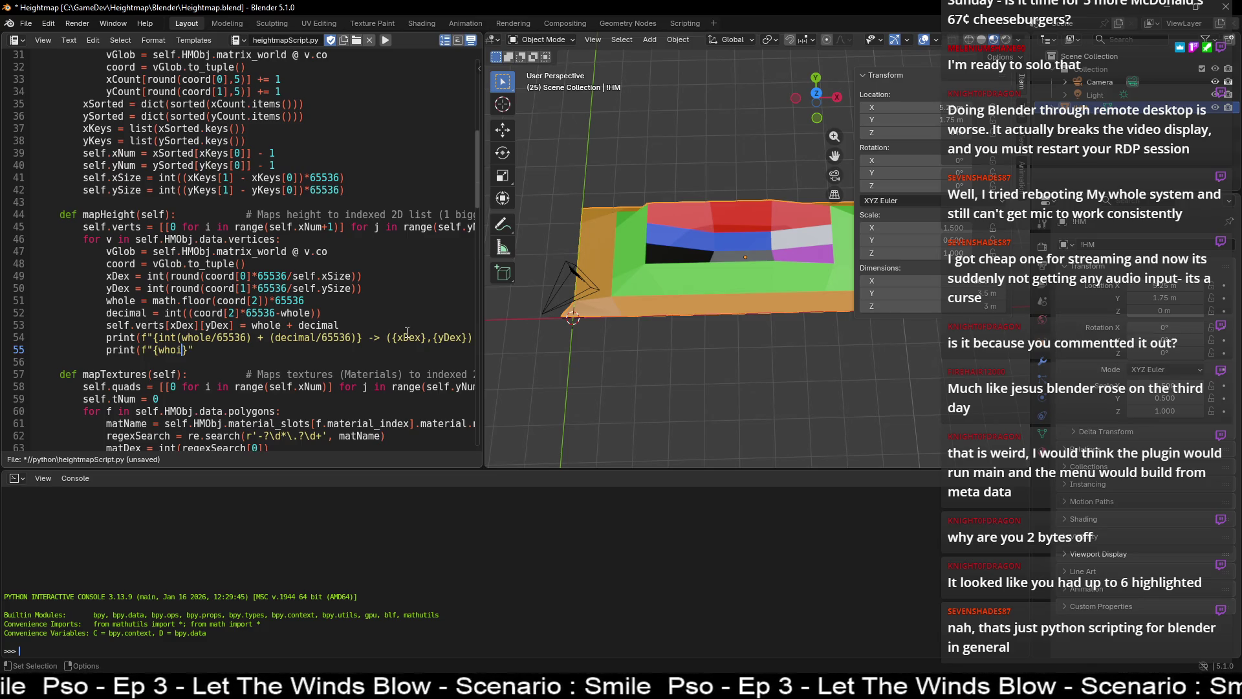
text())
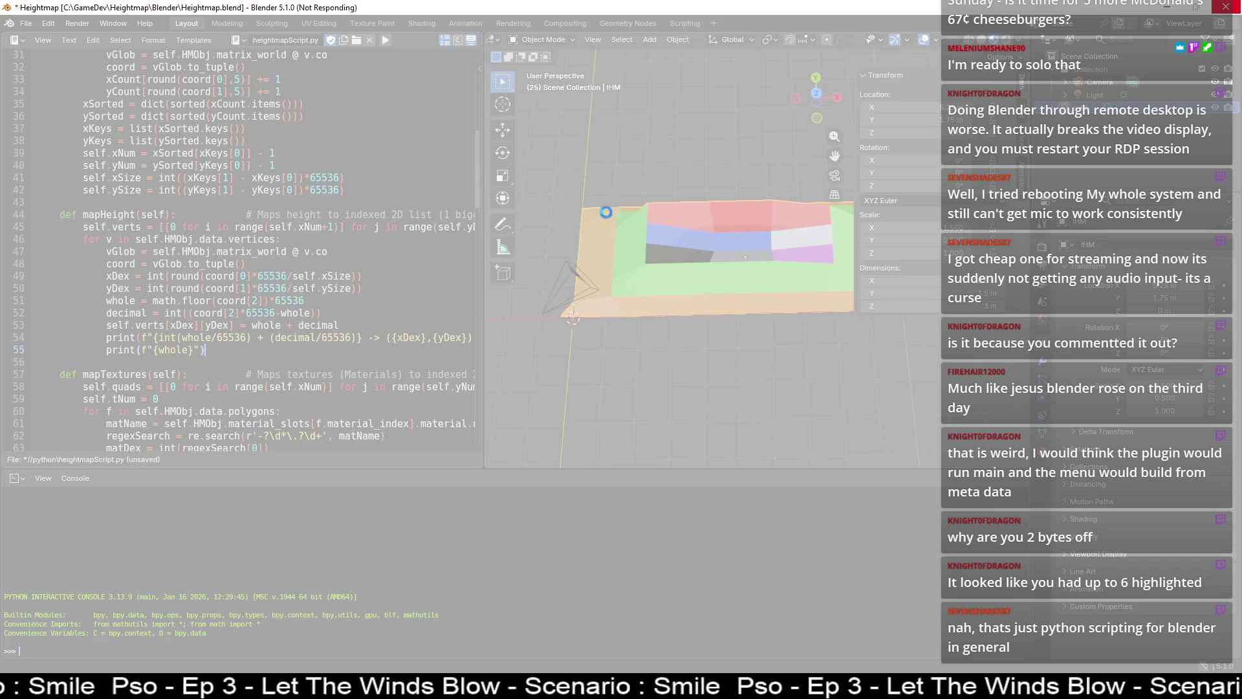
- Force-quit the frozen Blender and launch it again from the desktop icon
click(1226, 6)
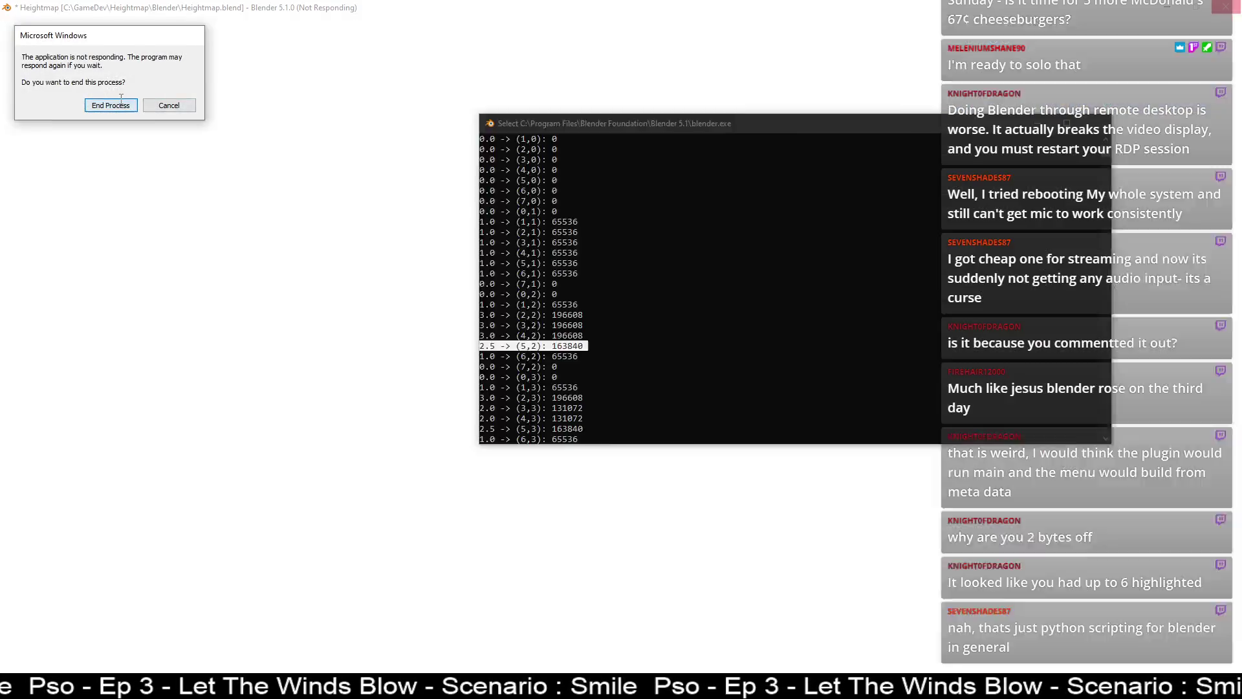
click(121, 102)
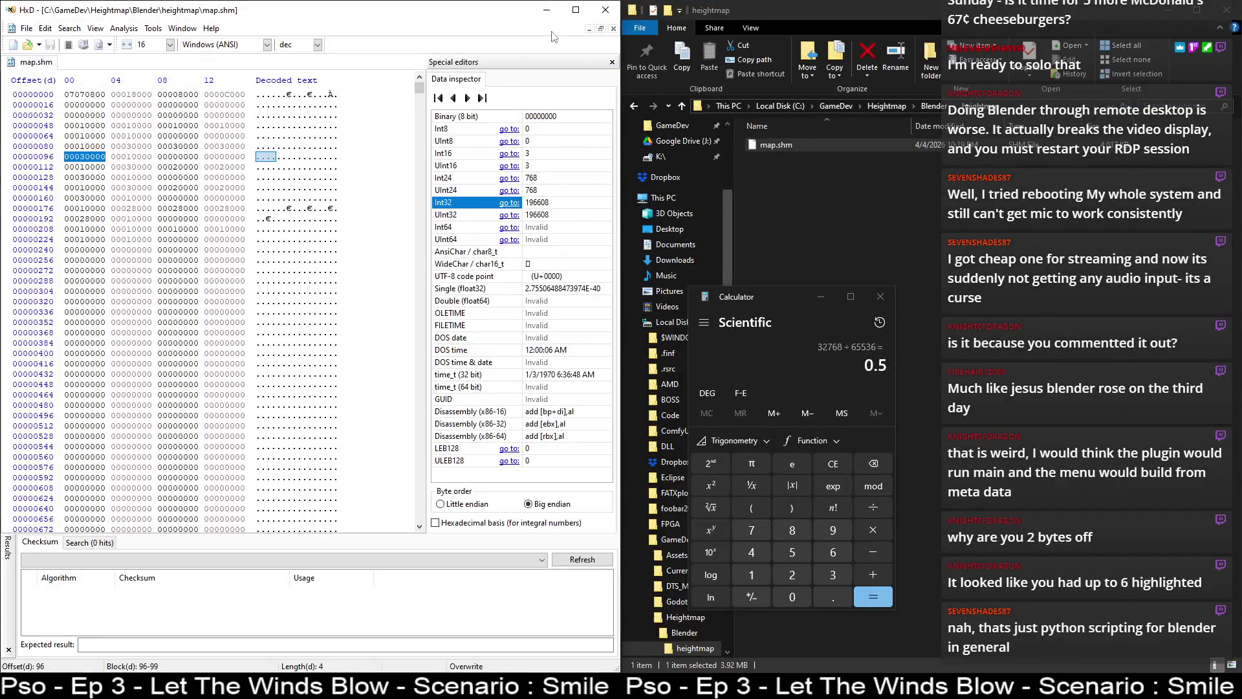
click(549, 9)
double_click(319, 350)
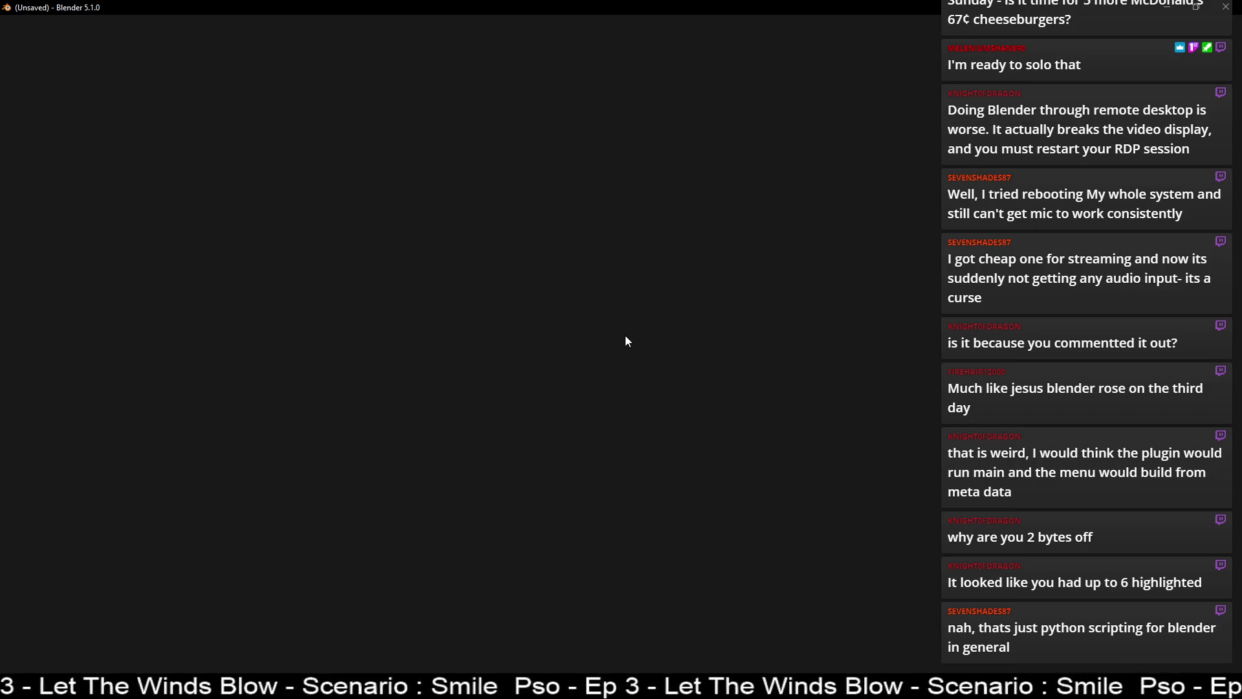
key(alt+Tab)
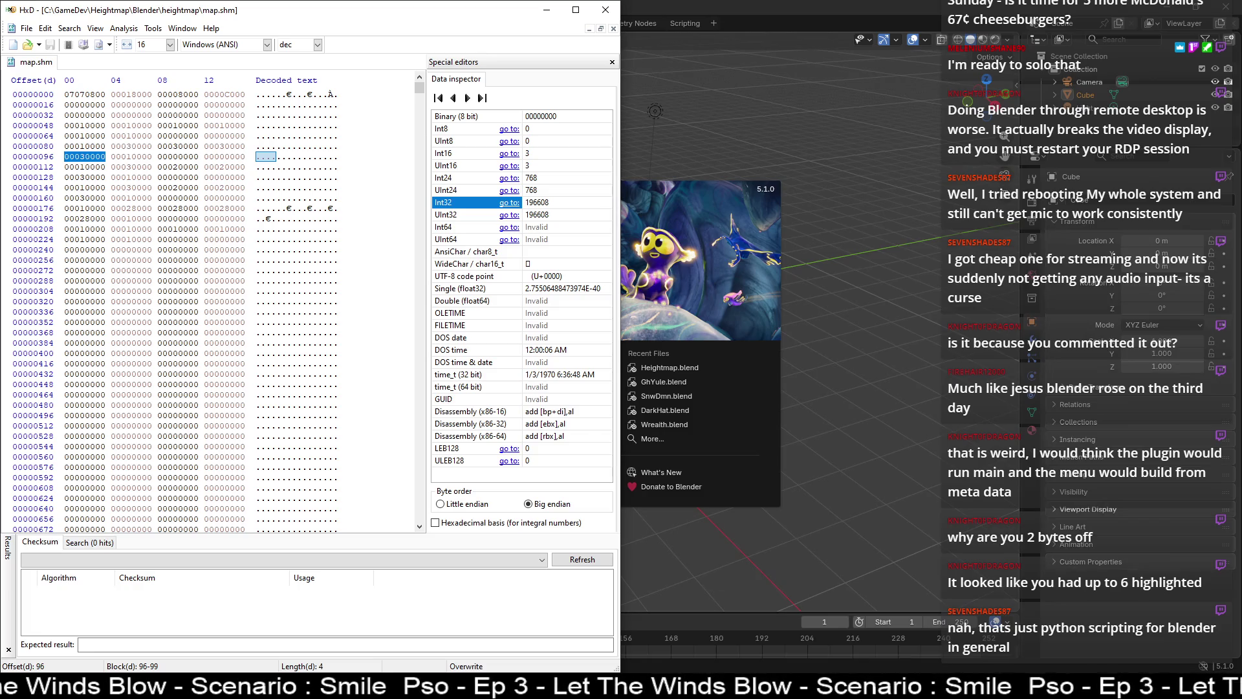
- Reopen Heightmap.blend from the recently used projects list
click(713, 25)
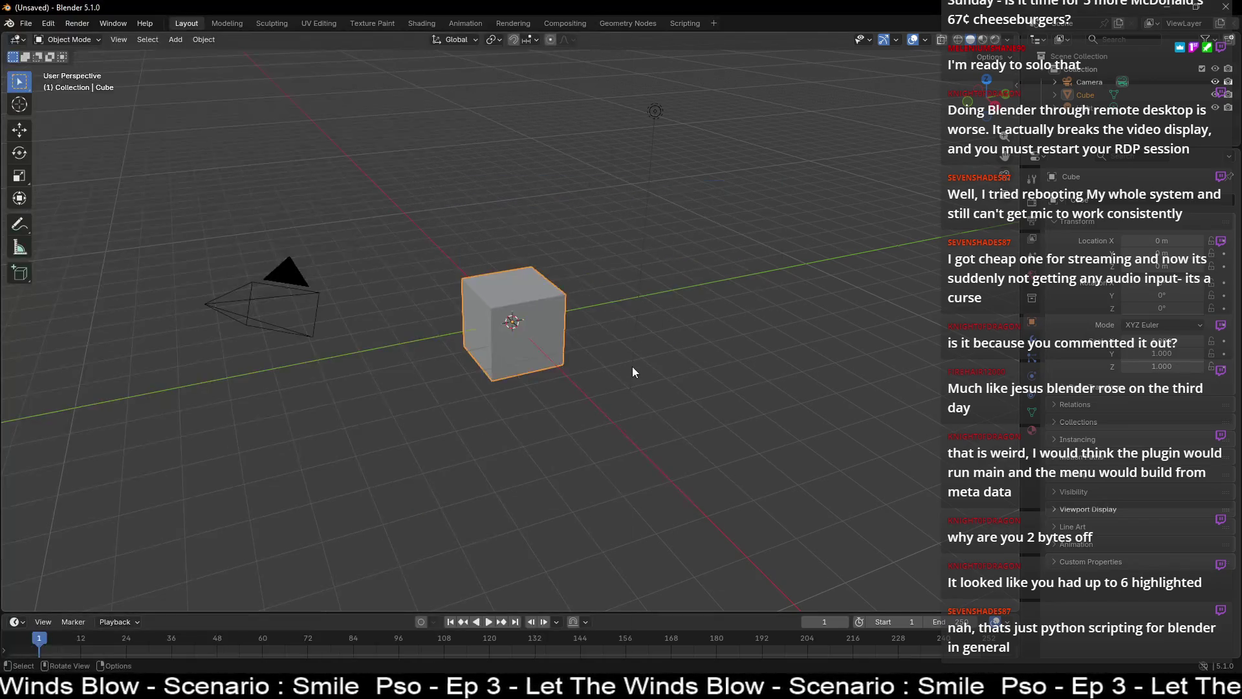
click(26, 23)
mouse_move(87, 69)
click(243, 63)
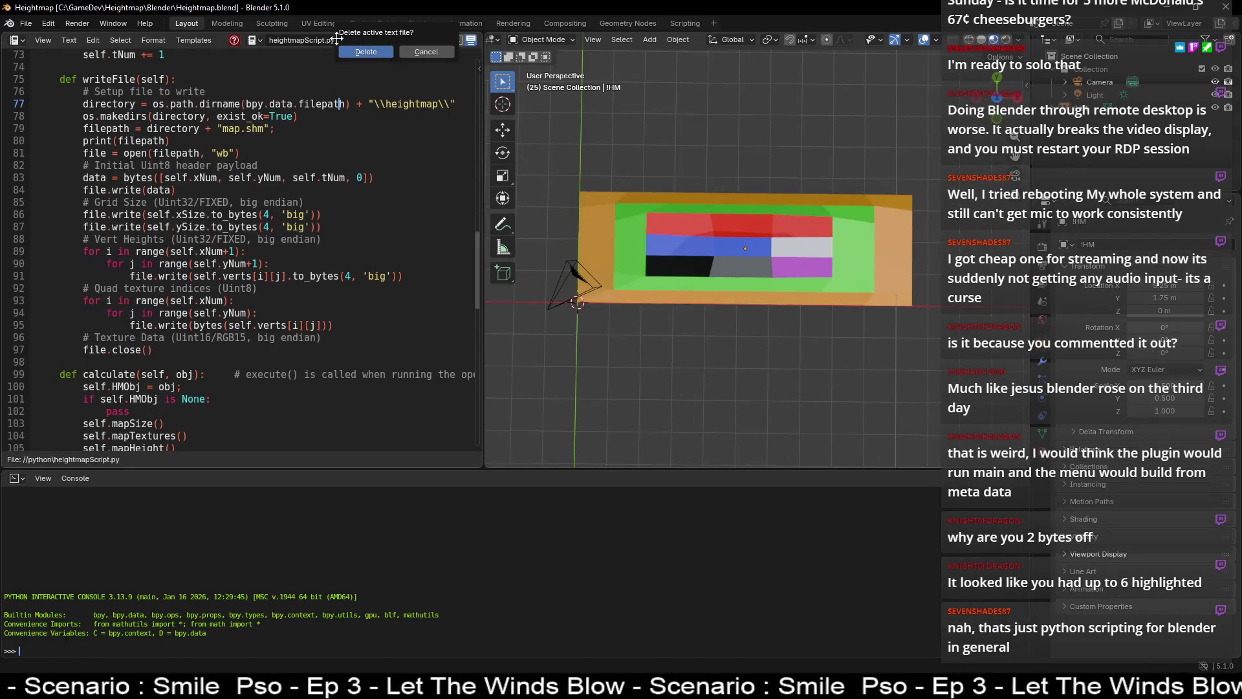
- Unlink the stale text block and load heightmapScript.py from the python folder into the text editor
click(385, 41)
click(256, 40)
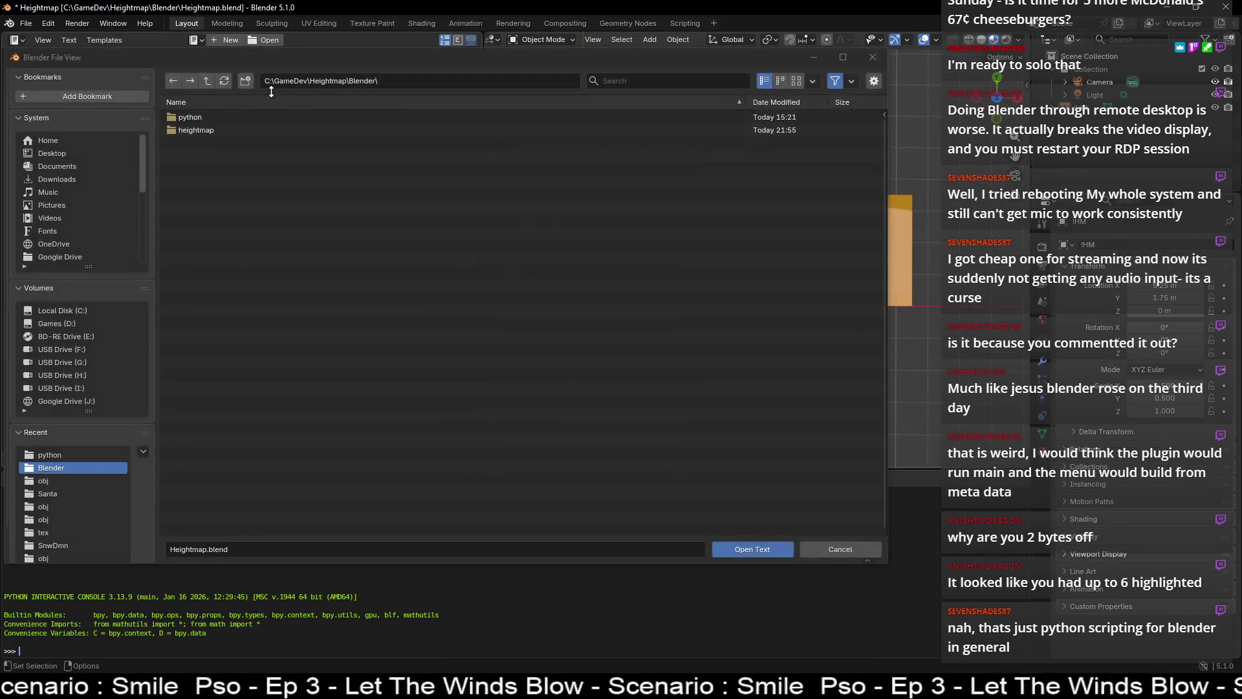
double_click(201, 119)
double_click(201, 118)
scroll(214, 207, down, 10)
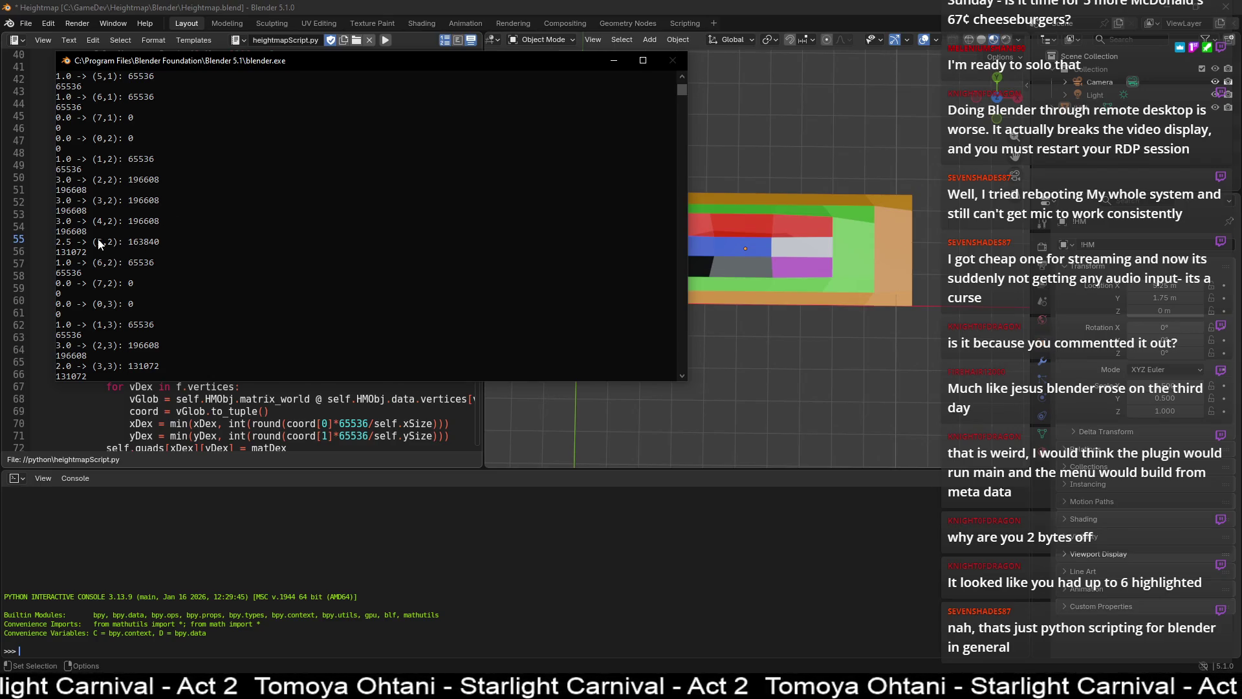
scroll(102, 243, up, 8)
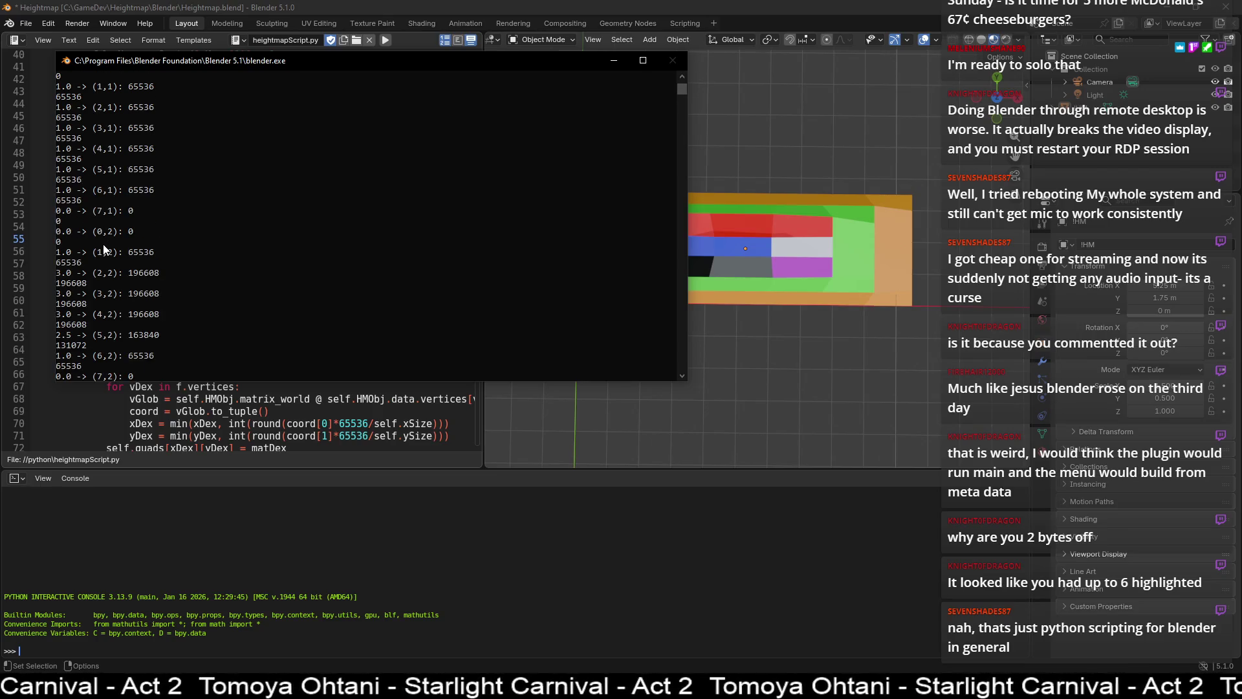
- Move the console output over the viewport and mark the (7,0) entry's printed heights
drag(347, 65, 718, 168)
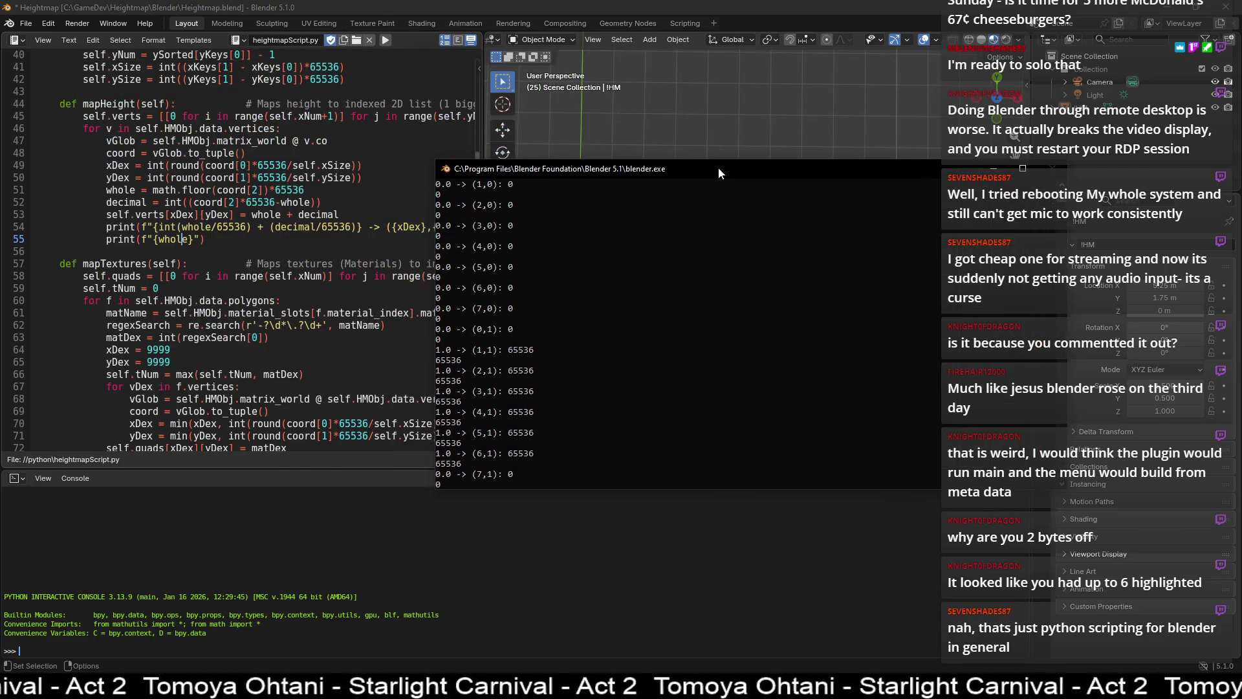
scroll(237, 217, up, 3)
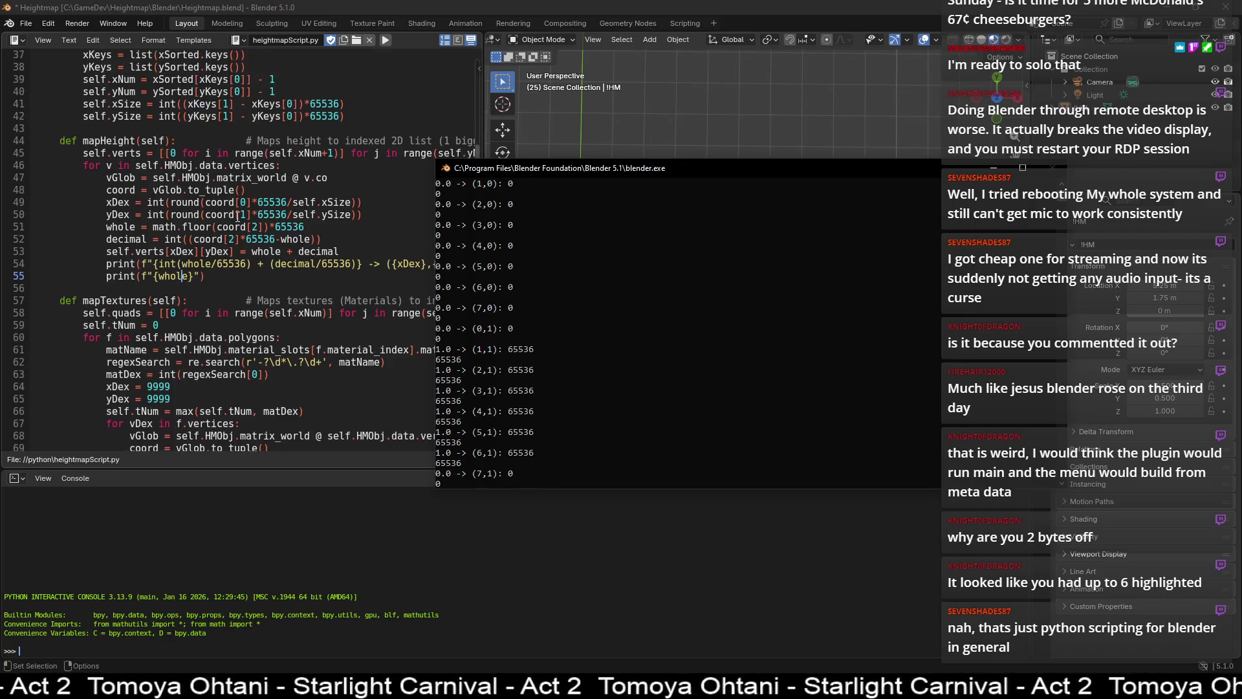
scroll(237, 217, down, 3)
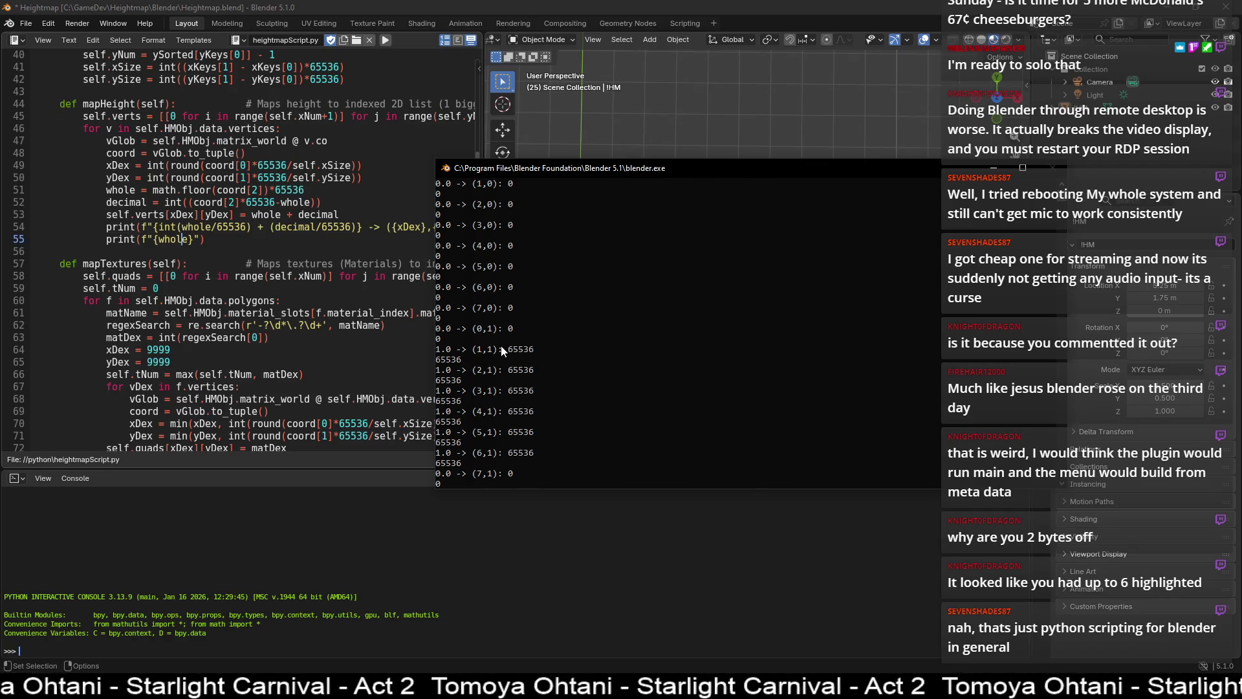
scroll(483, 321, up, 3)
mouse_move(480, 264)
mouse_down()
mouse_move(493, 319)
mouse_move(490, 257)
mouse_up()
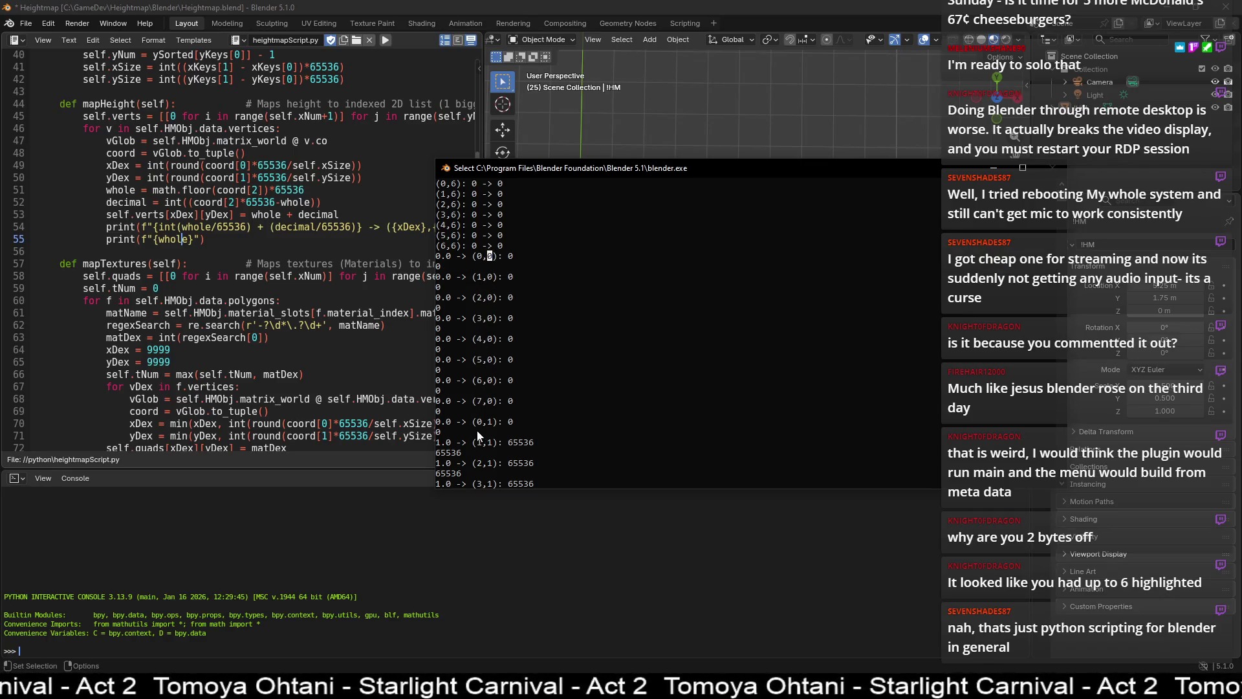
click(481, 401)
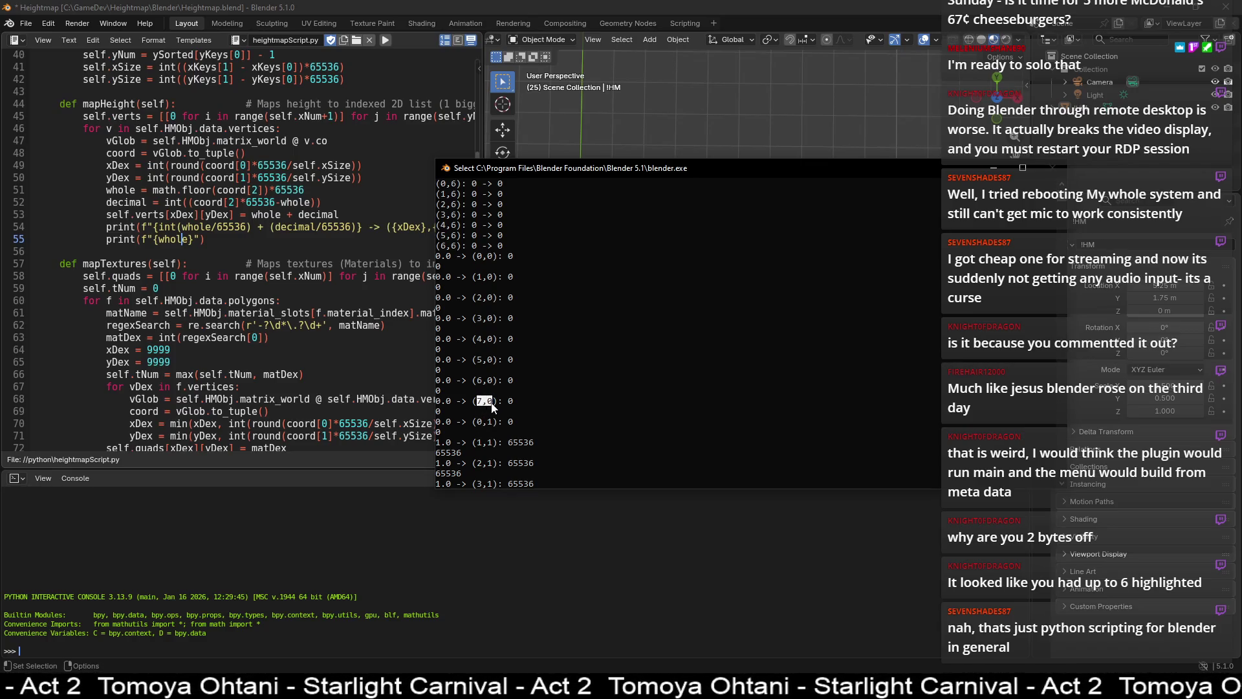
- Move the console to the top-left, scroll its output, then bring Blender in front
mouse_move(758, 167)
mouse_down()
mouse_move(483, 3)
mouse_move(712, 157)
mouse_move(767, 155)
mouse_up()
scroll(351, 317, down, 8)
scroll(352, 317, down, 14)
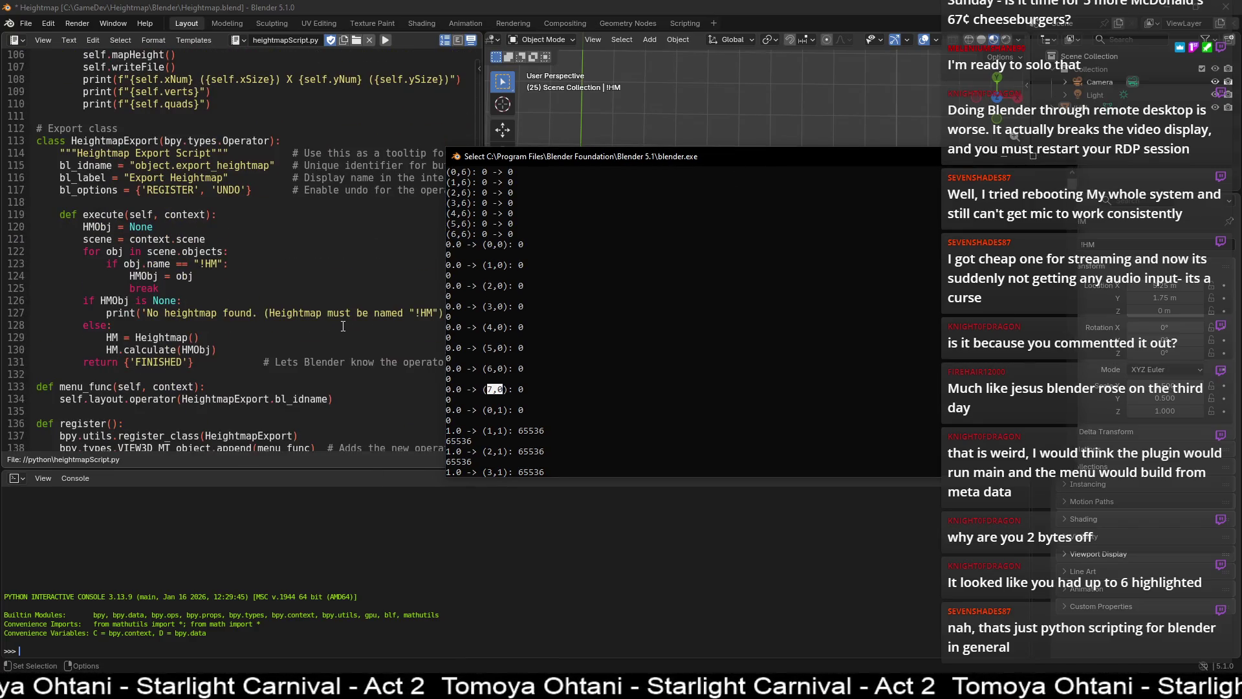
scroll(343, 326, down, 6)
scroll(343, 326, up, 20)
scroll(344, 324, down, 6)
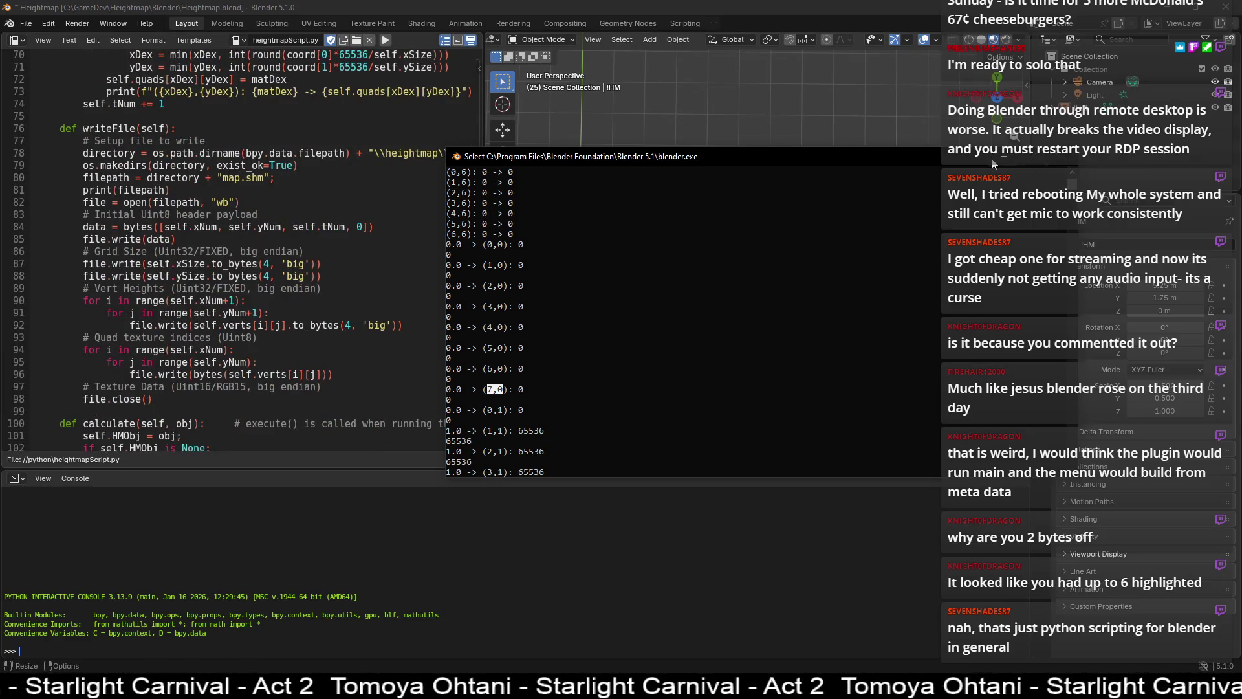
click(292, 252)
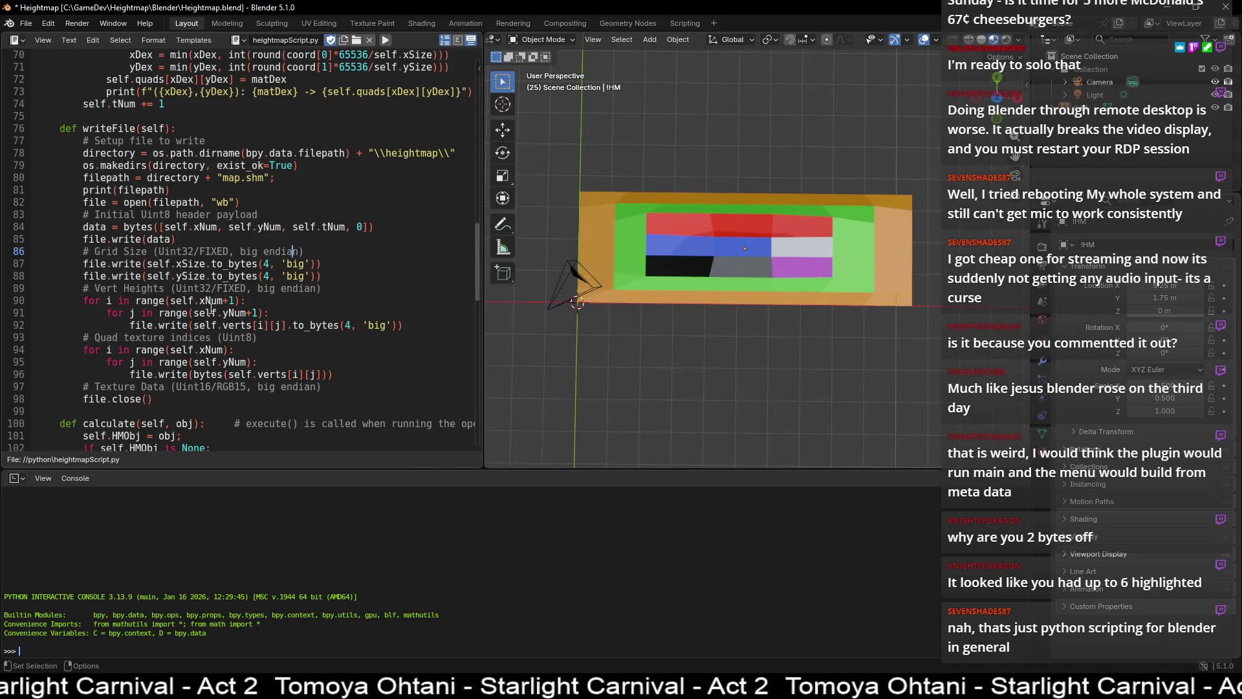
- Swap the height loop headers on lines 90–91 so the j/yNum row loop is outer
scroll(139, 331, down, 2)
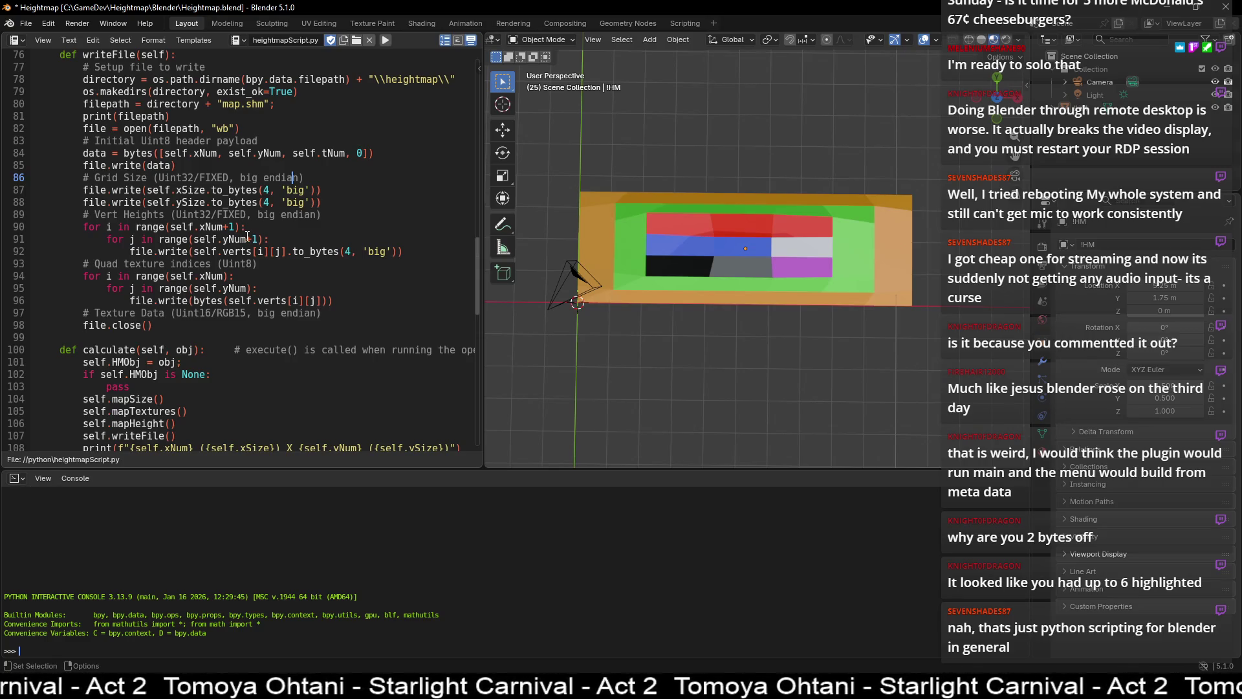
drag(267, 239, 106, 239)
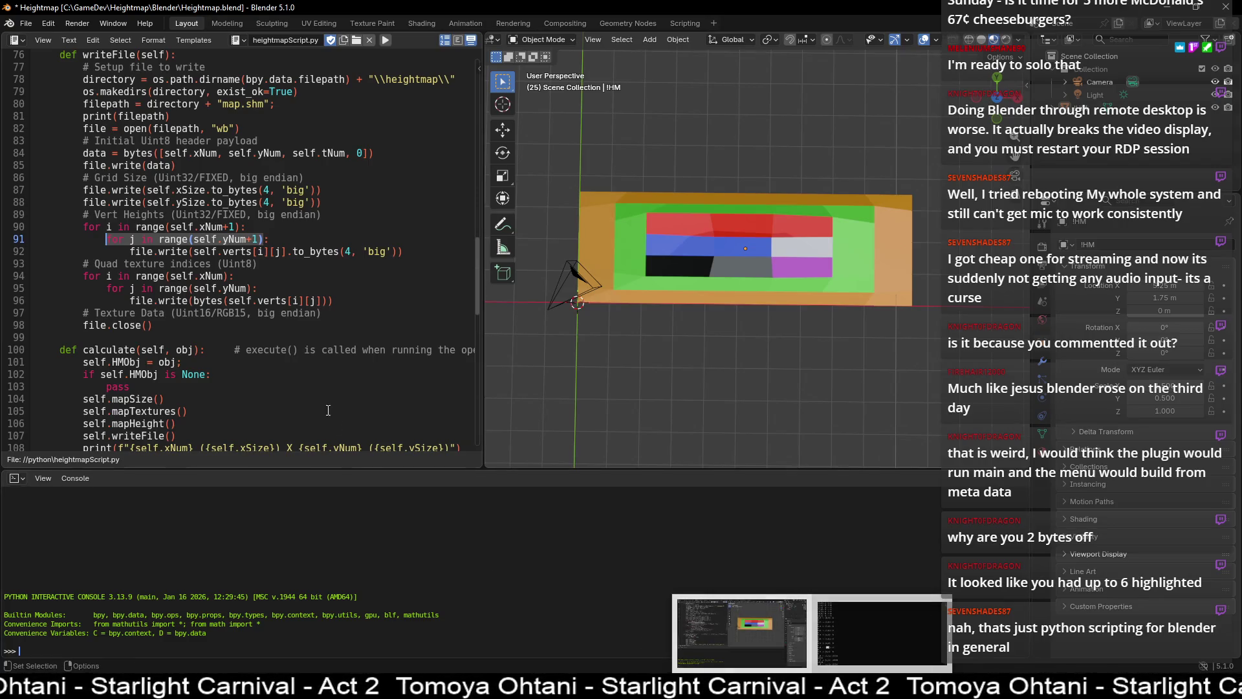
key(ctrl+x)
click(84, 226)
key(ctrl+v)
shift+click(399, 229)
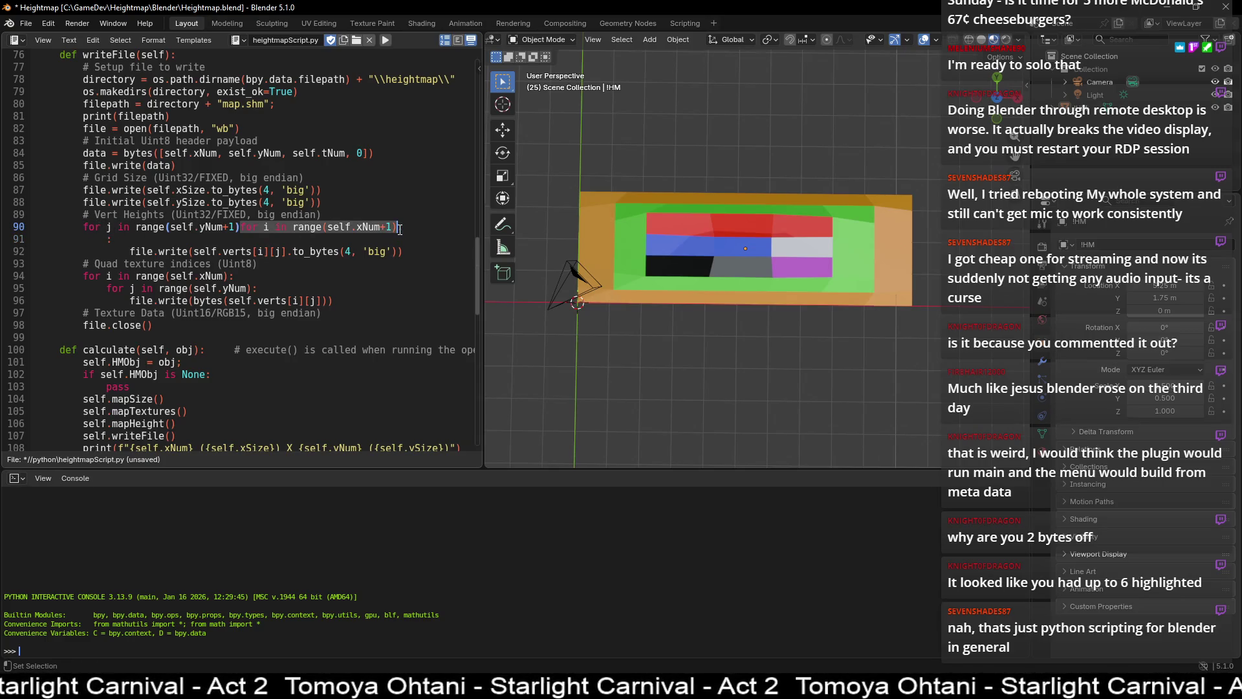
key(ctrl+x)
click(108, 239)
key(ctrl+v)
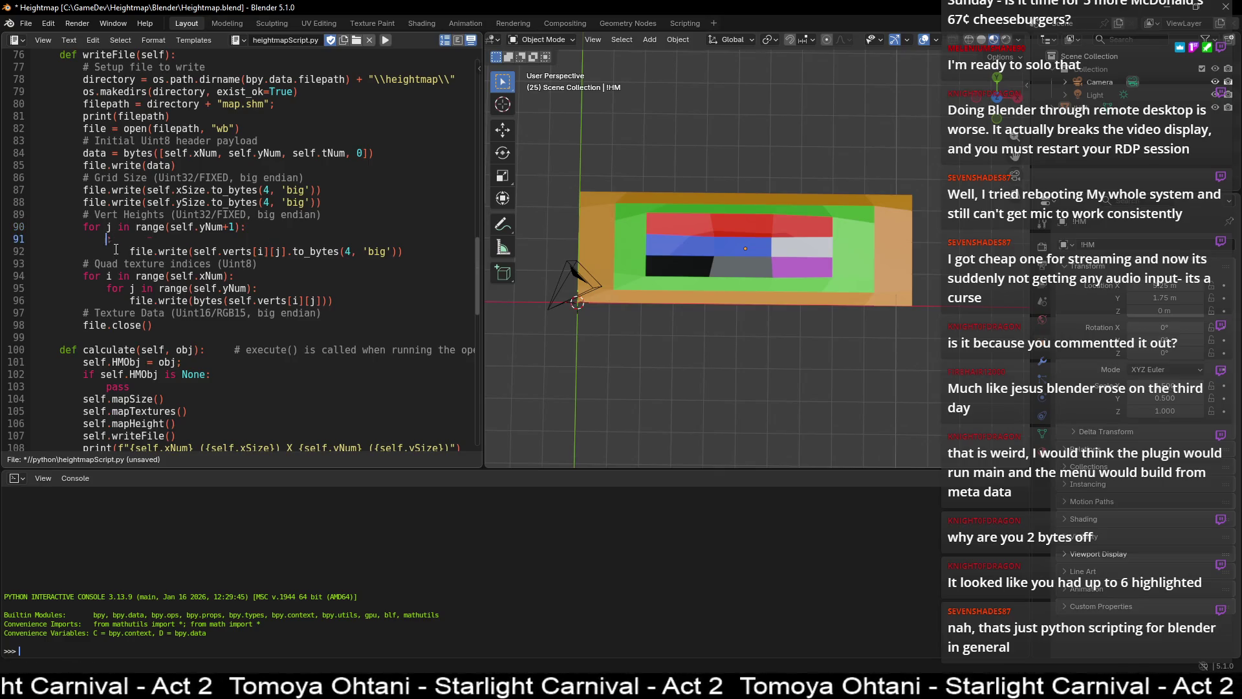
- Swap the texture-index loop headers on lines 94–95 so rows over yNum come first
drag(254, 288, 107, 288)
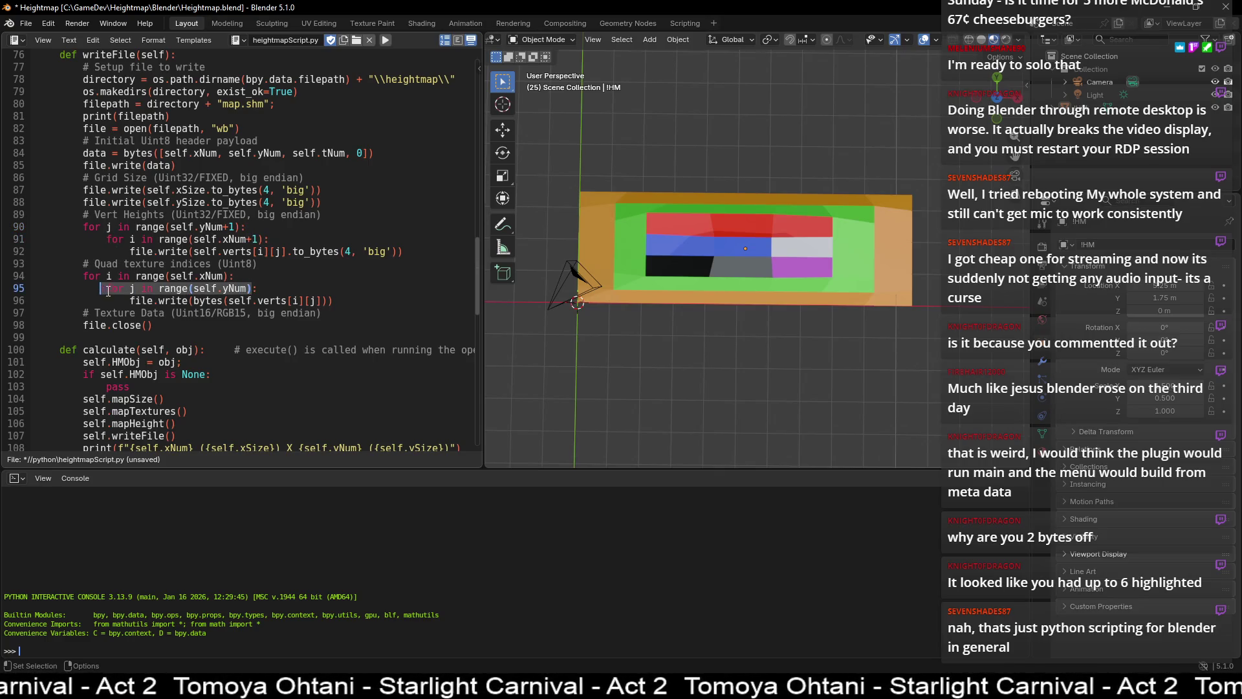
key(ctrl+x)
click(84, 275)
key(ctrl+v)
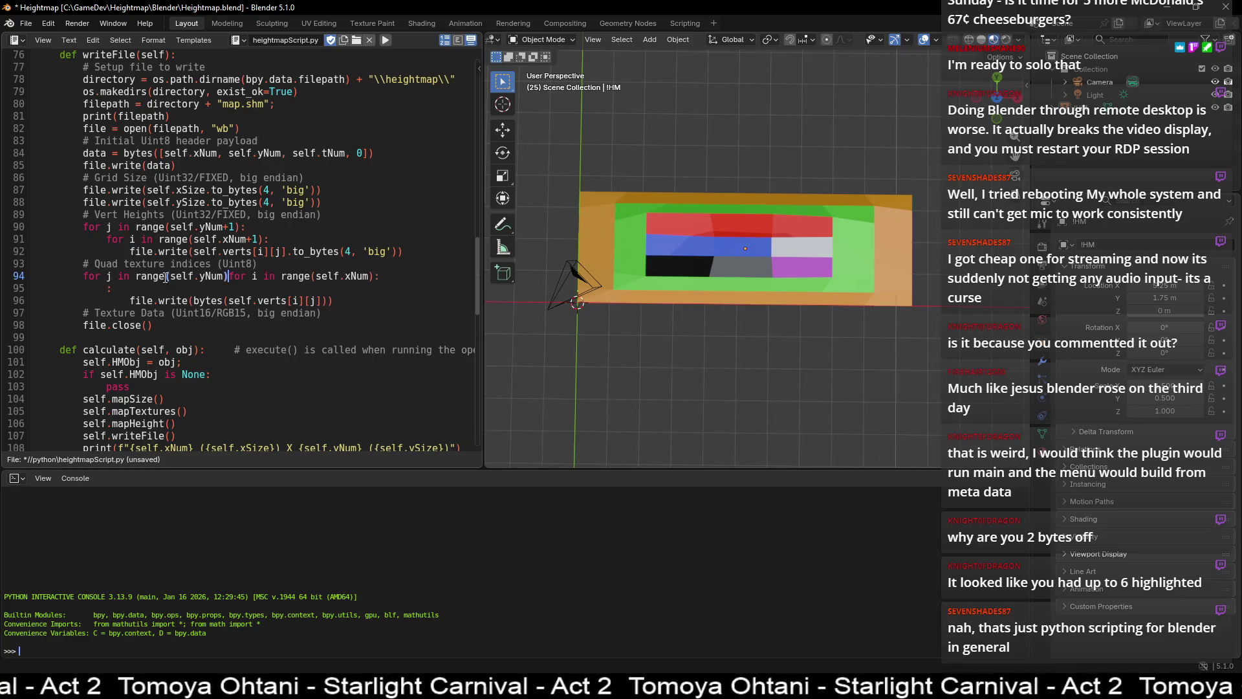
shift+click(376, 276)
key(ctrl+x)
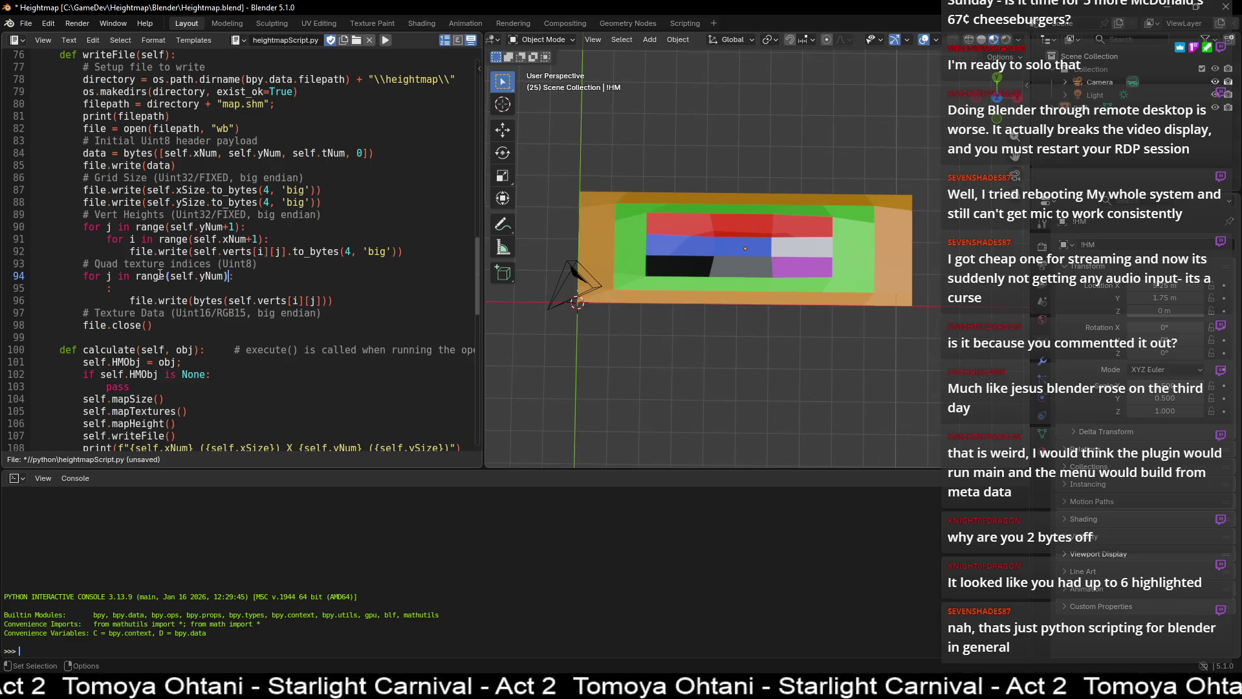
click(108, 287)
key(ctrl+v)
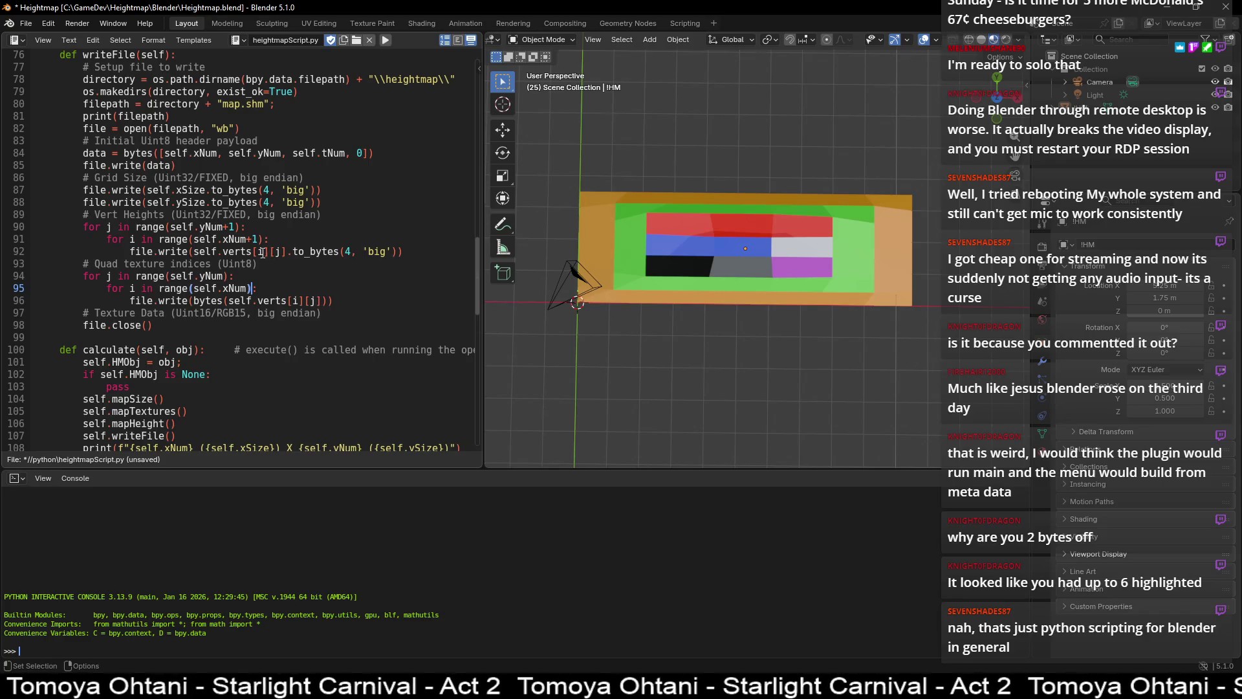
- Close the Blender window after it stops responding
click(294, 203)
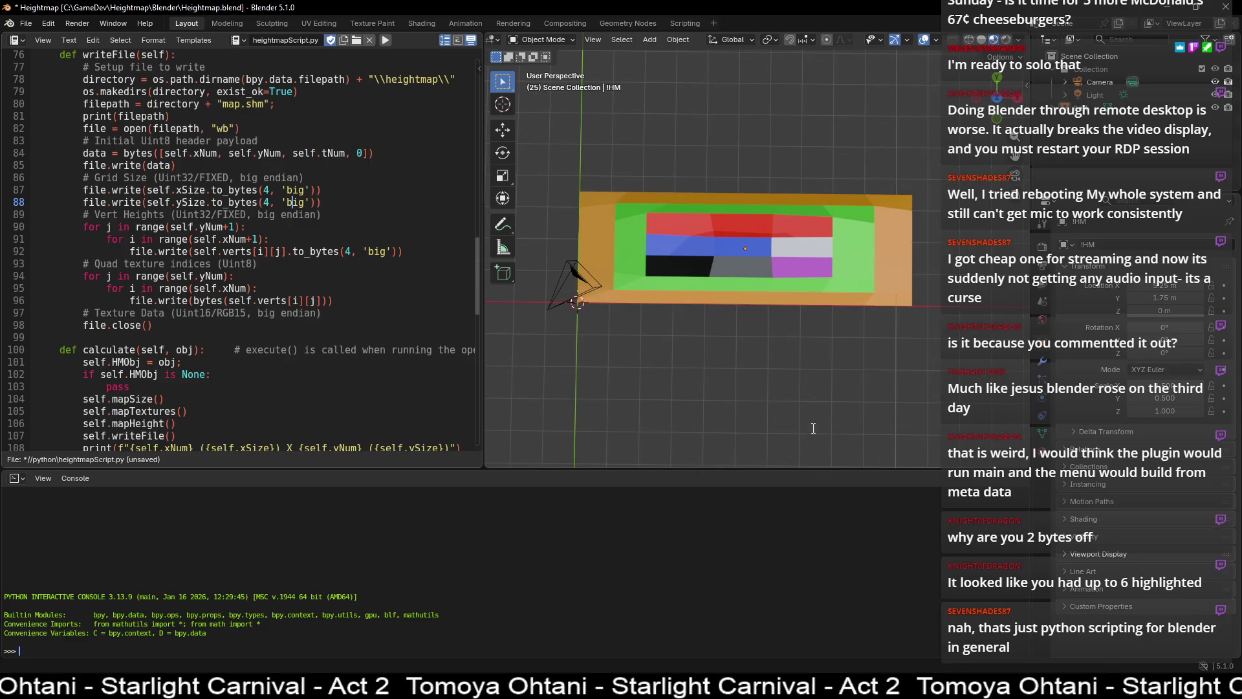
mouse_move(812, 689)
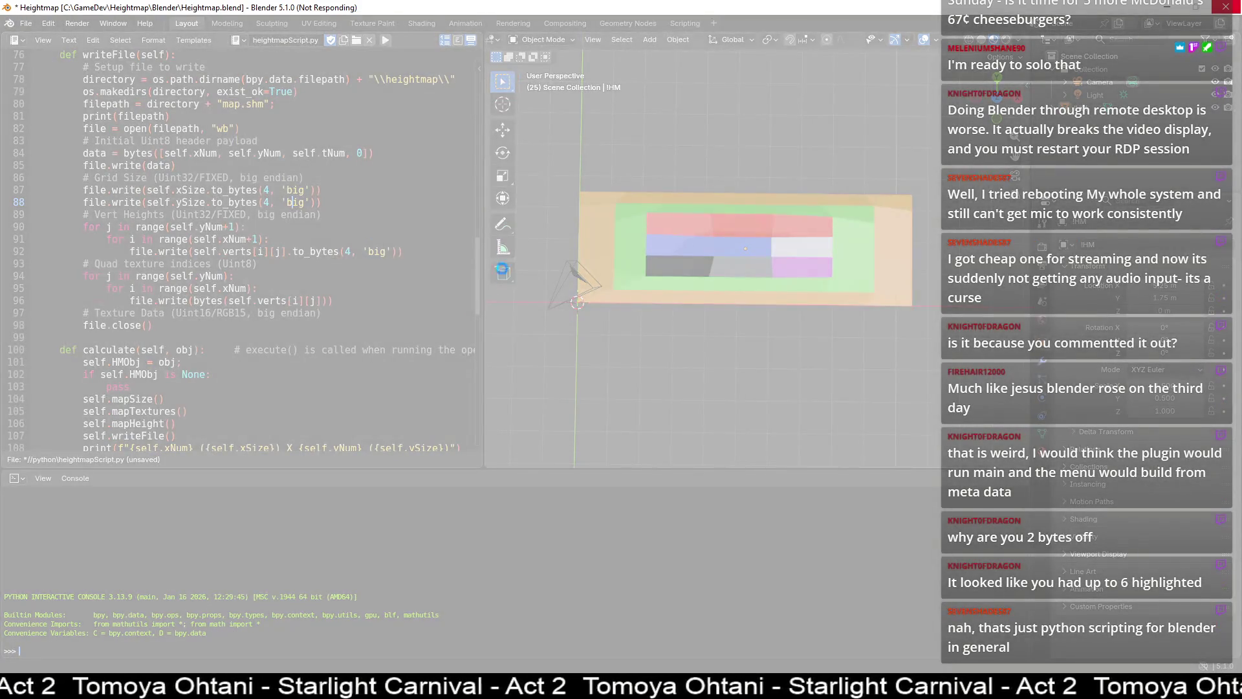
click(1228, 12)
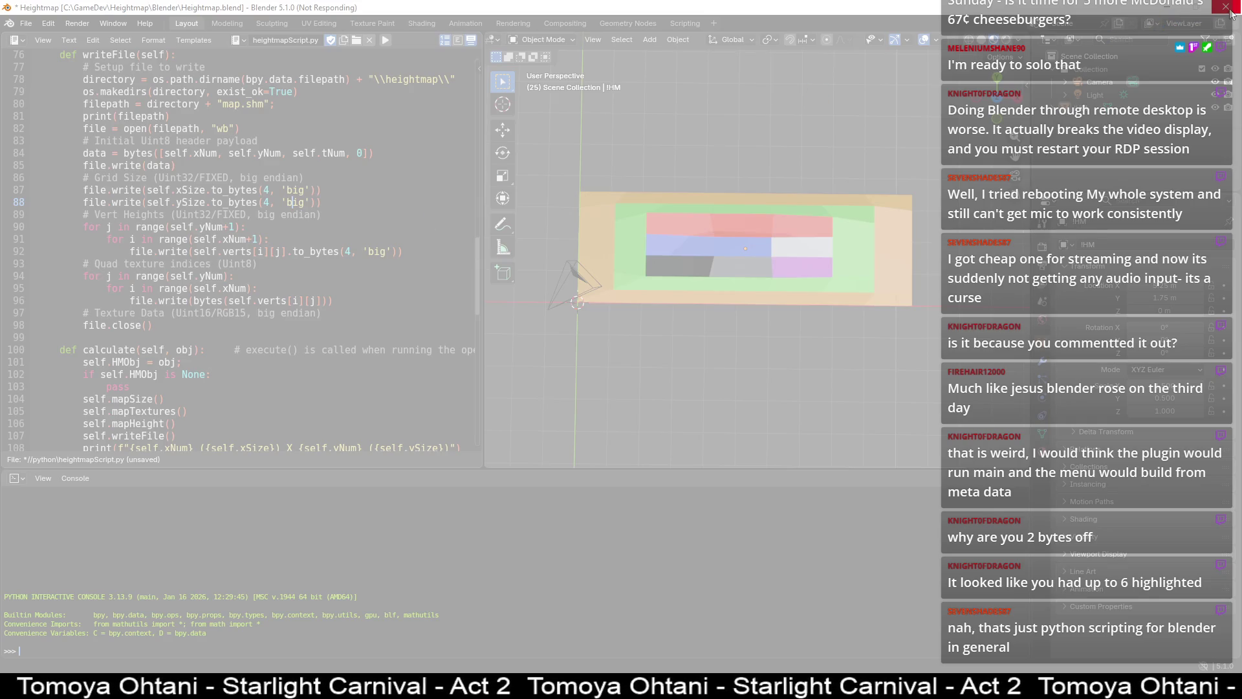
- End the frozen Blender process, relaunch Blender and reopen the recent Heightmap.blend
click(111, 105)
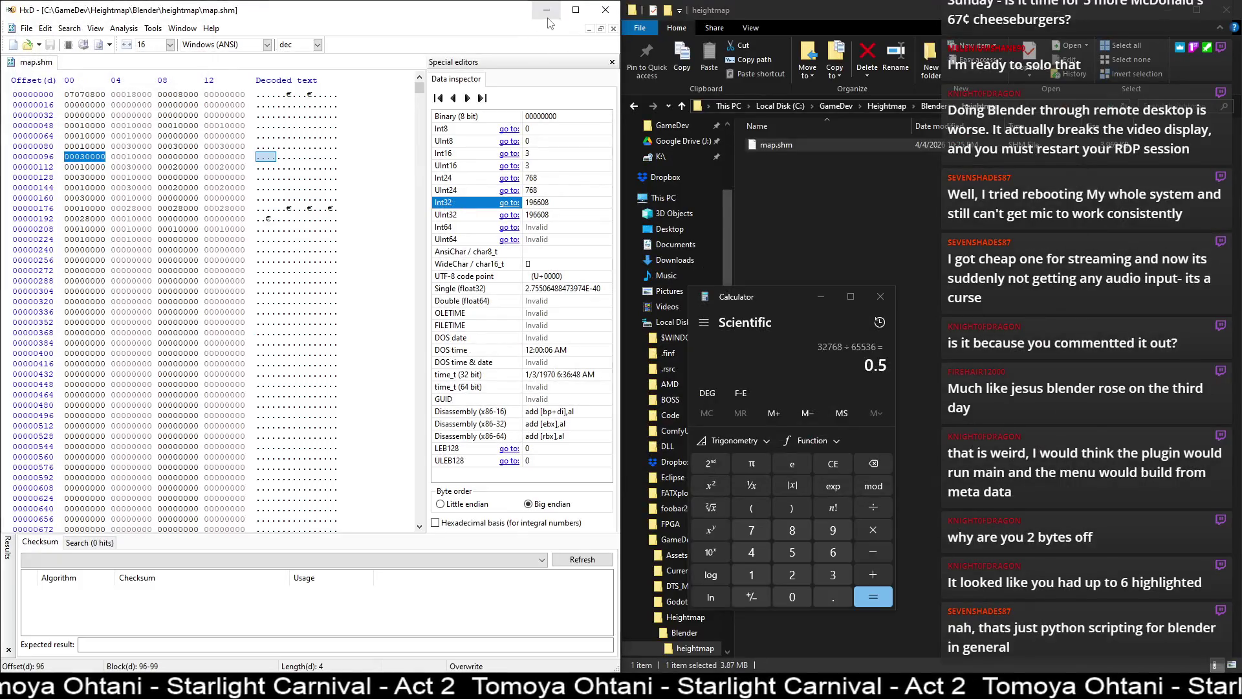
click(546, 9)
double_click(326, 346)
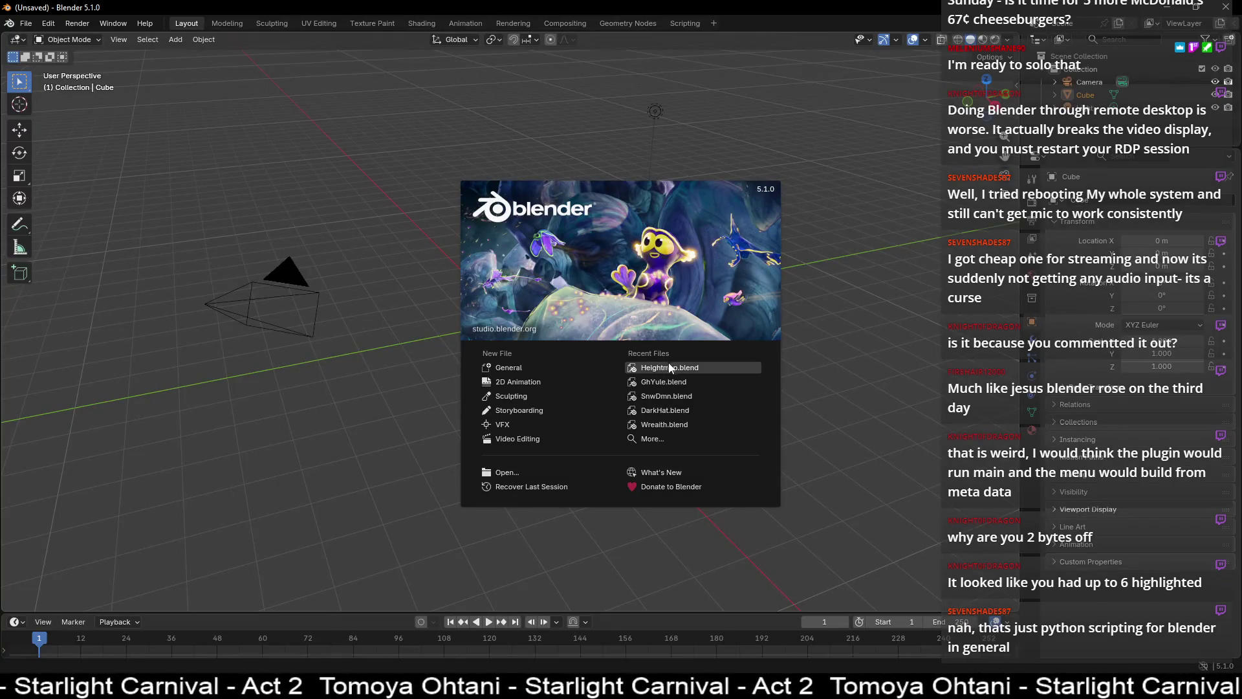
click(675, 369)
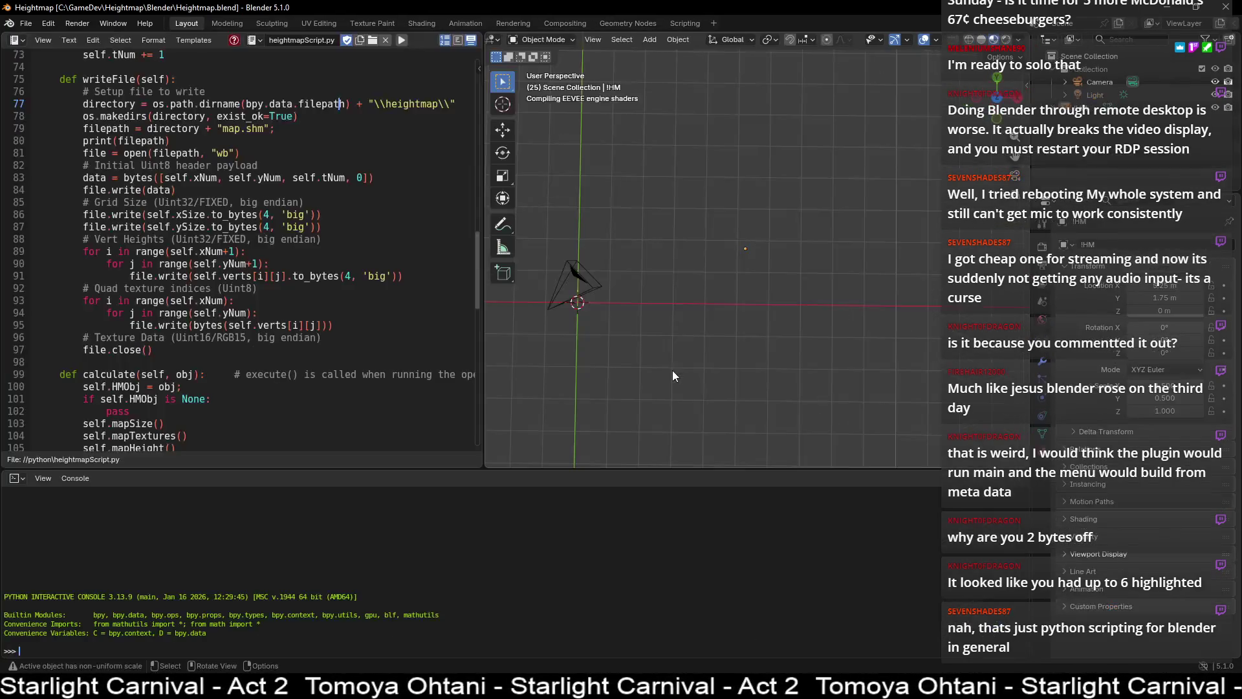
- Delete the stale text block and reload heightmapScript.py from disk
click(204, 288)
click(190, 252)
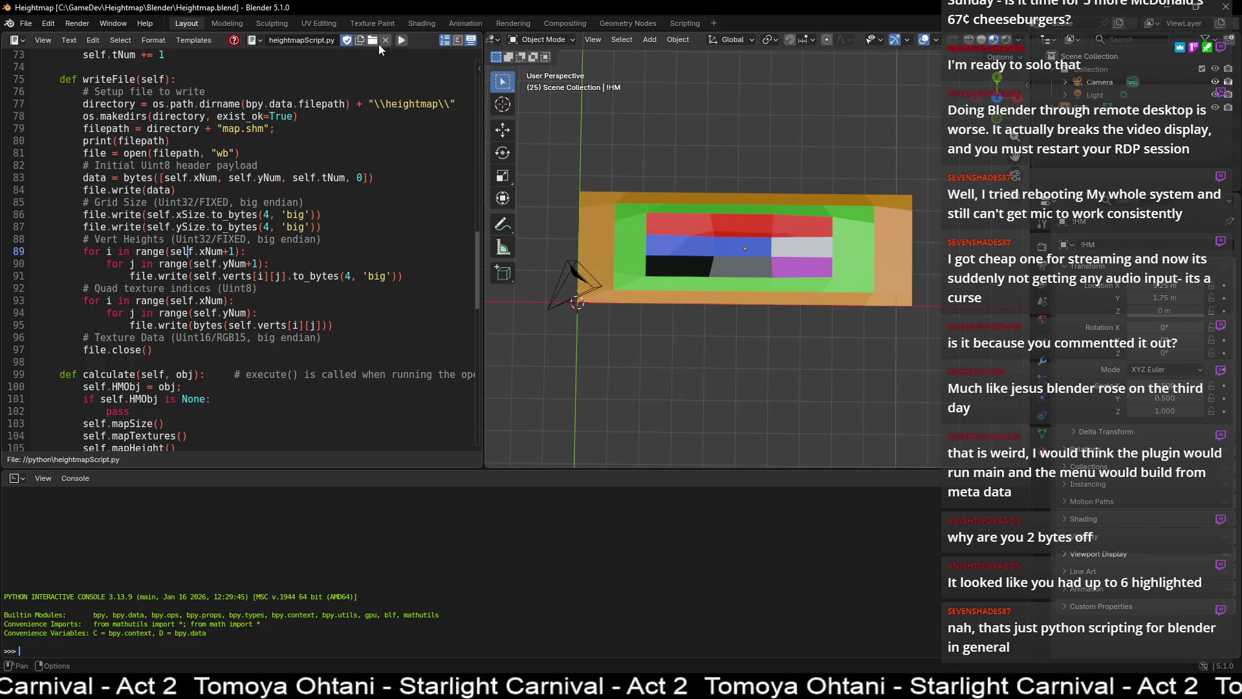
click(385, 40)
click(370, 52)
click(266, 40)
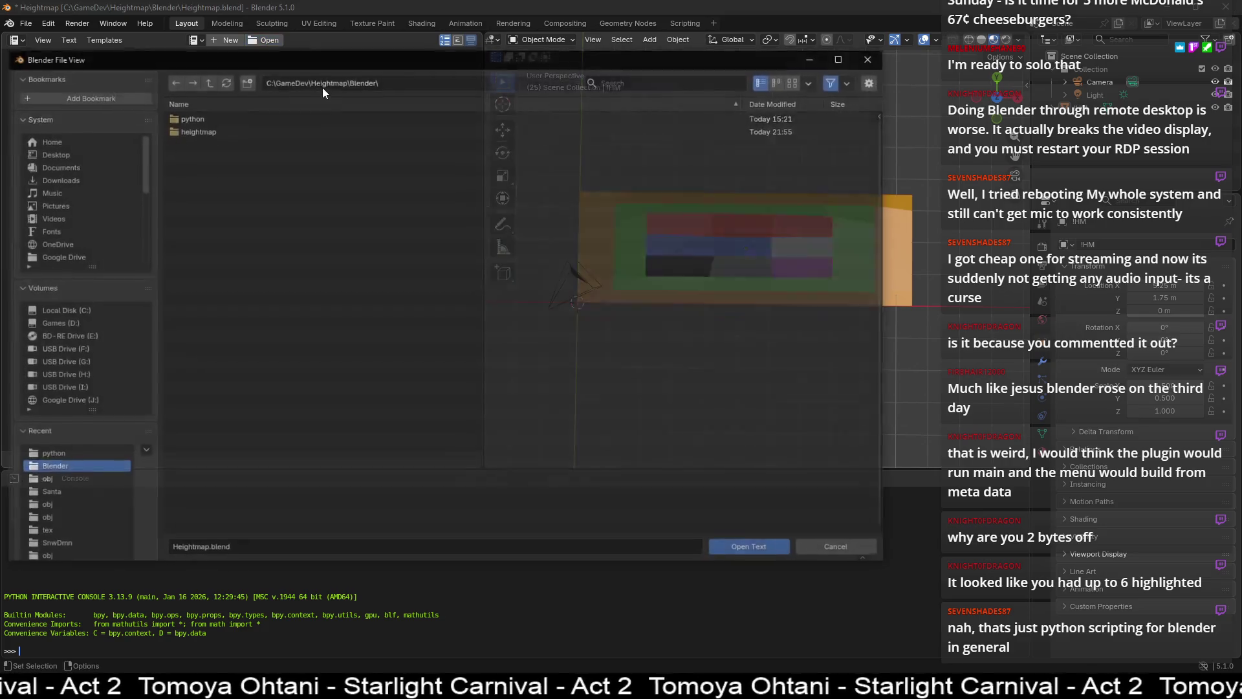
double_click(225, 122)
scroll(190, 192, down, 20)
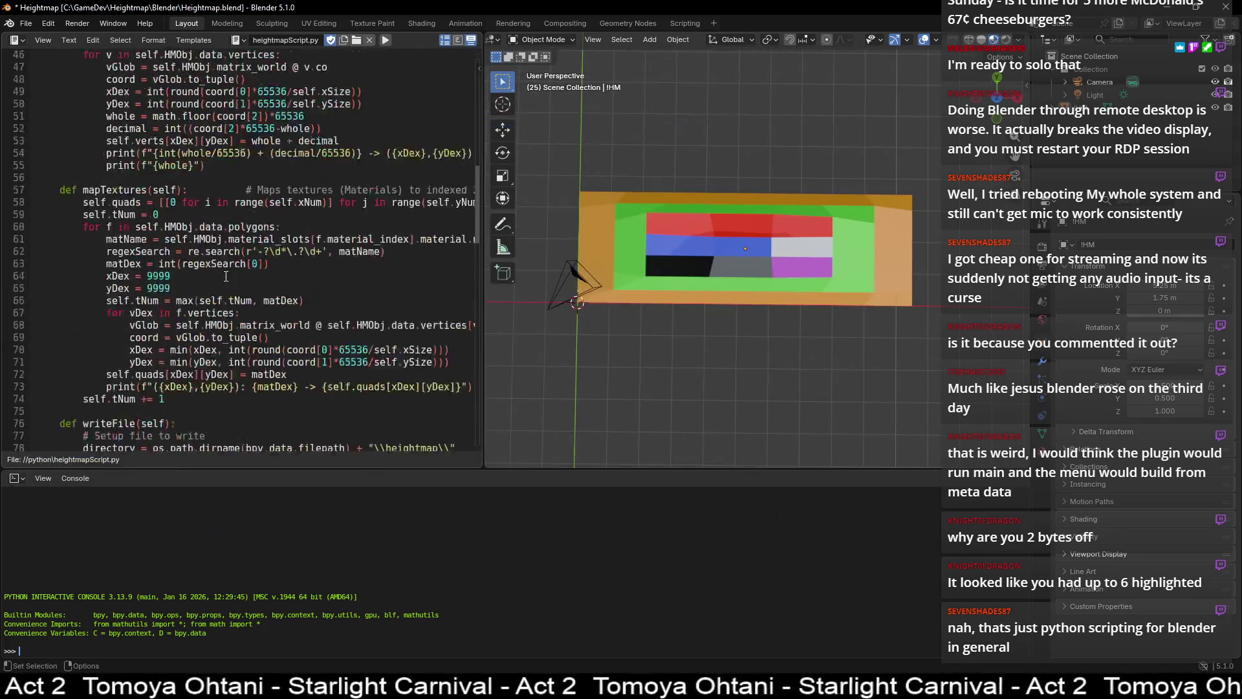
scroll(190, 192, up, 1)
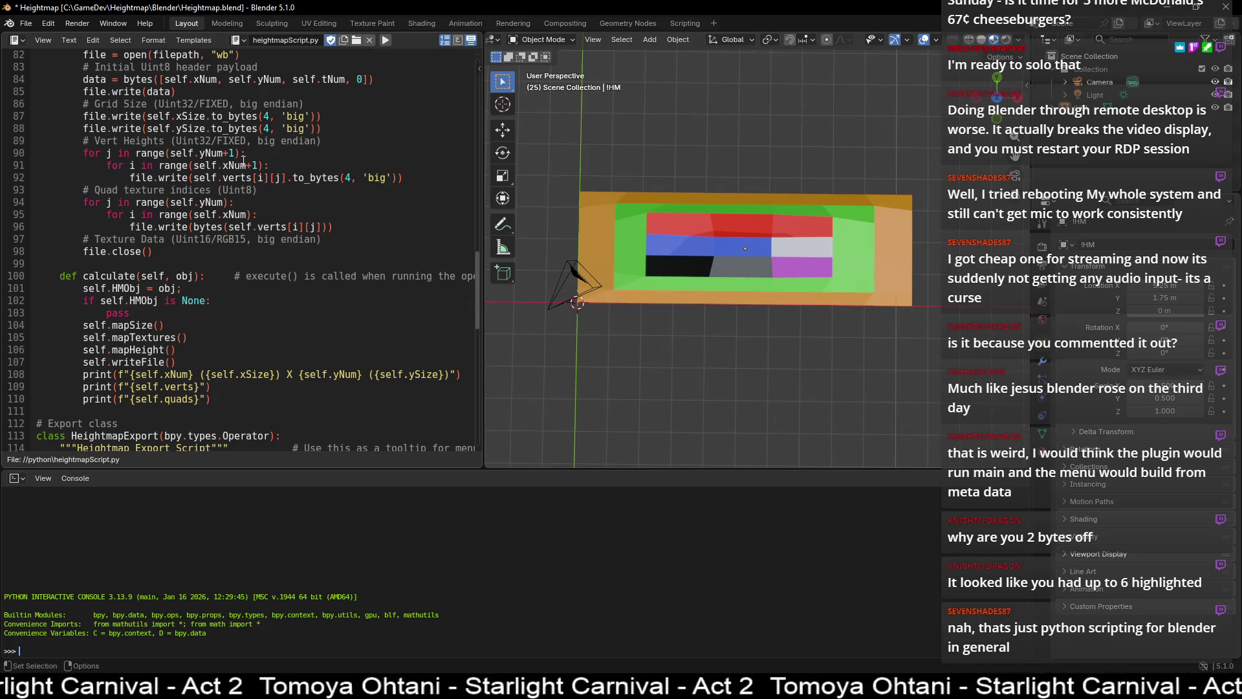
- Review the row-first loops on lines 90–96, then open the 3D Viewport's Object menu
mouse_move(123, 216)
mouse_down()
mouse_move(258, 214)
mouse_move(147, 202)
mouse_up()
click(234, 202)
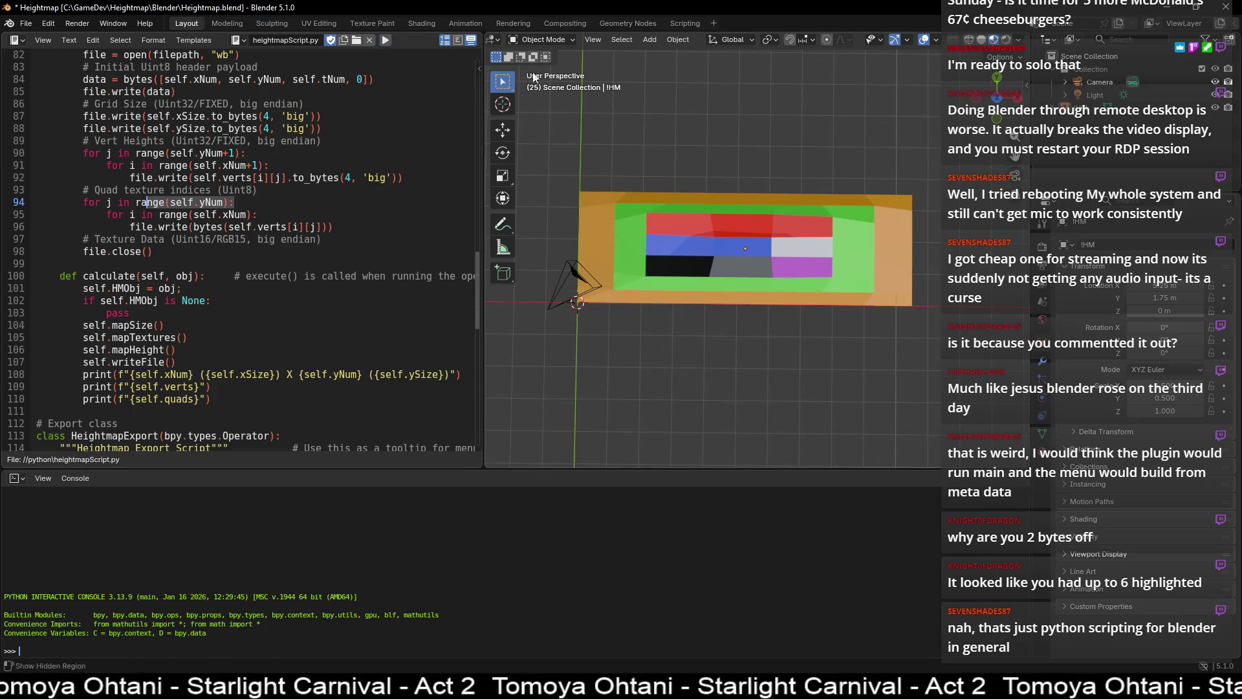
click(680, 40)
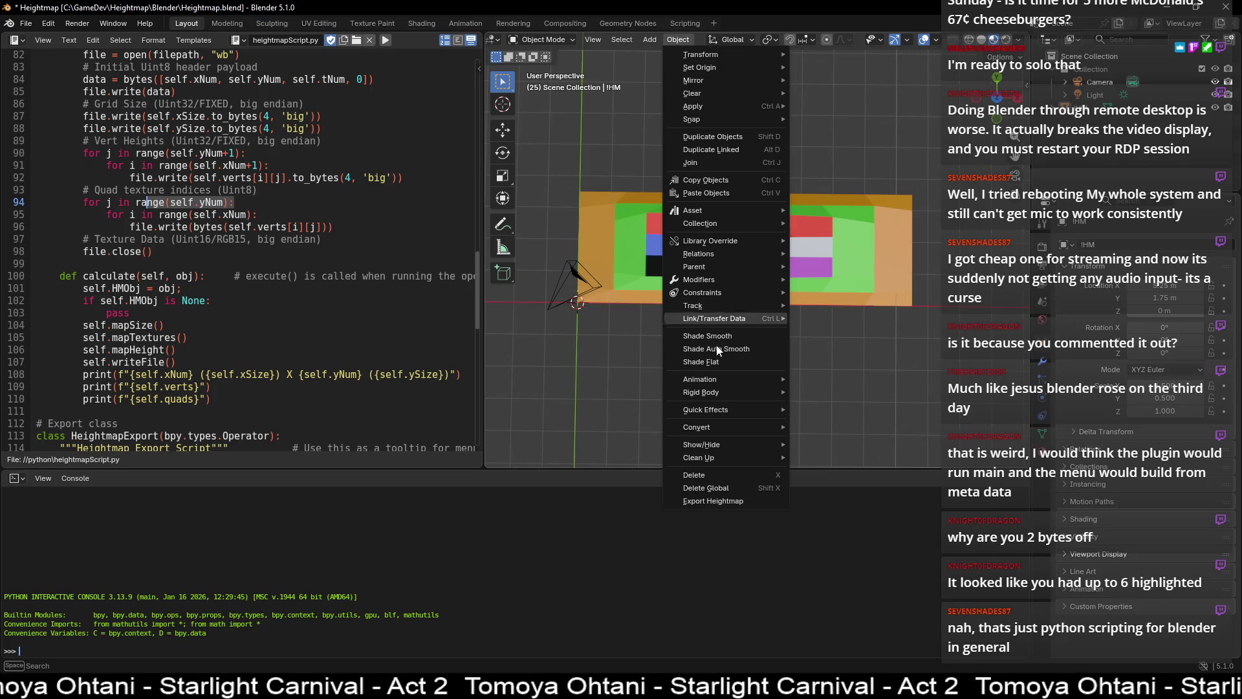
- Run Object > Export Heightmap to rewrite map.shm
click(736, 498)
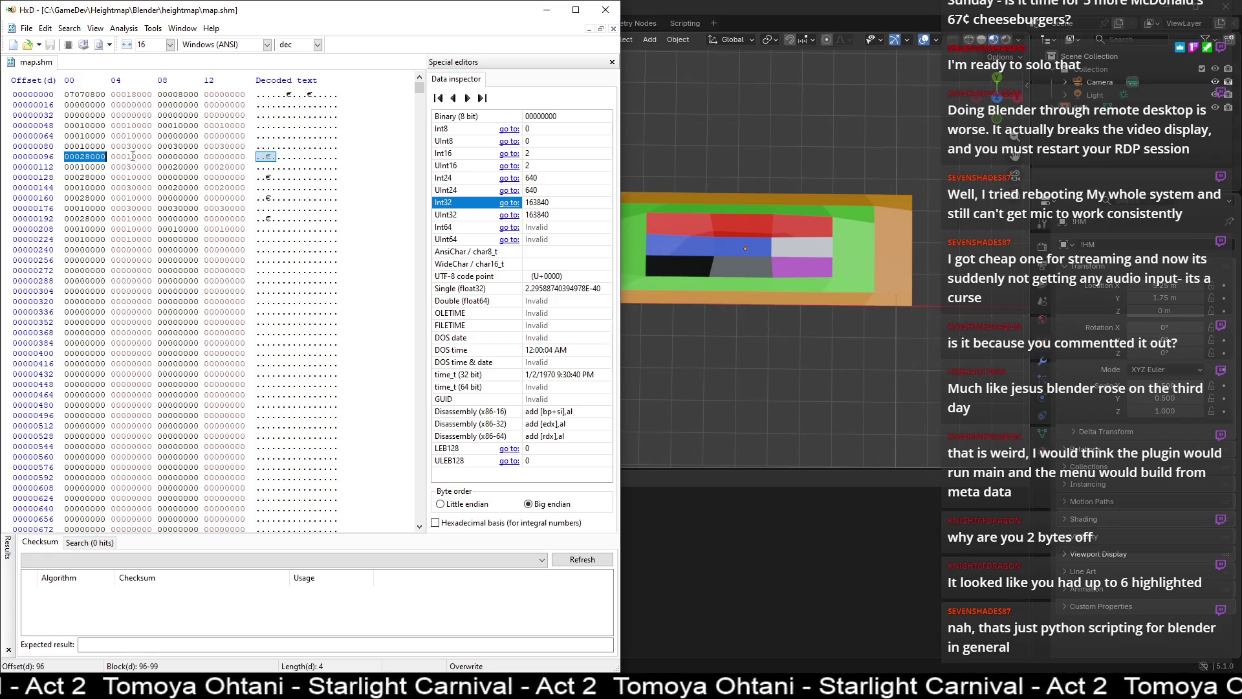
- In HxD, read the Int32 heights at offsets 96 (163840) and 104, then open Blender's Window menu
mouse_move(112, 147)
mouse_down()
mouse_move(245, 146)
mouse_move(65, 156)
mouse_up()
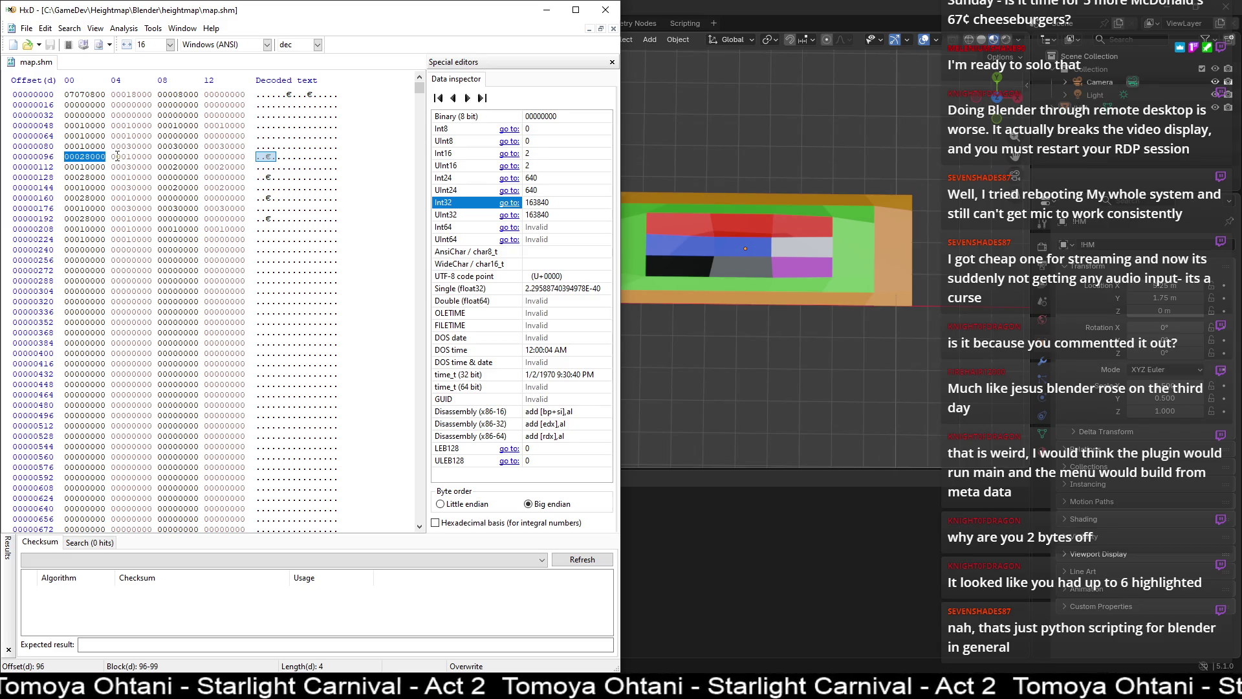
drag(158, 156, 245, 156)
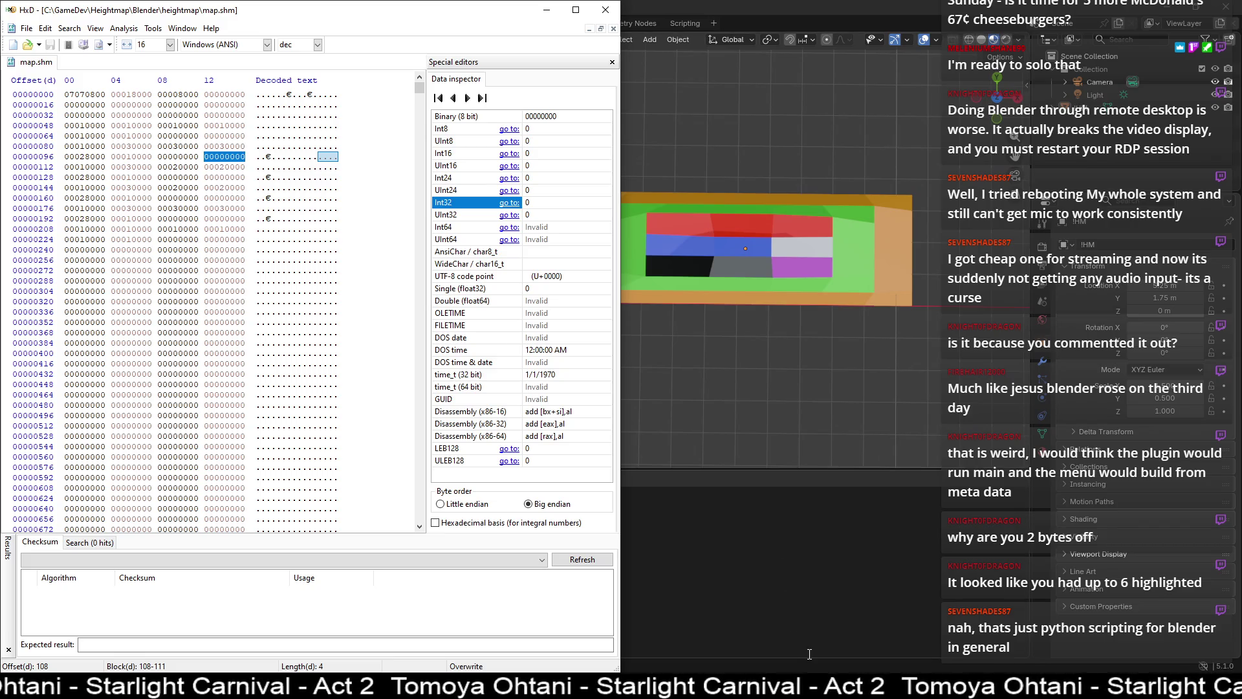
click(748, 6)
click(79, 39)
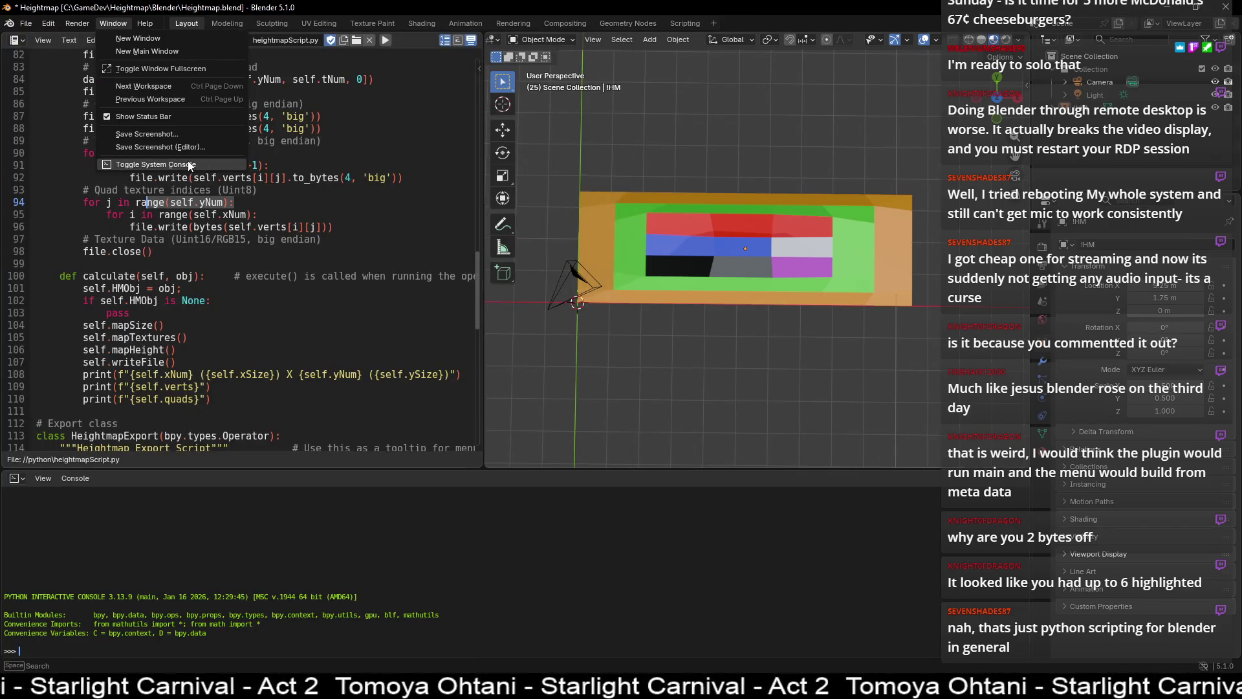
- Toggle the system console and scroll through the printed vertex heights
click(188, 165)
scroll(274, 245, up, 14)
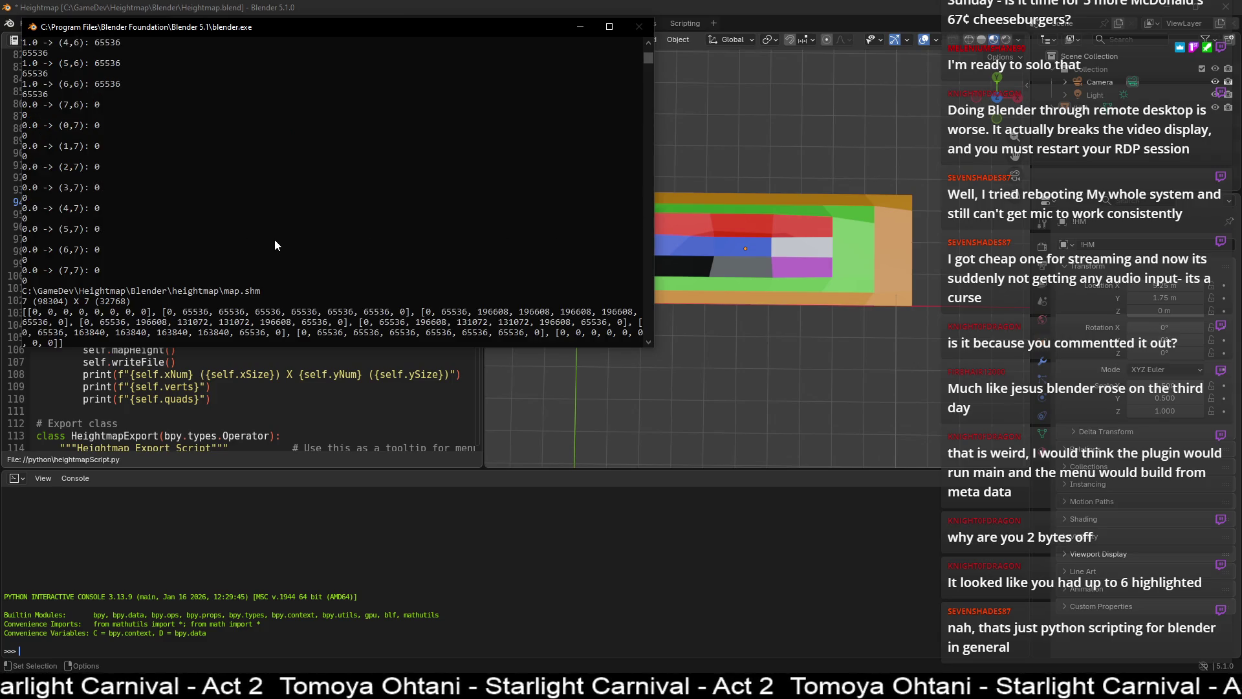
scroll(274, 238, up, 20)
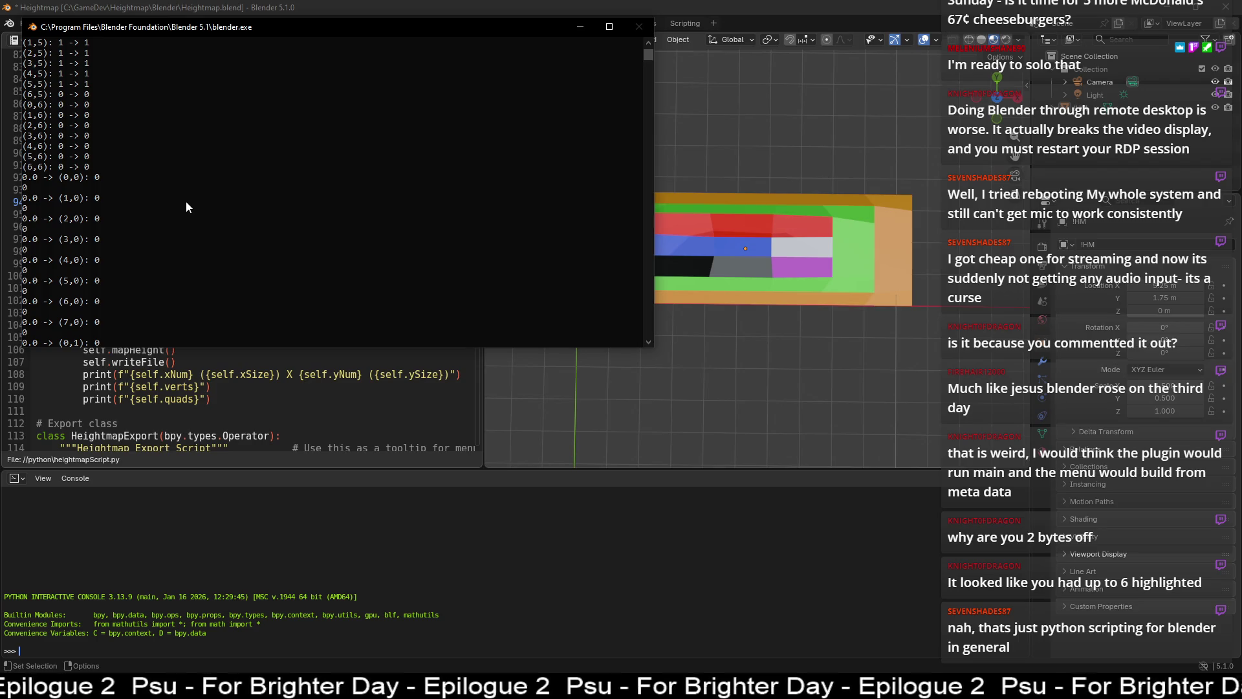
scroll(86, 191, down, 1)
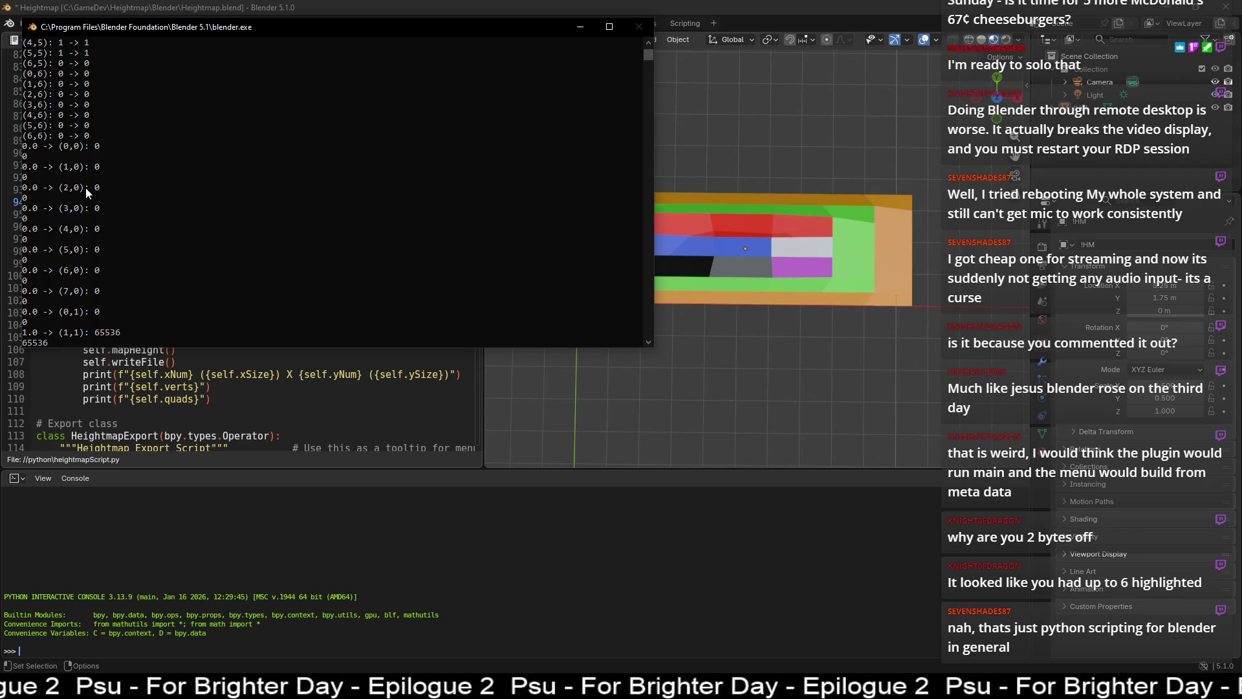
scroll(85, 188, down, 7)
scroll(95, 147, down, 9)
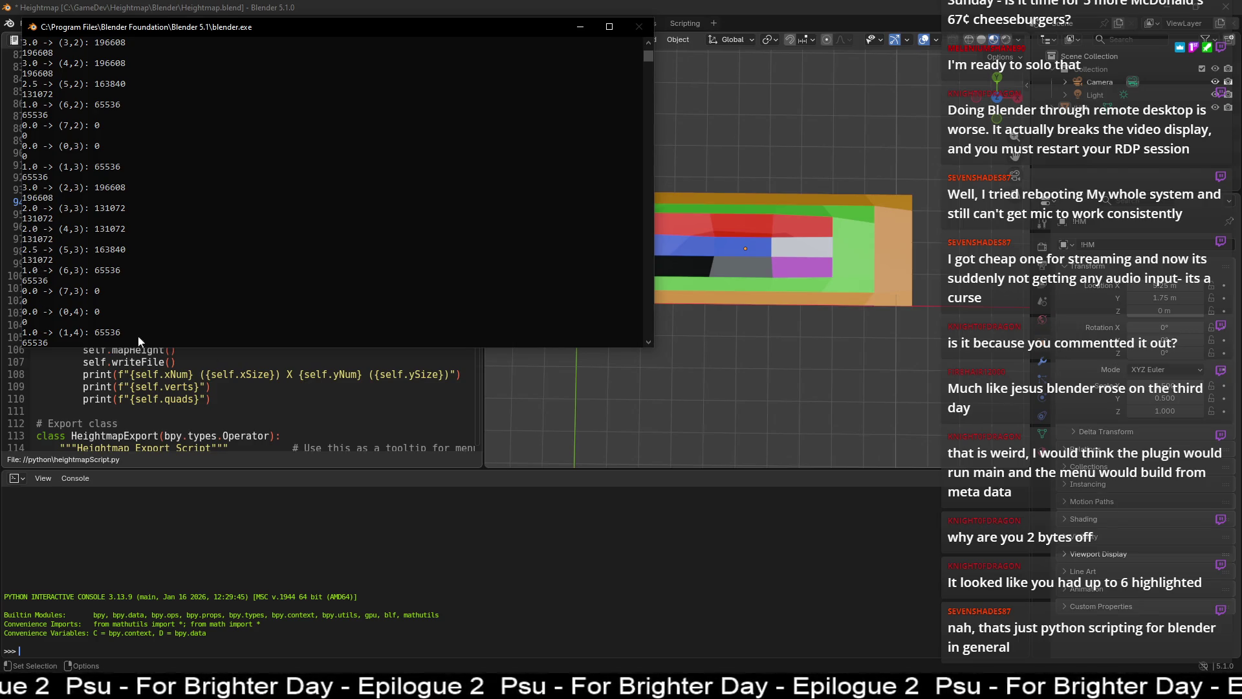
- In HxD, read offsets 116 (196608) and 132 (65536), then return to the console
key(alt+Tab)
drag(66, 166, 237, 166)
drag(67, 177, 196, 177)
key(alt+Tab)
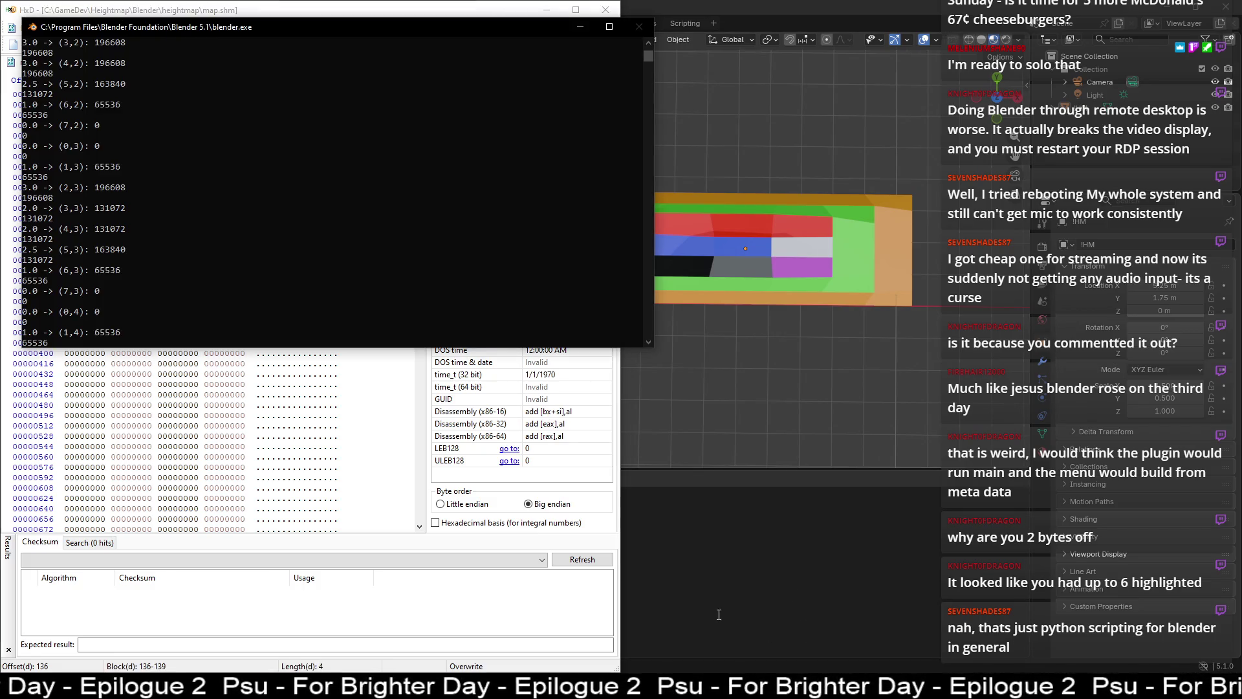
- Dock Blender's console output on the right half of the screen beside the HxD hex view
drag(301, 23, 724, 105)
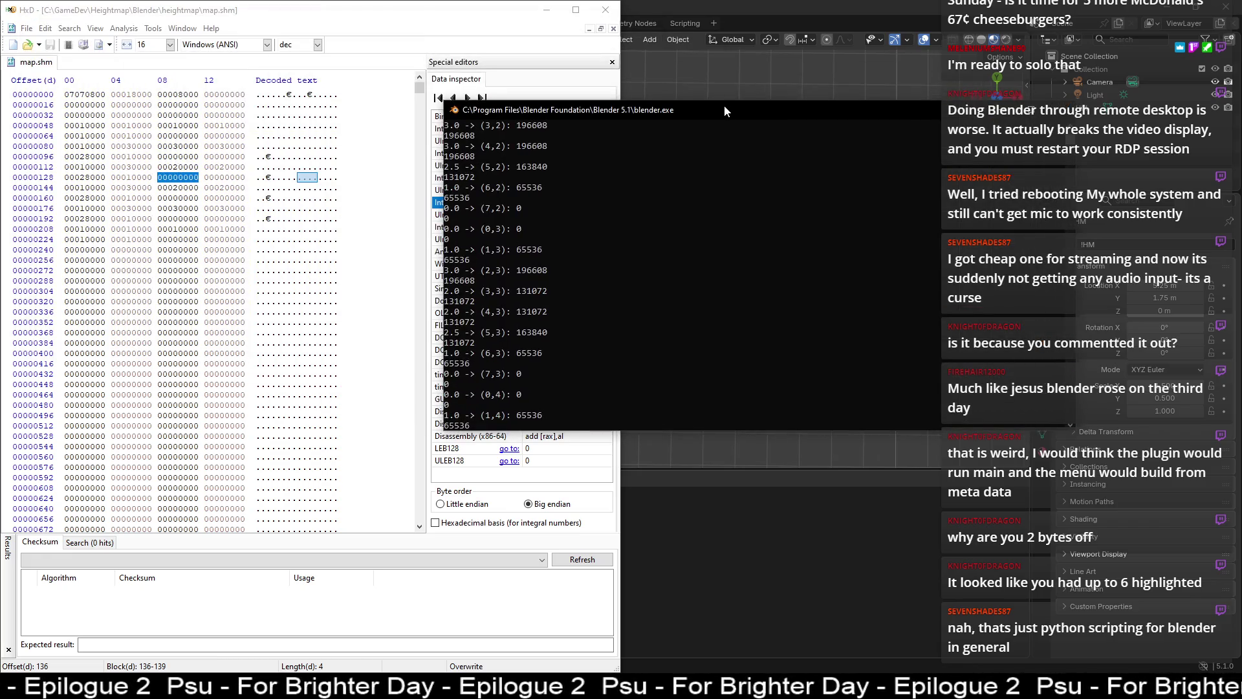
key(super+Right)
scroll(748, 211, down, 8)
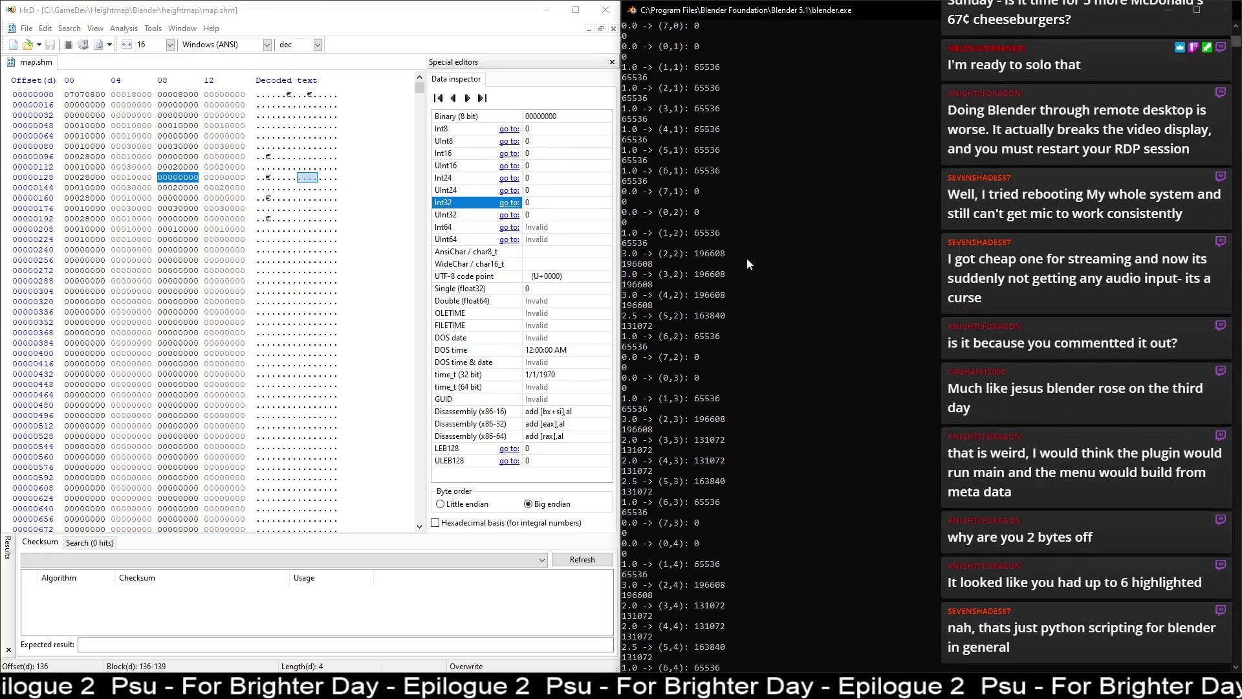
scroll(758, 255, down, 2)
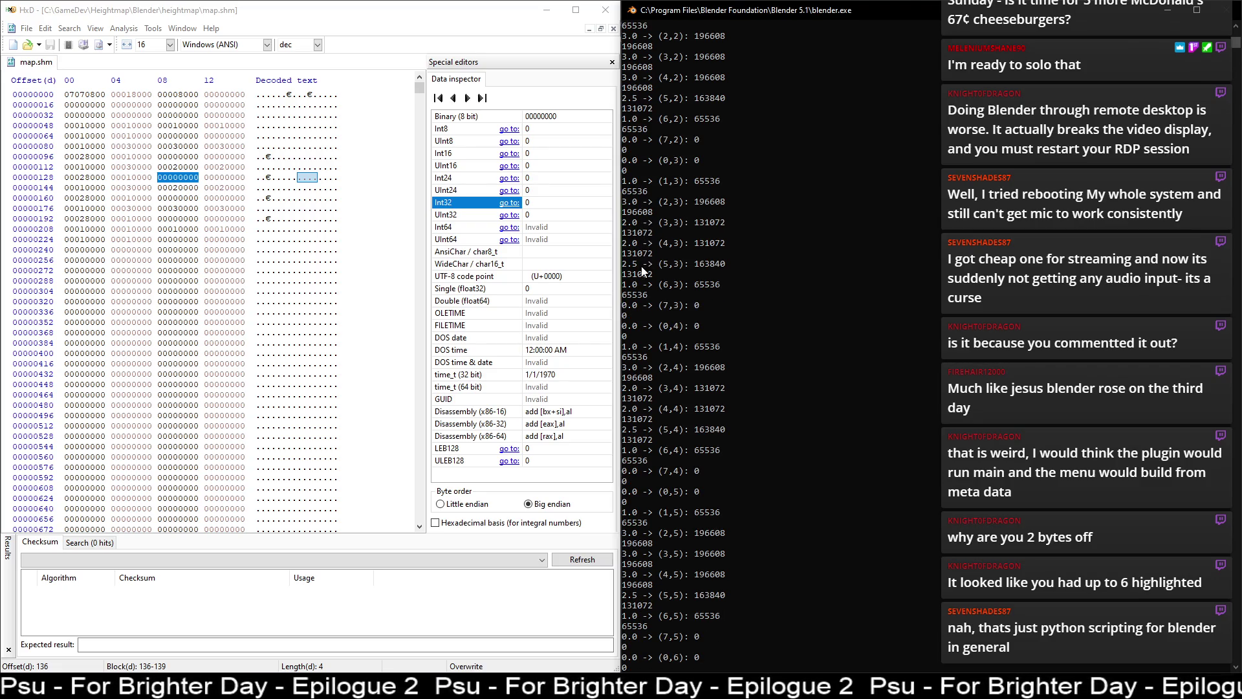
scroll(655, 306, down, 6)
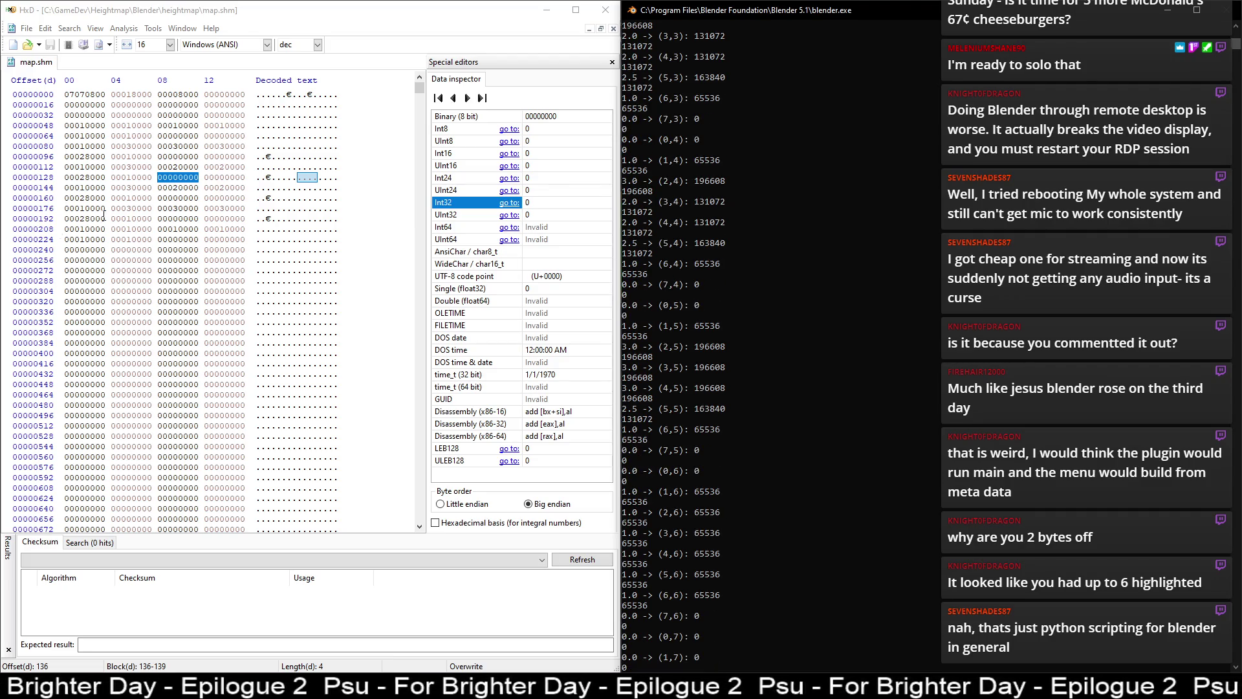
- Inspect map.shm bytes in rows 144 and 160, including offsets 157-158 and 172
click(78, 187)
click(133, 188)
click(181, 188)
drag(216, 188, 244, 198)
click(78, 197)
click(132, 197)
click(181, 197)
click(206, 198)
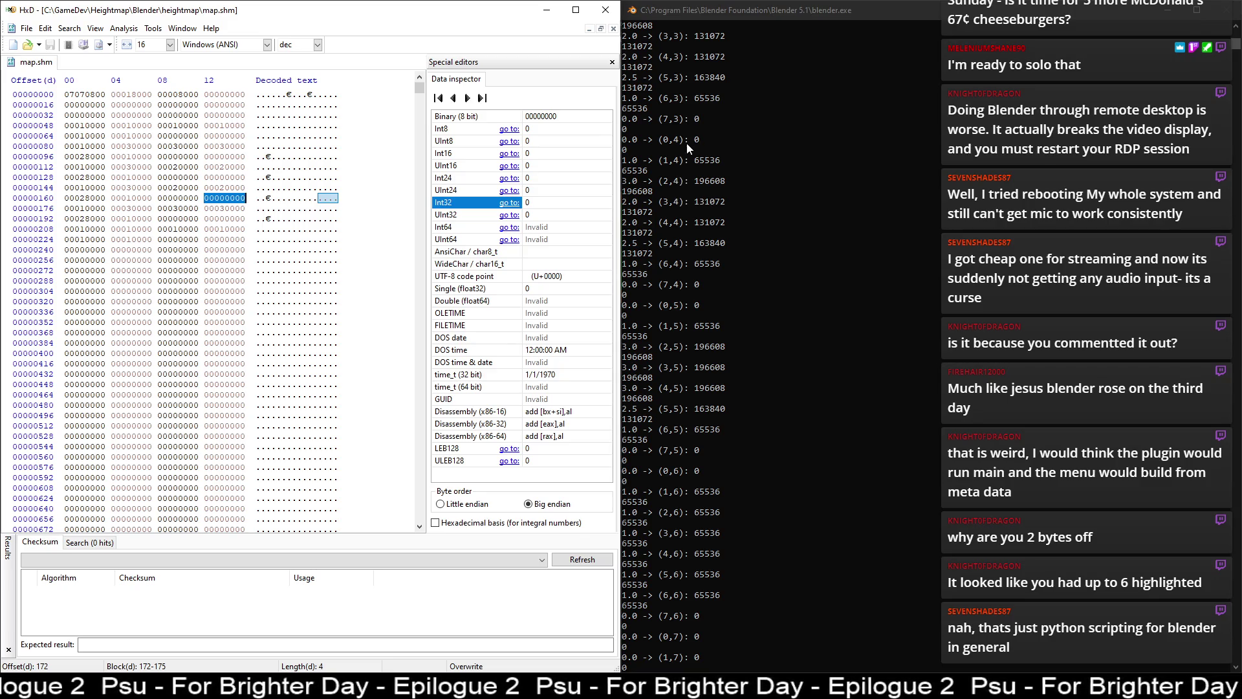
scroll(695, 255, down, 4)
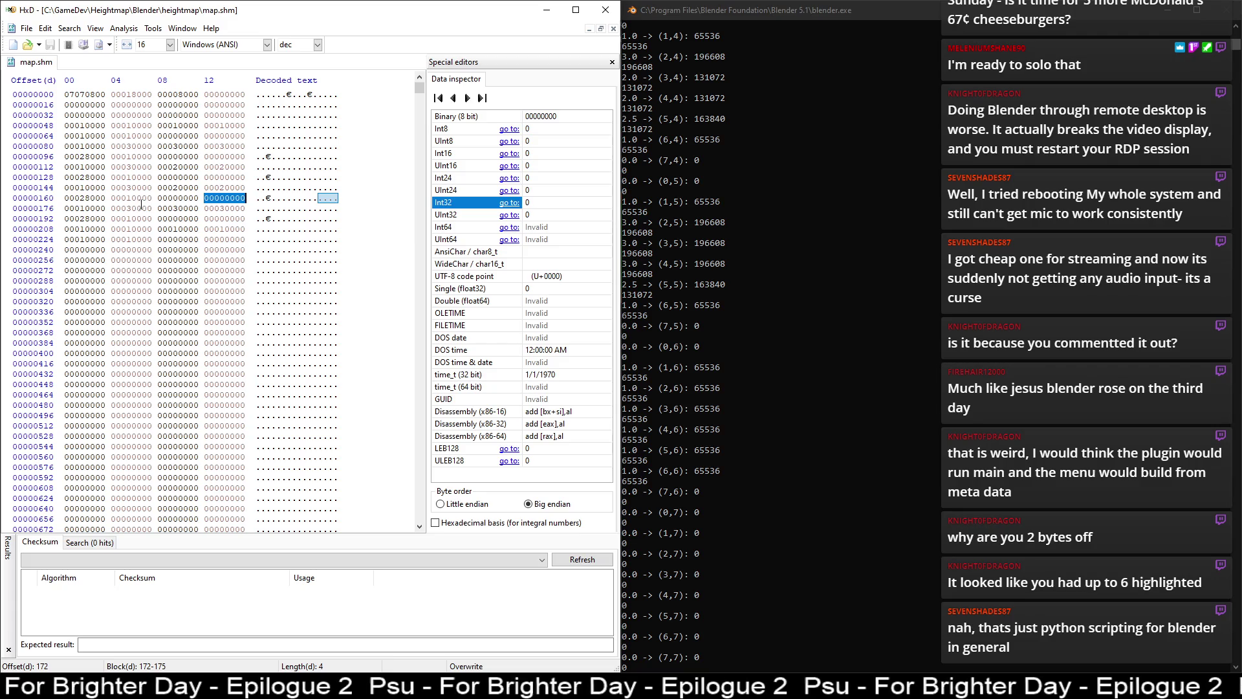
- Inspect bytes 185-191 and the values at offsets 204, 230 and 233
click(71, 209)
drag(168, 209, 254, 213)
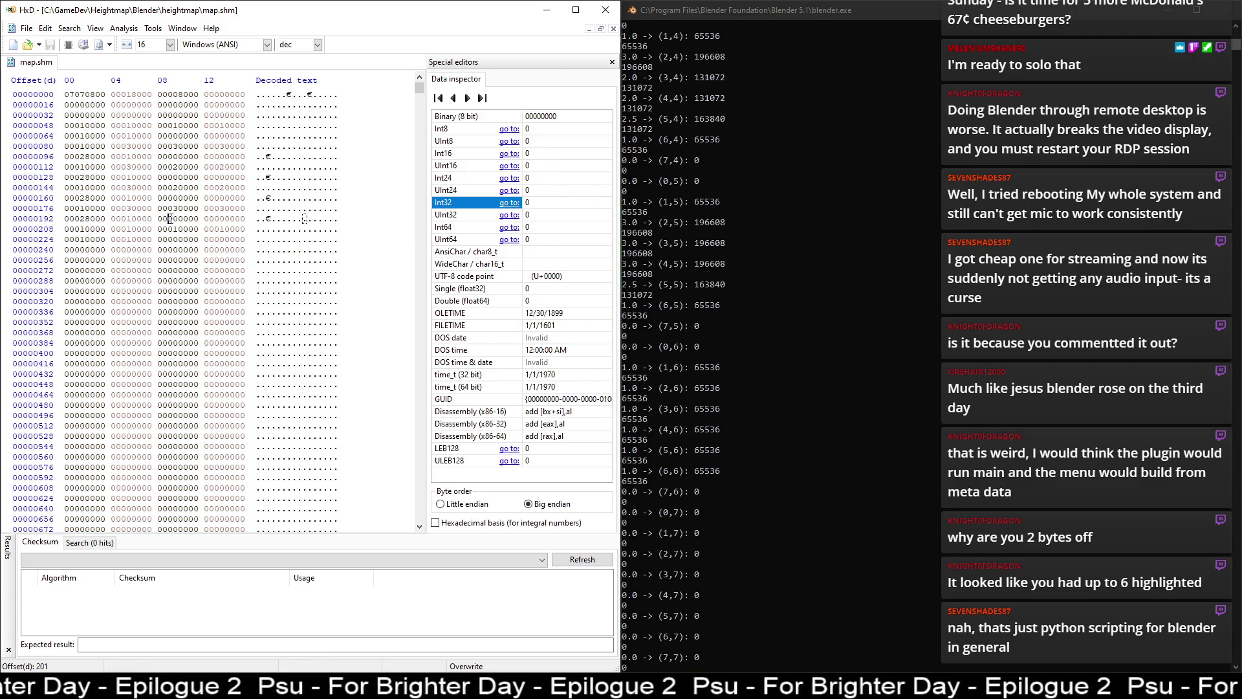
click(207, 219)
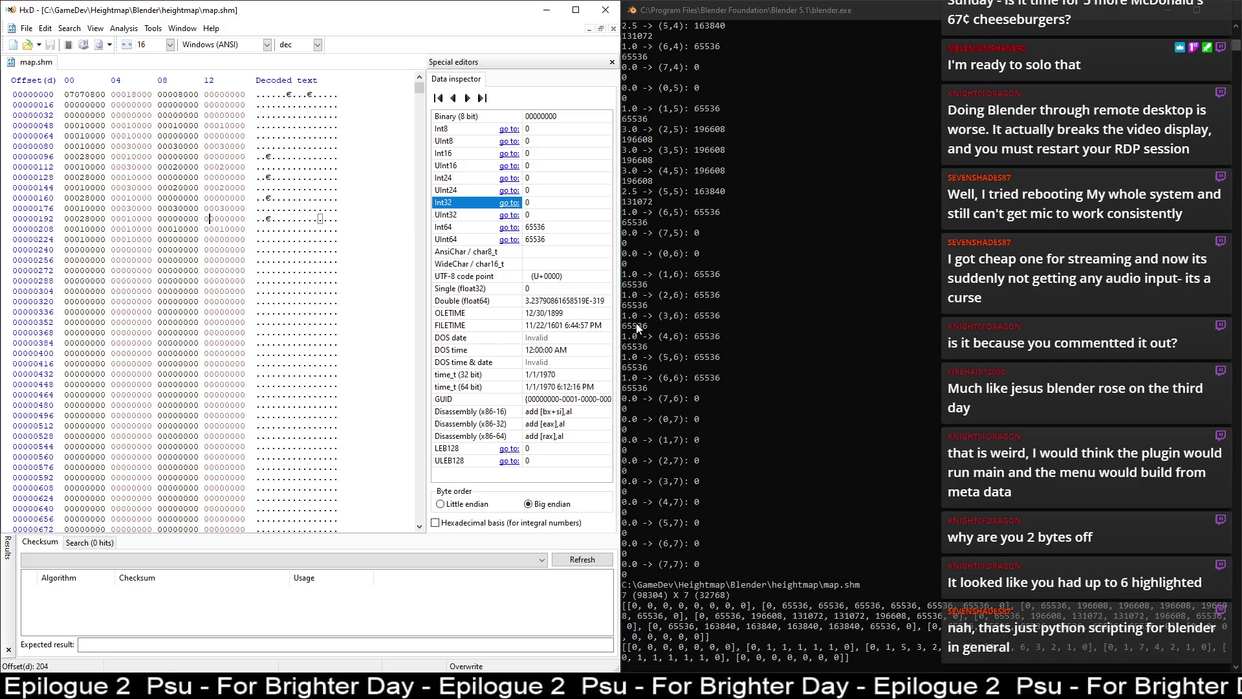
click(131, 239)
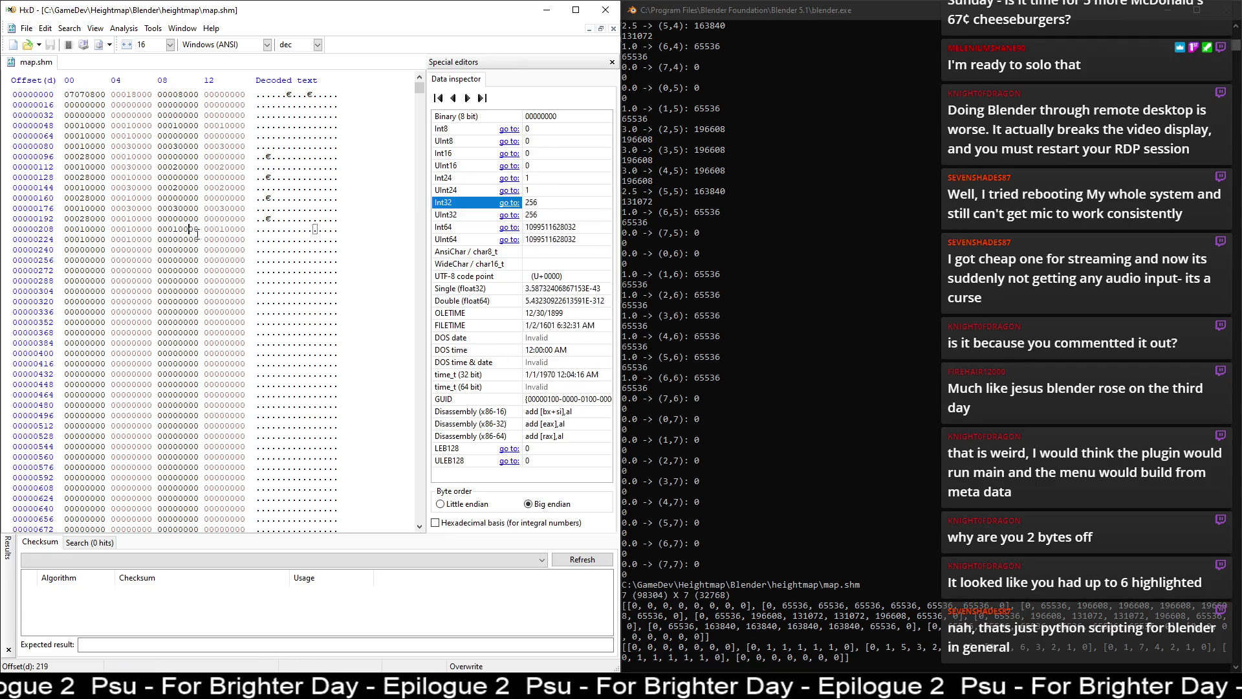
click(168, 240)
drag(205, 238, 197, 396)
scroll(217, 361, down, 7)
scroll(217, 361, down, 20)
scroll(208, 348, down, 20)
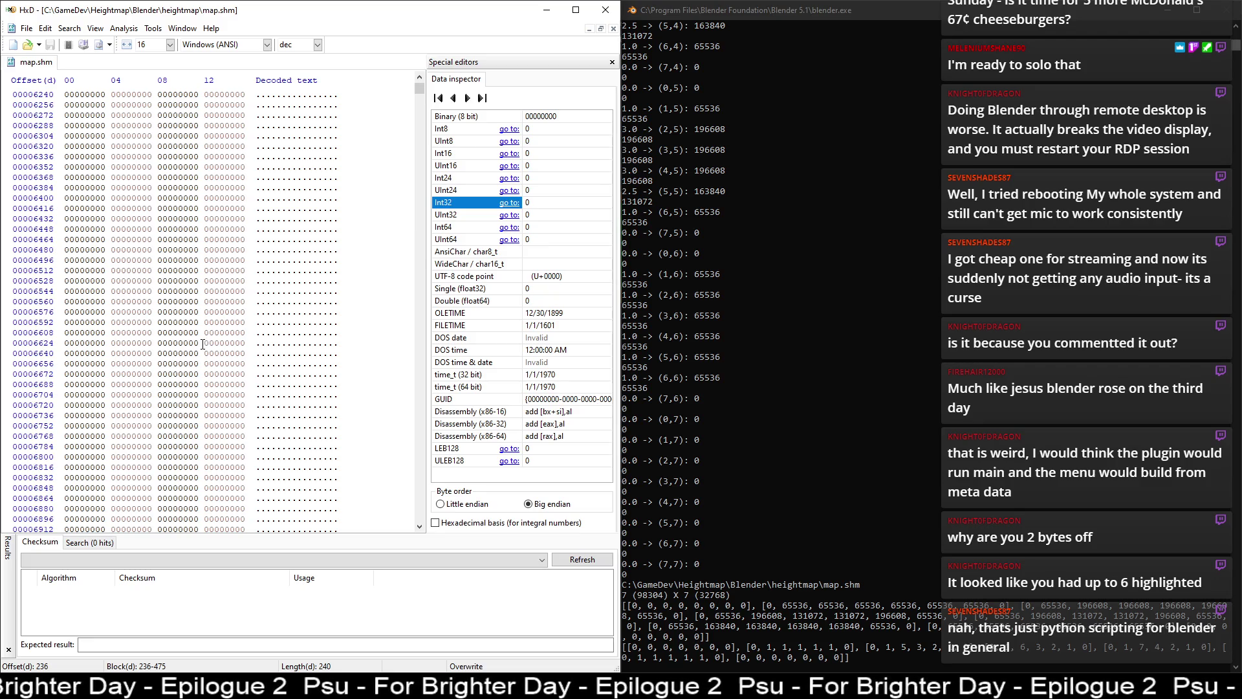
scroll(202, 344, down, 20)
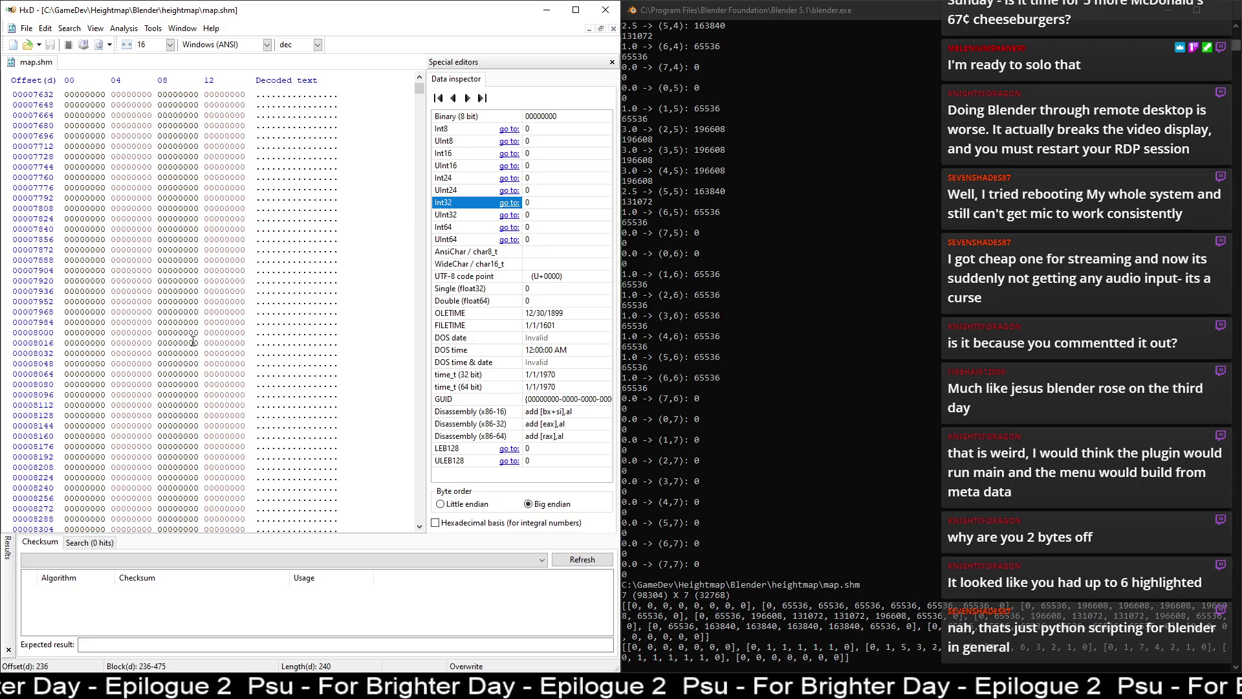
scroll(192, 342, up, 20)
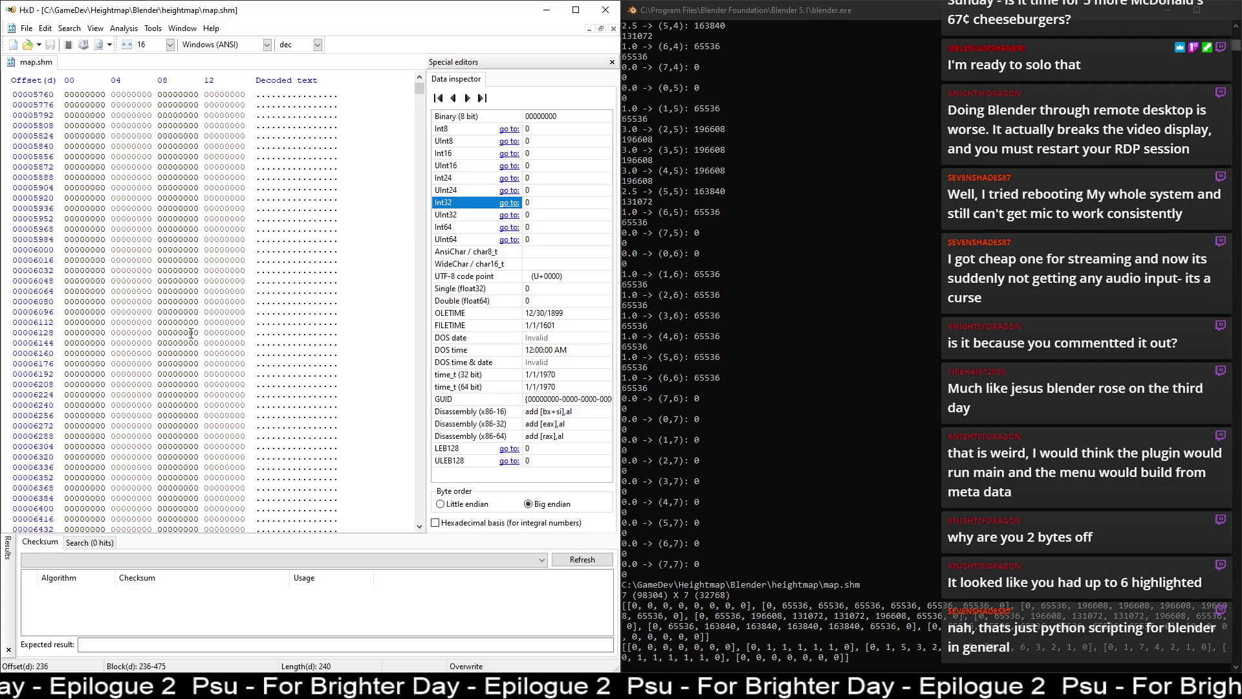
scroll(192, 330, up, 20)
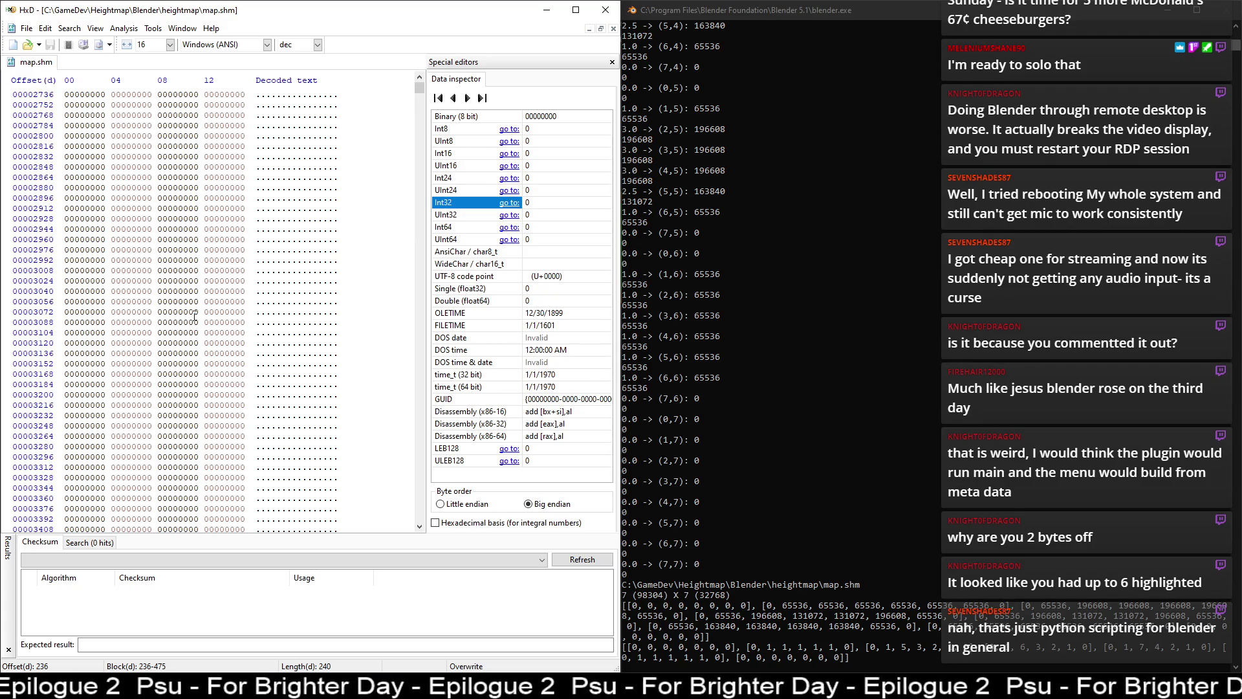
scroll(195, 317, up, 20)
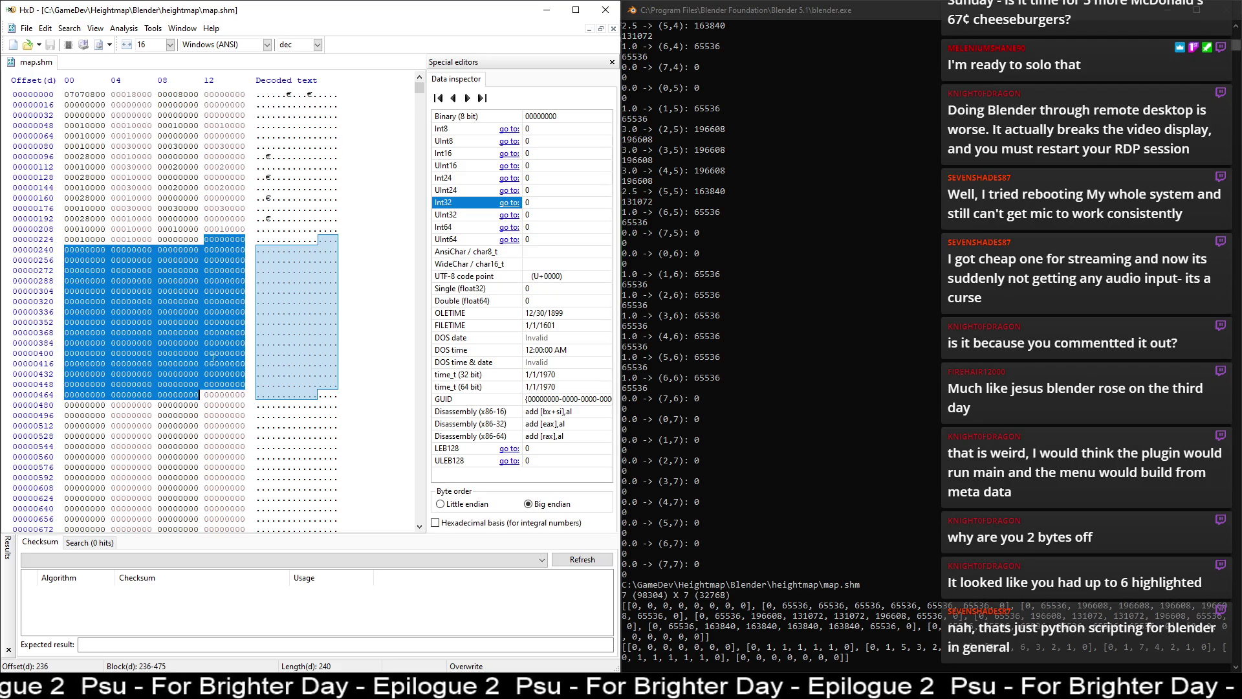
- Select the quad index block at offsets 236-271, read offset 236 as unsigned 8-bit, and return to Blender's script
click(207, 239)
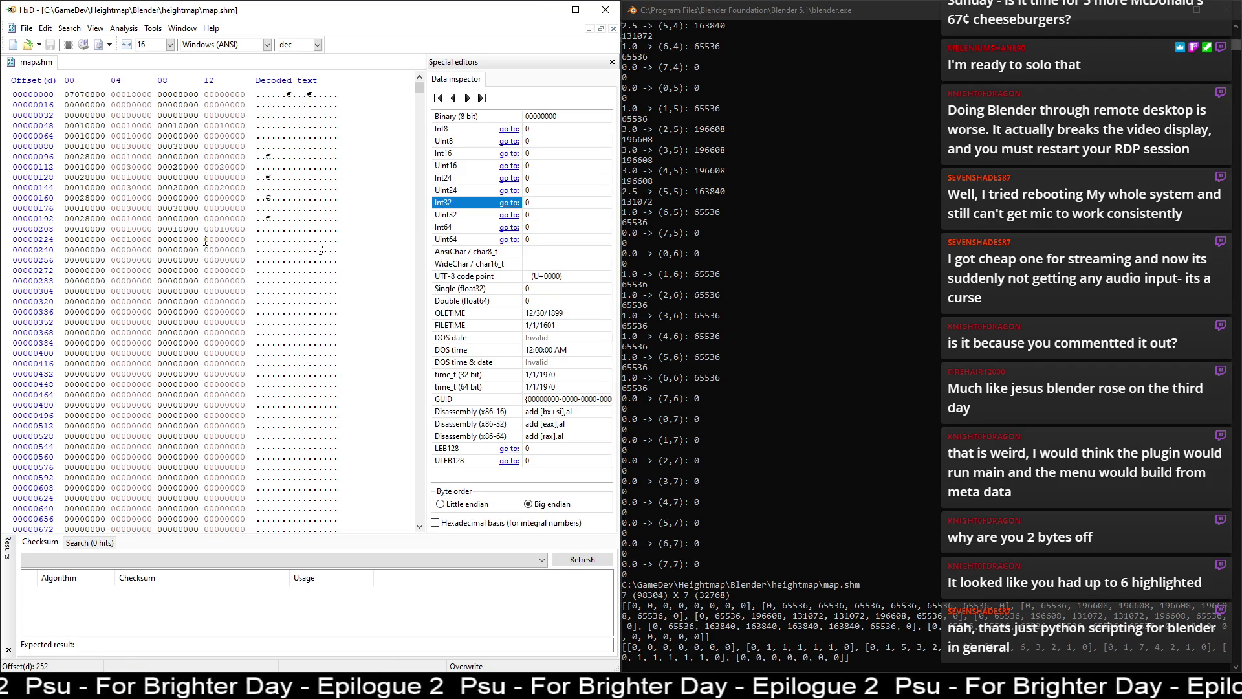
shift+click(241, 282)
drag(240, 282, 244, 260)
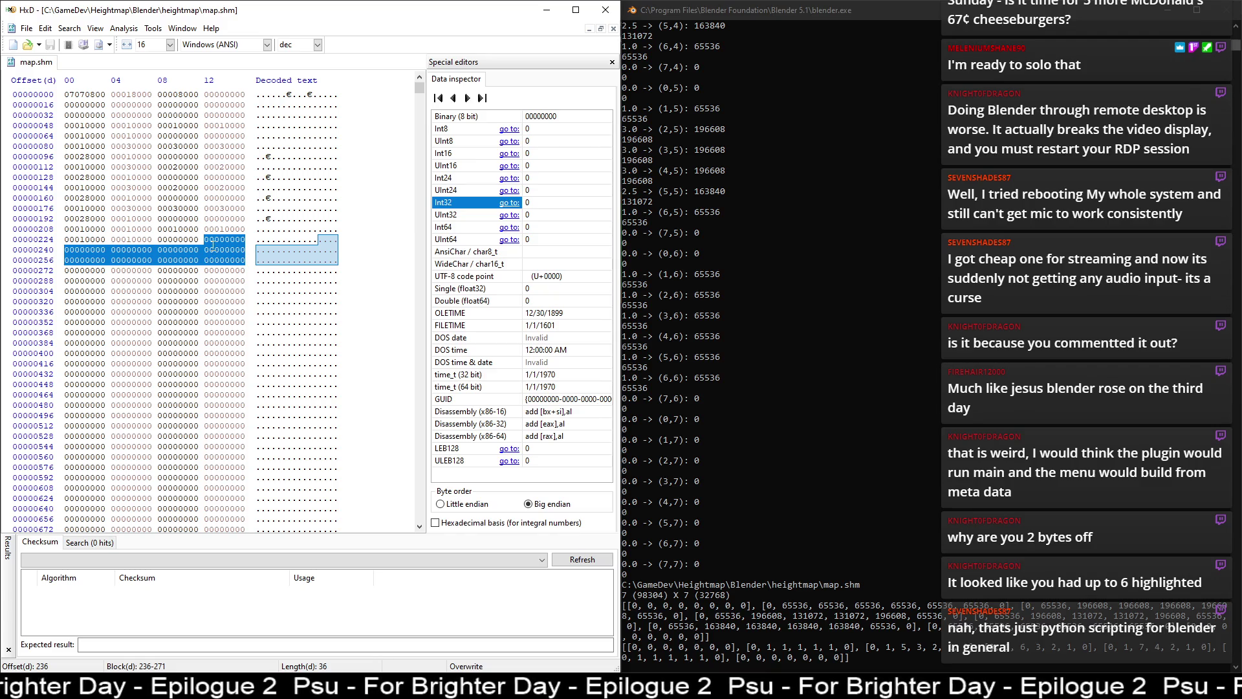
click(213, 240)
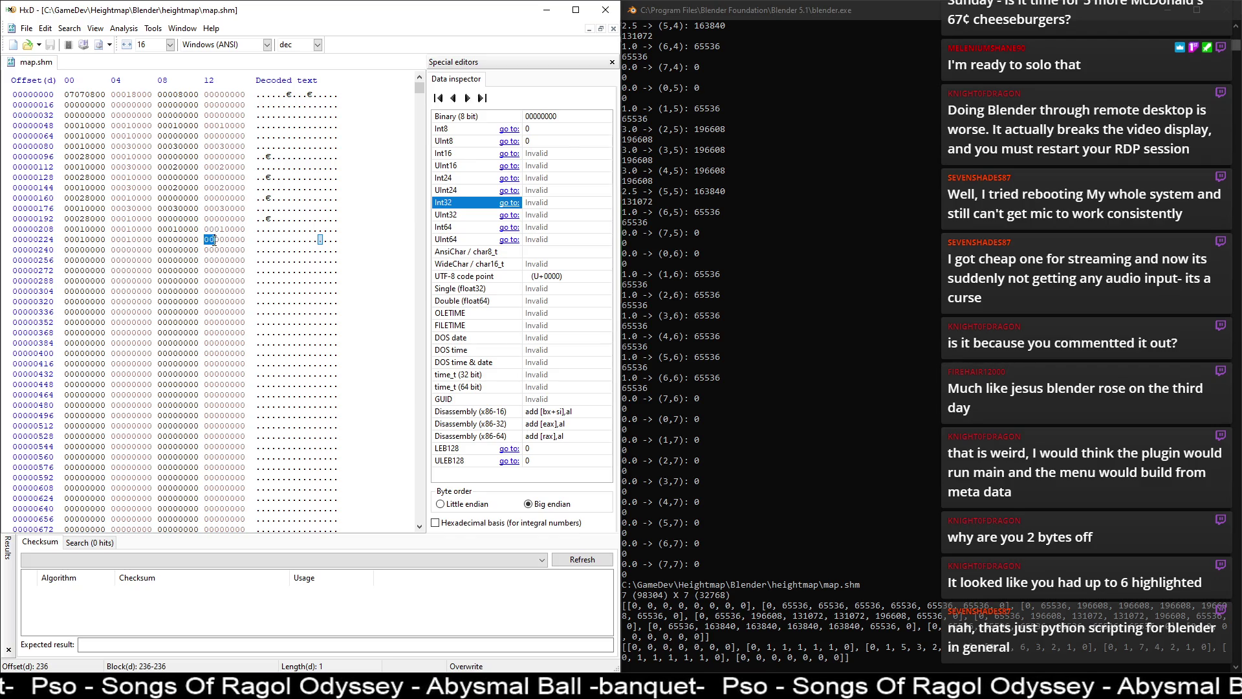
click(467, 141)
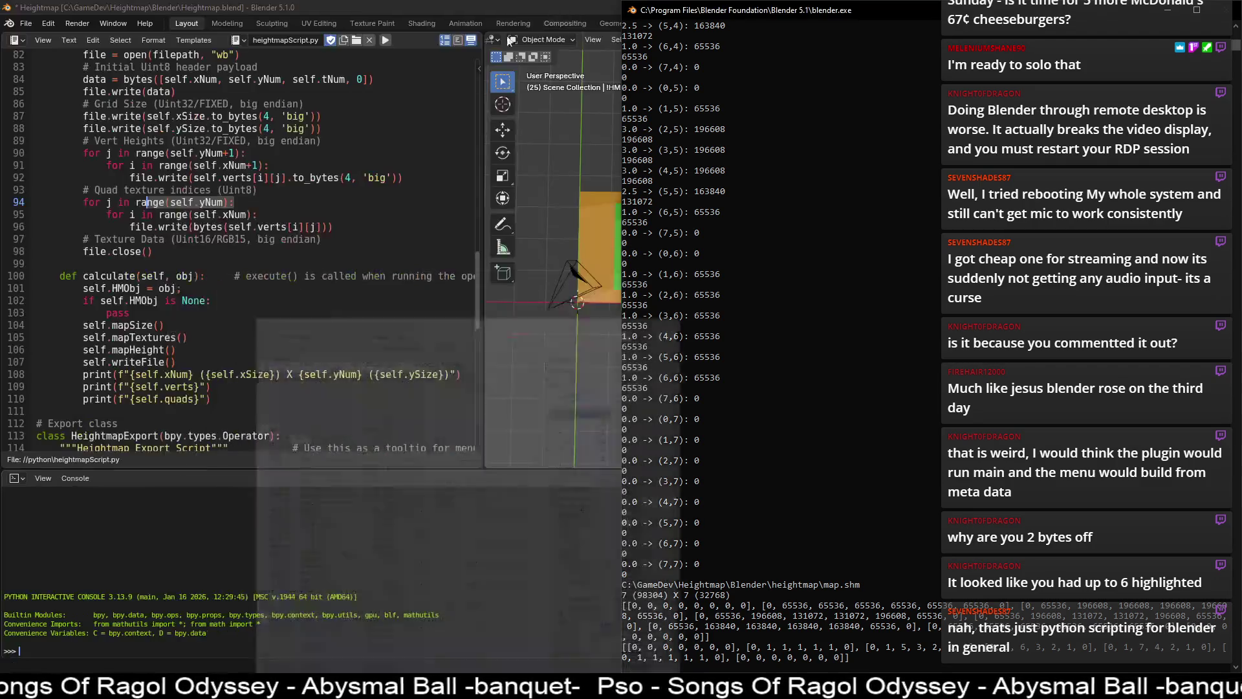
key(alt+Tab)
click(246, 230)
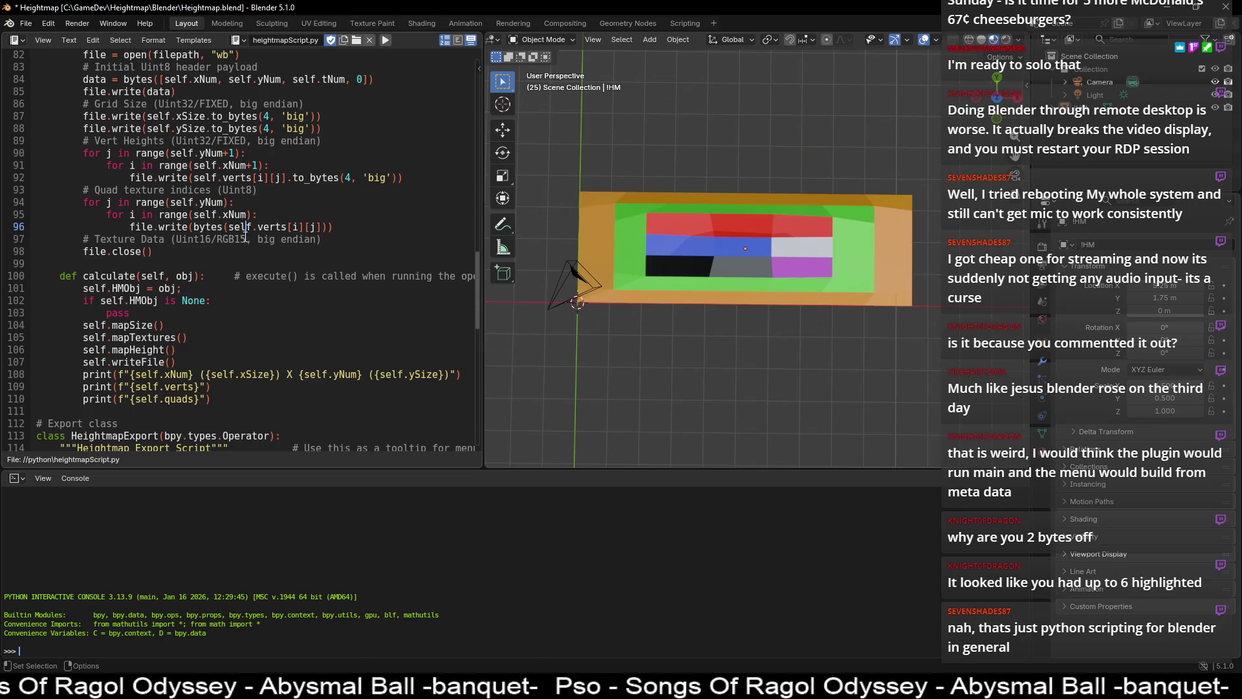
- Replace verts with quads in the bytes() call on line 96 of writeFile
scroll(235, 246, up, 1)
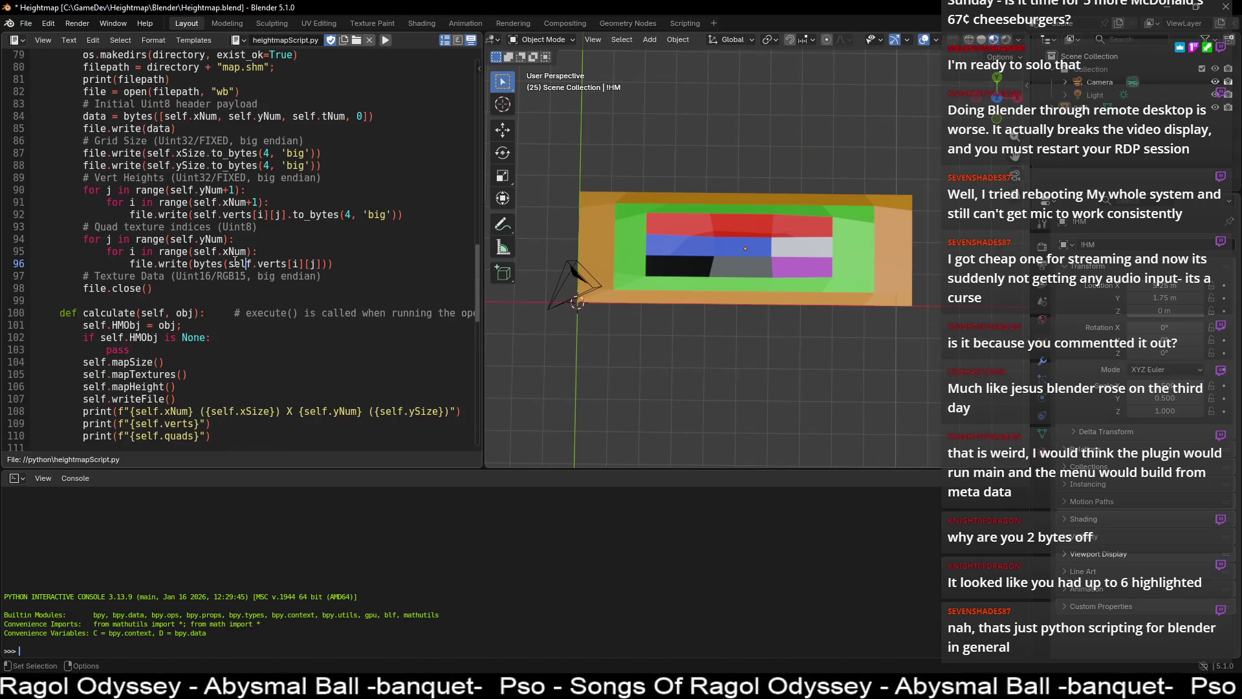
drag(228, 264, 195, 267)
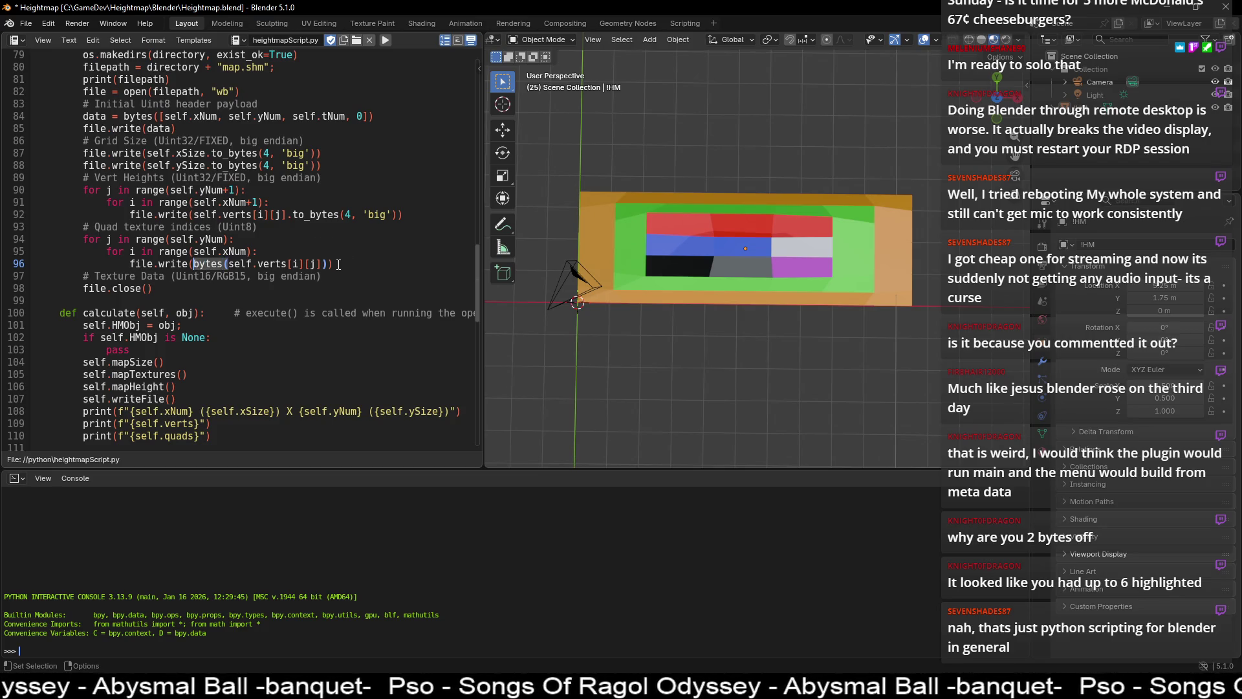
scroll(294, 271, up, 3)
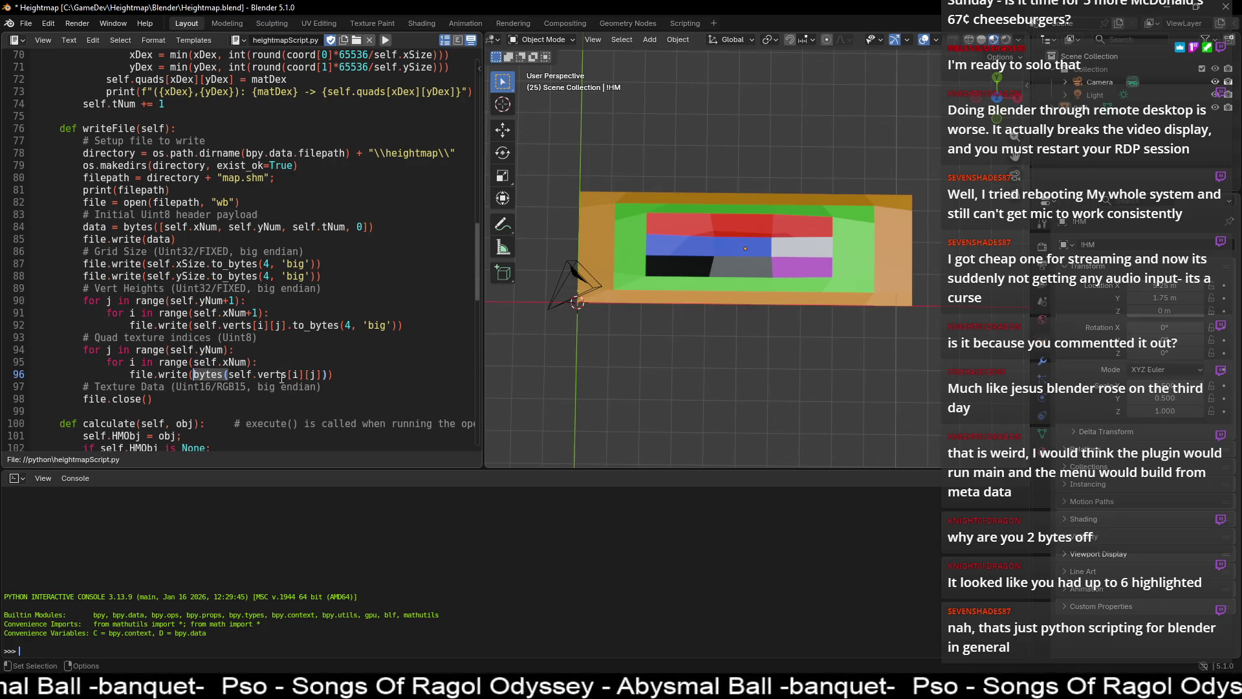
double_click(282, 375)
double_click(207, 376)
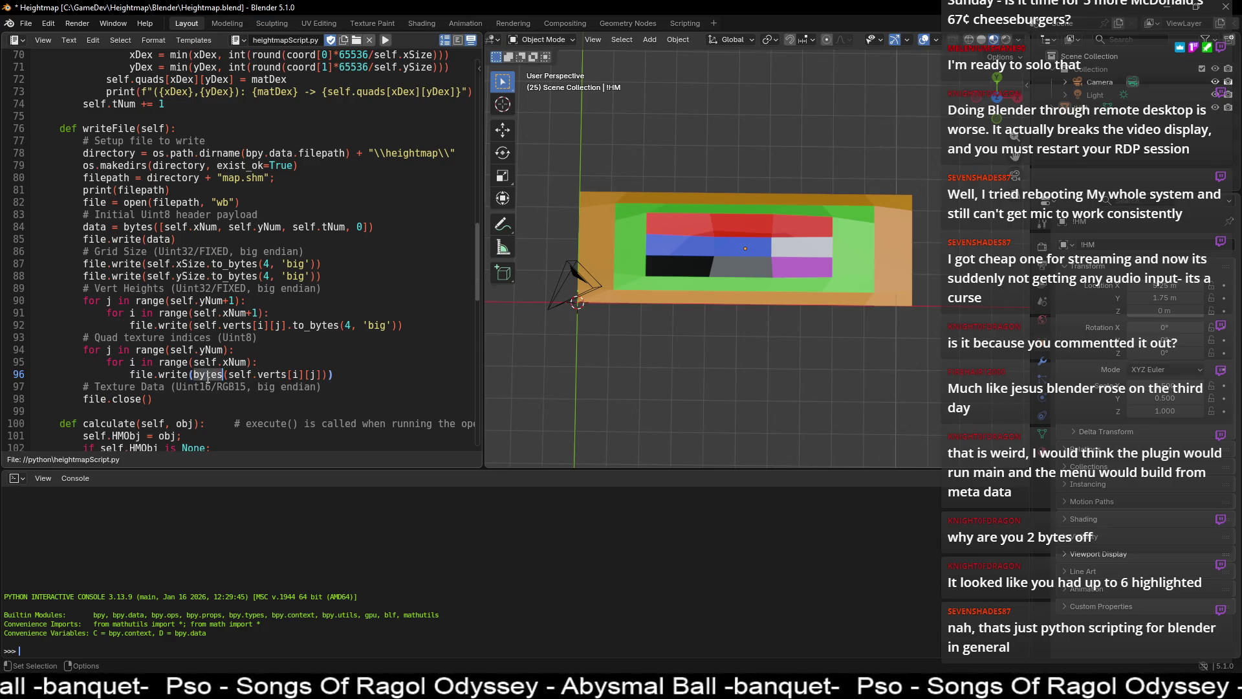
double_click(260, 377)
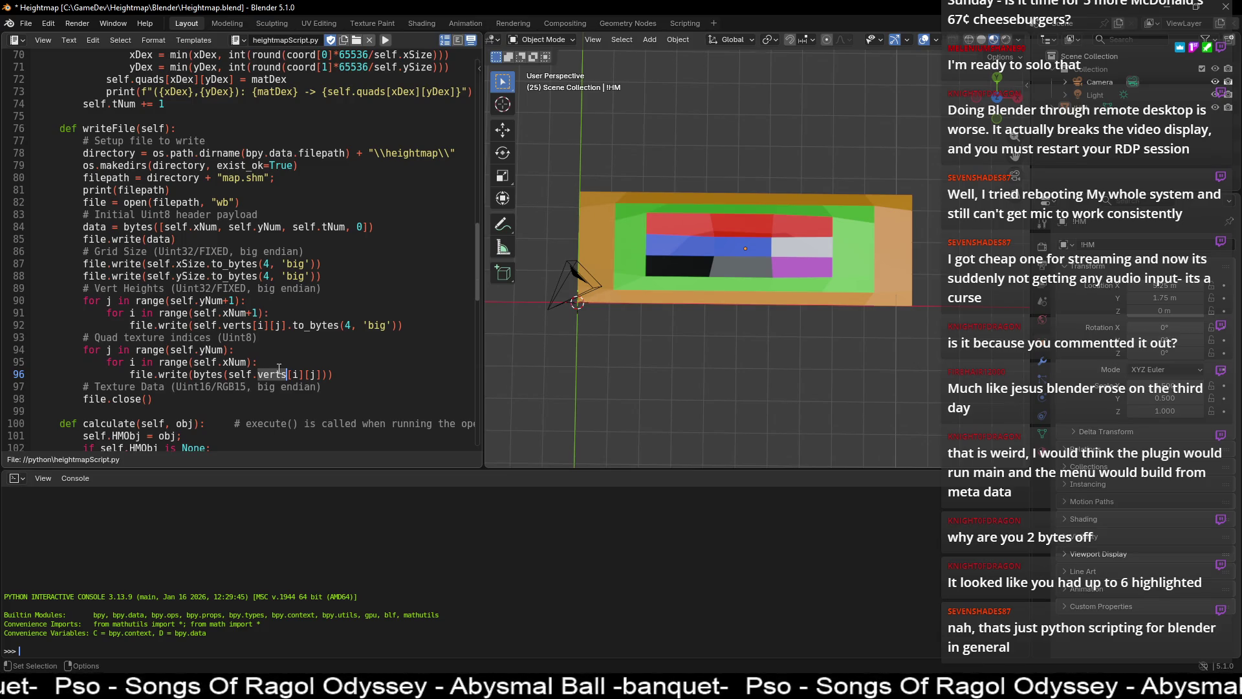
text(quads)
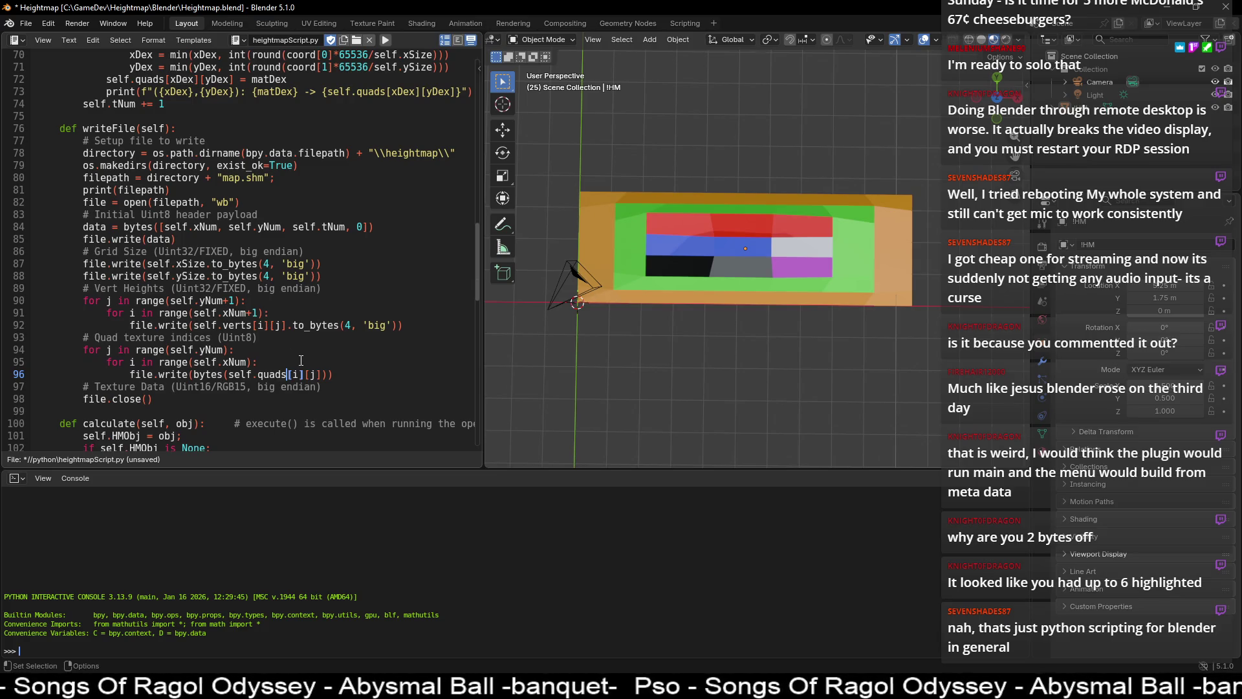
- Save heightmapScript.py and run Object > Export Heightmap
click(253, 338)
key(alt+s)
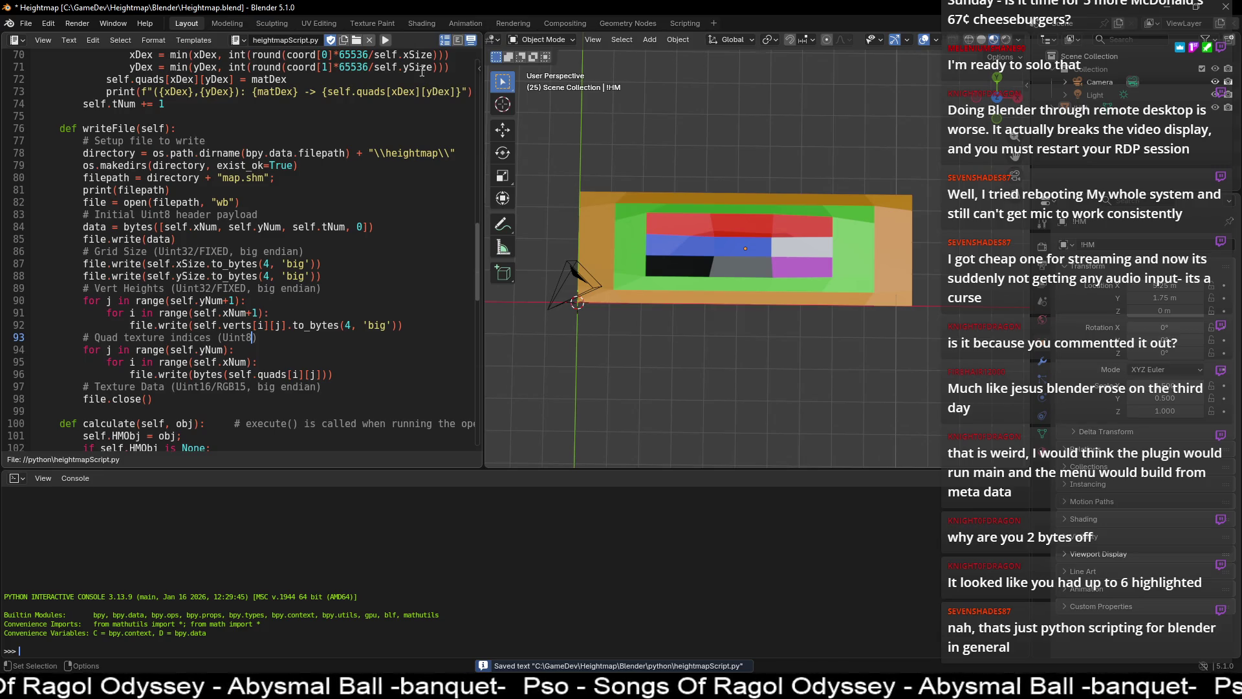
click(673, 40)
click(736, 512)
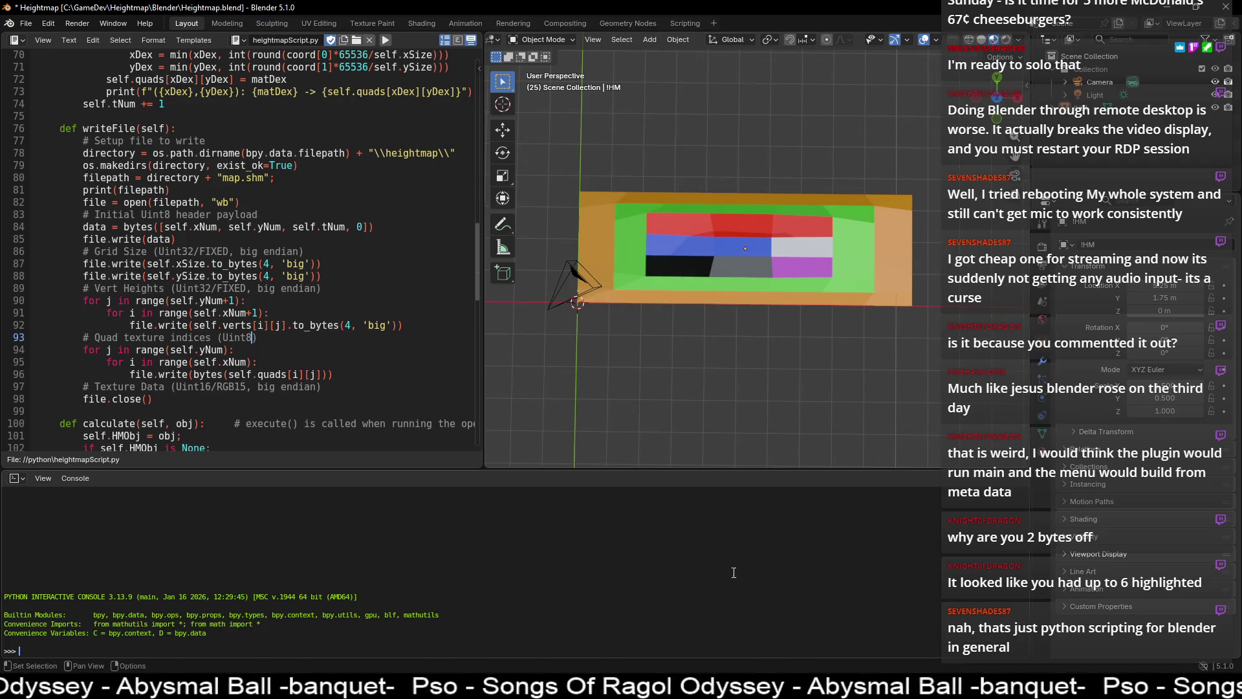
- Check the final bytes of the re-exported map.shm in HxD, then minimize HxD and raise Blender's script
key(alt+Tab)
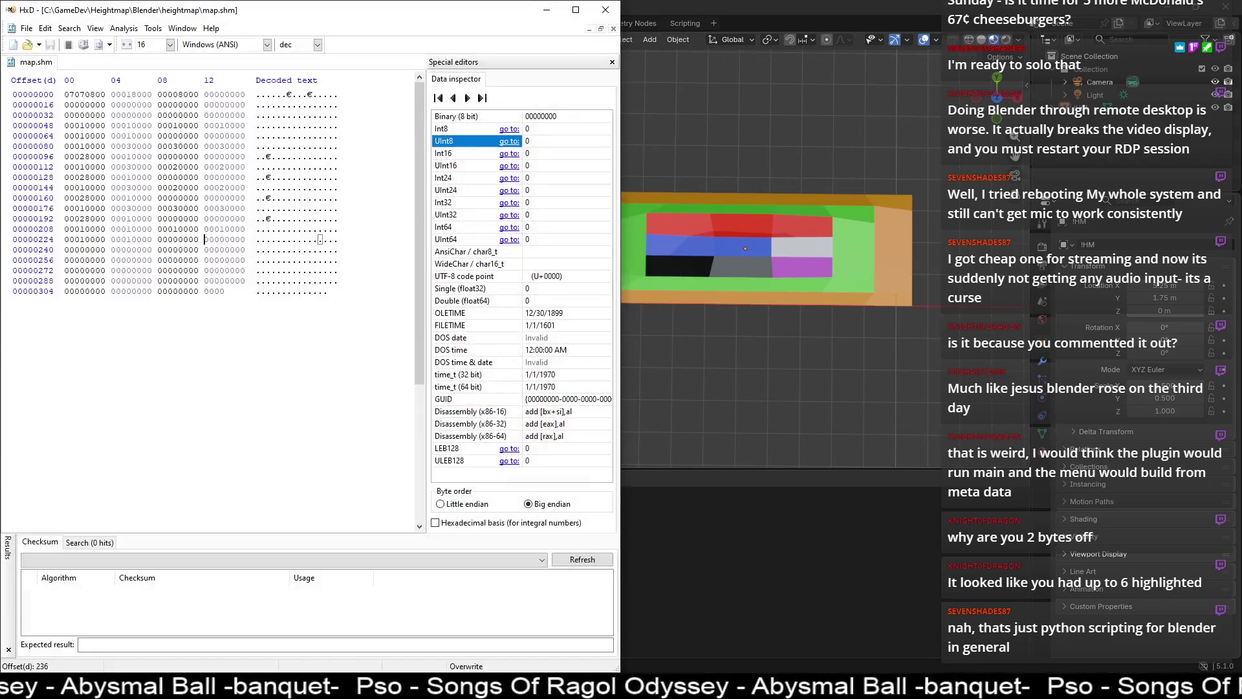
key(alt+Tab)
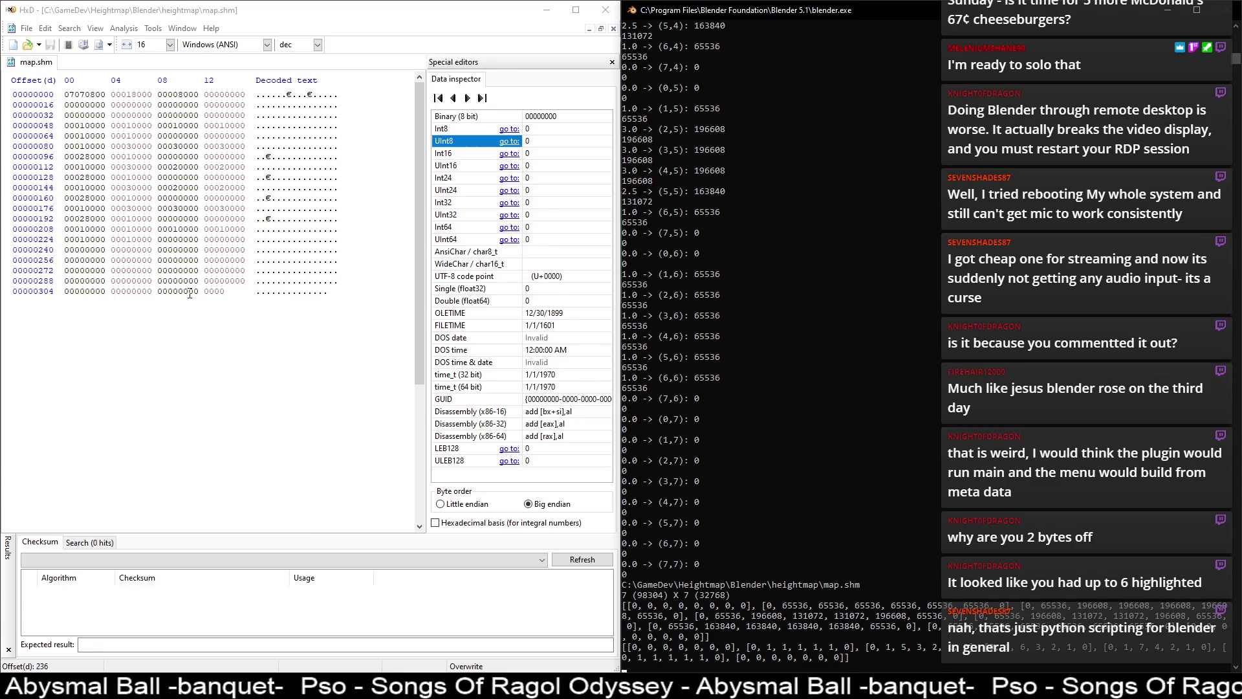
click(189, 291)
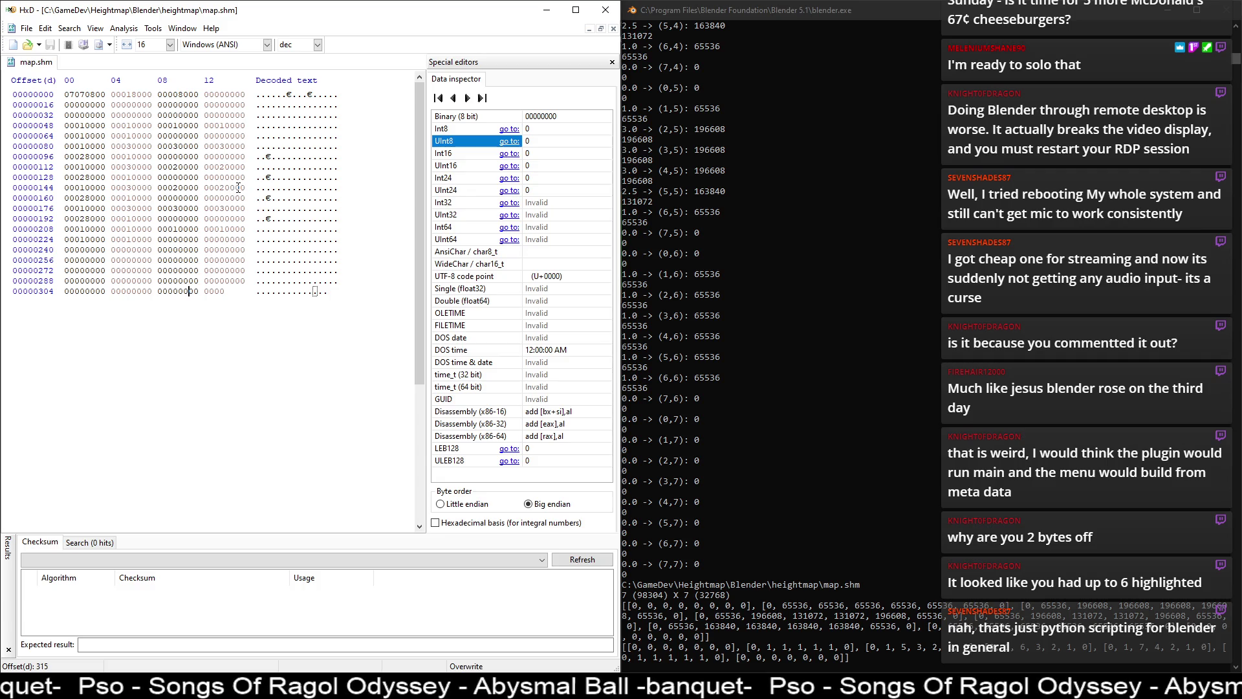
click(547, 9)
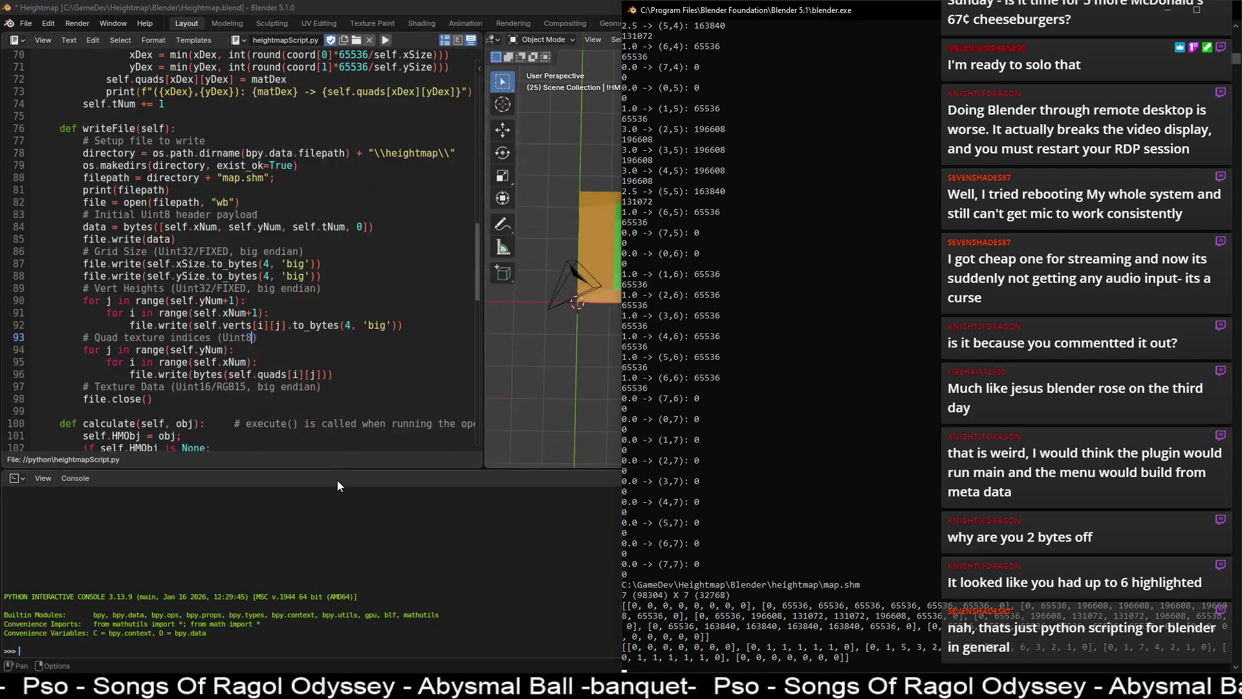
click(292, 226)
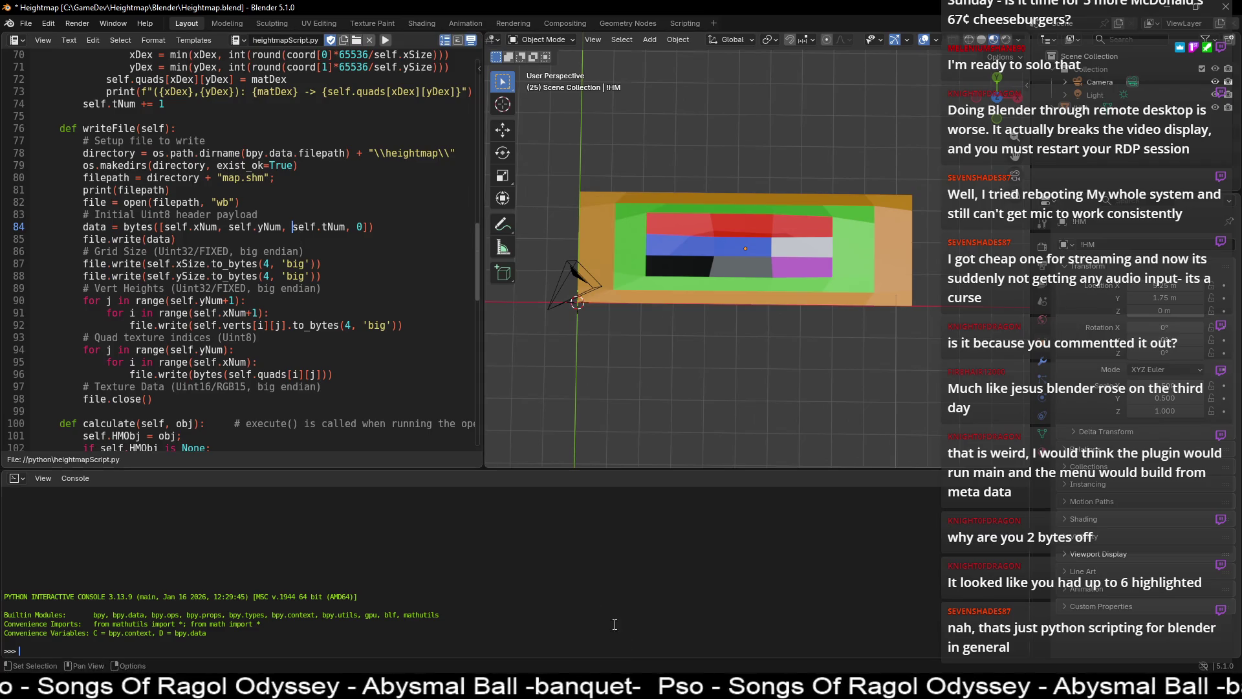
- Close map.shm in HxD and exit the hex editor
key(alt+Tab)
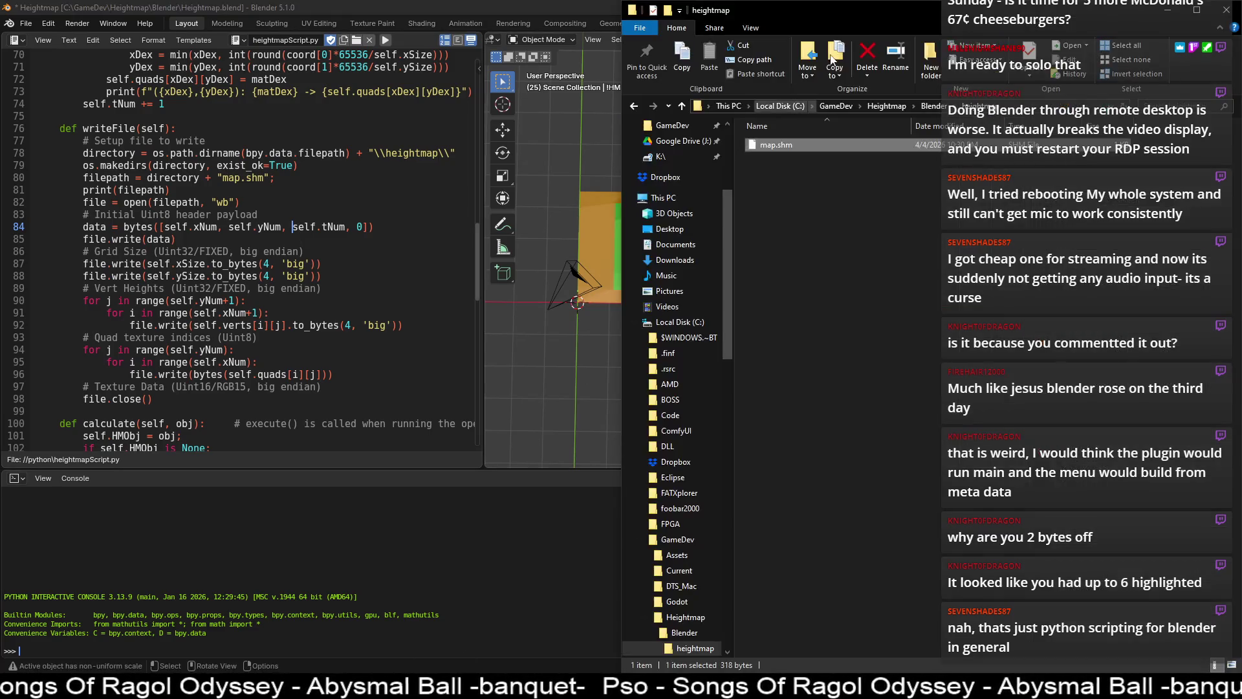
key(alt+Tab)
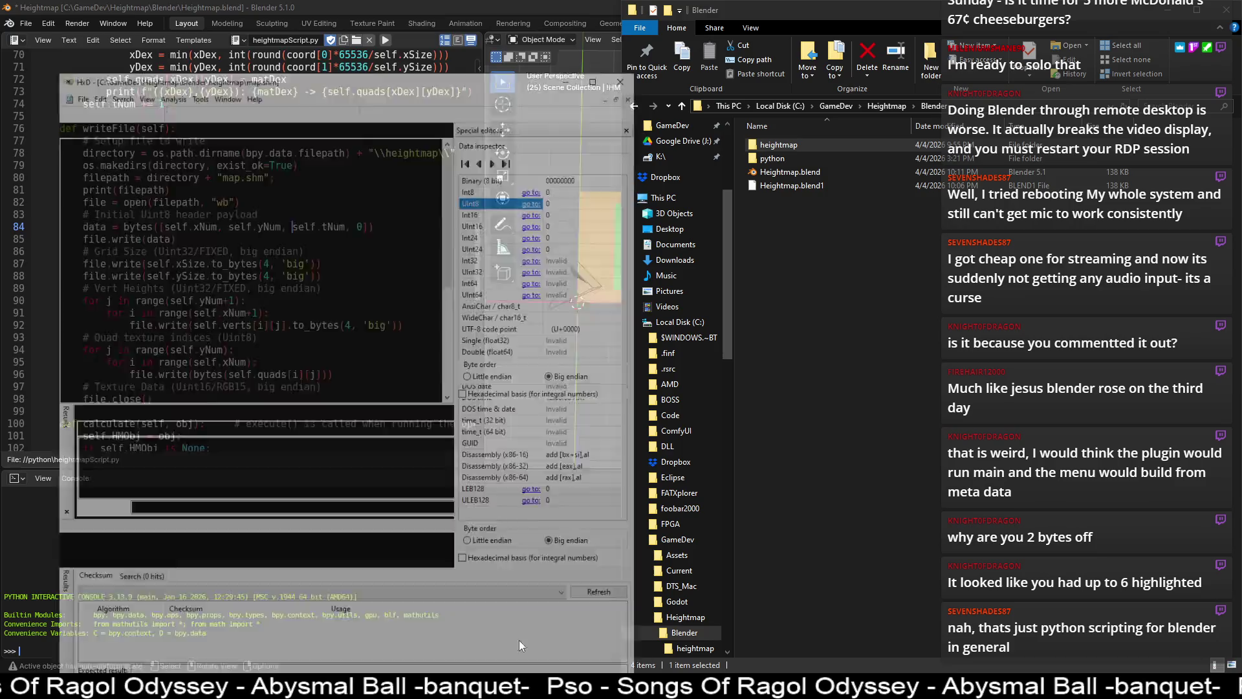
right_click(29, 62)
click(49, 69)
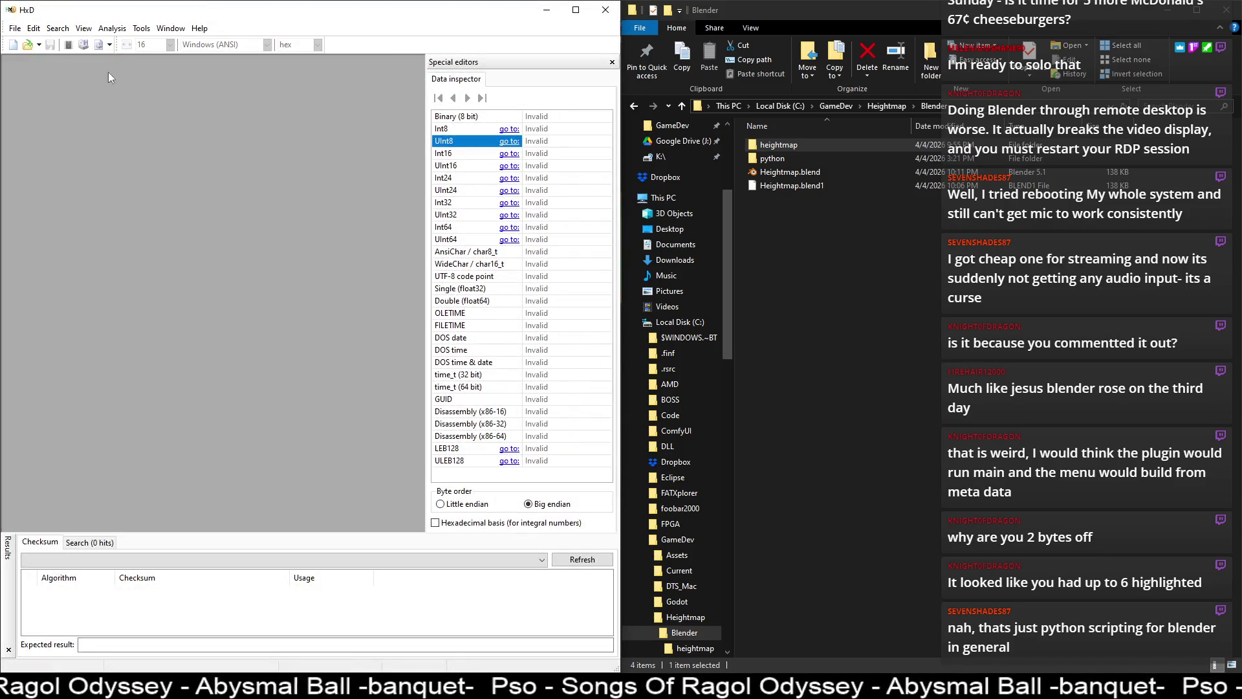
click(546, 9)
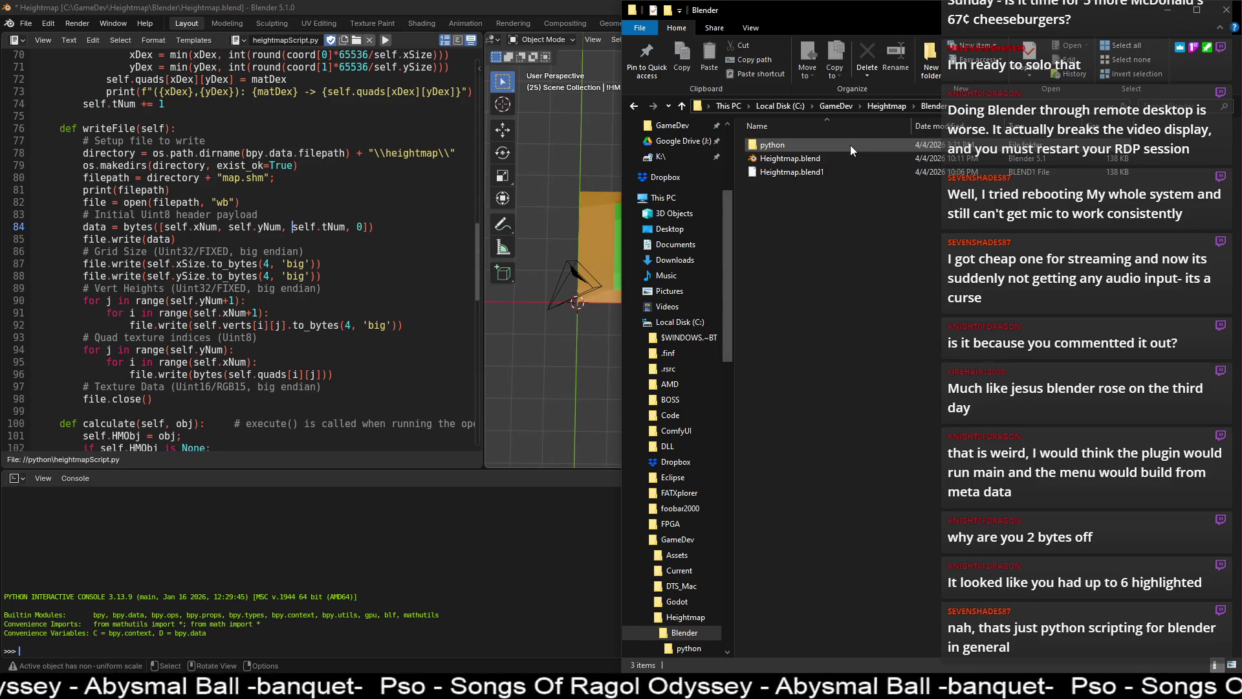
- Return to Blender and save Heightmap.blend with Ctrl+S
click(158, 23)
click(220, 216)
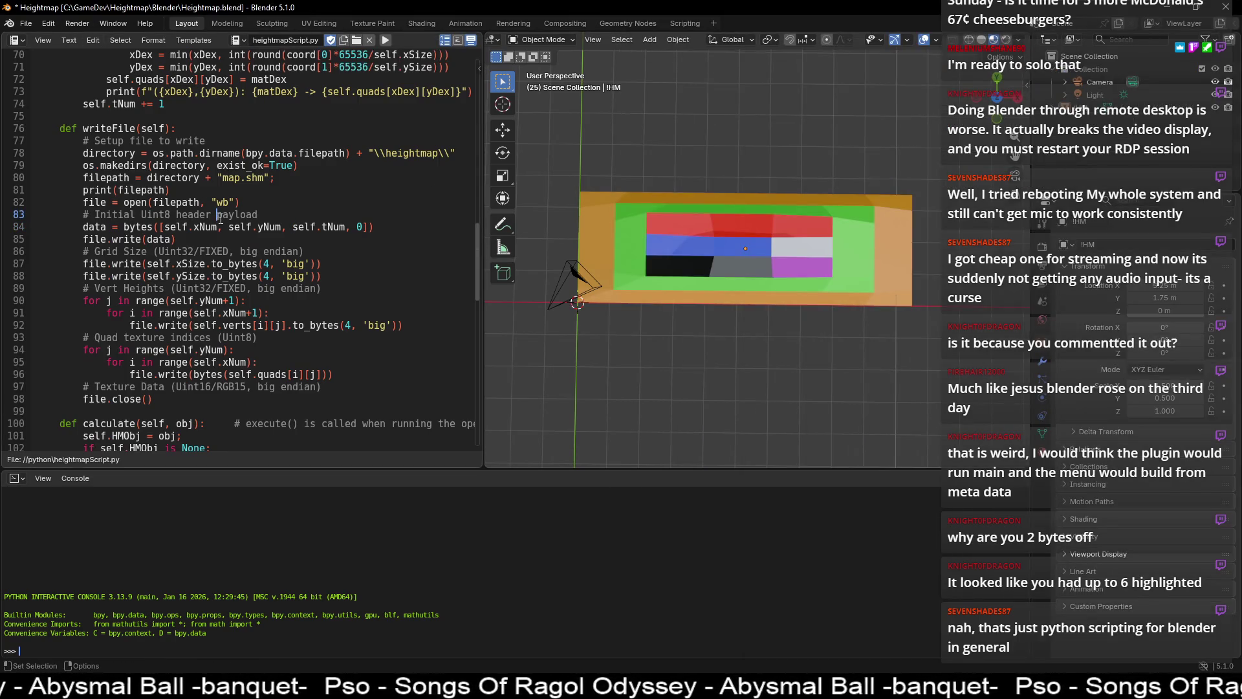
key(ctrl+s)
mouse_move(718, 387)
middle_down()
mouse_move(734, 287)
mouse_move(736, 383)
mouse_move(717, 393)
middle_up()
click(229, 351)
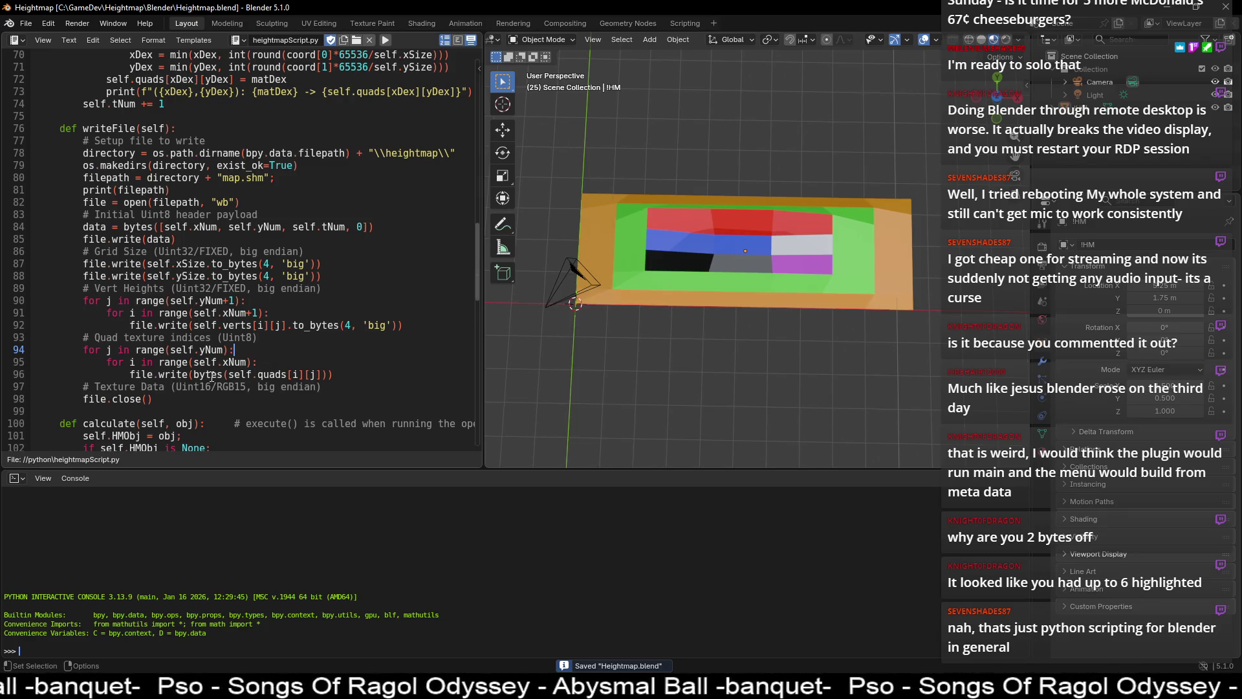
- Reload all scripts via File > System > Reload Scripts to pick up the edits
click(253, 374)
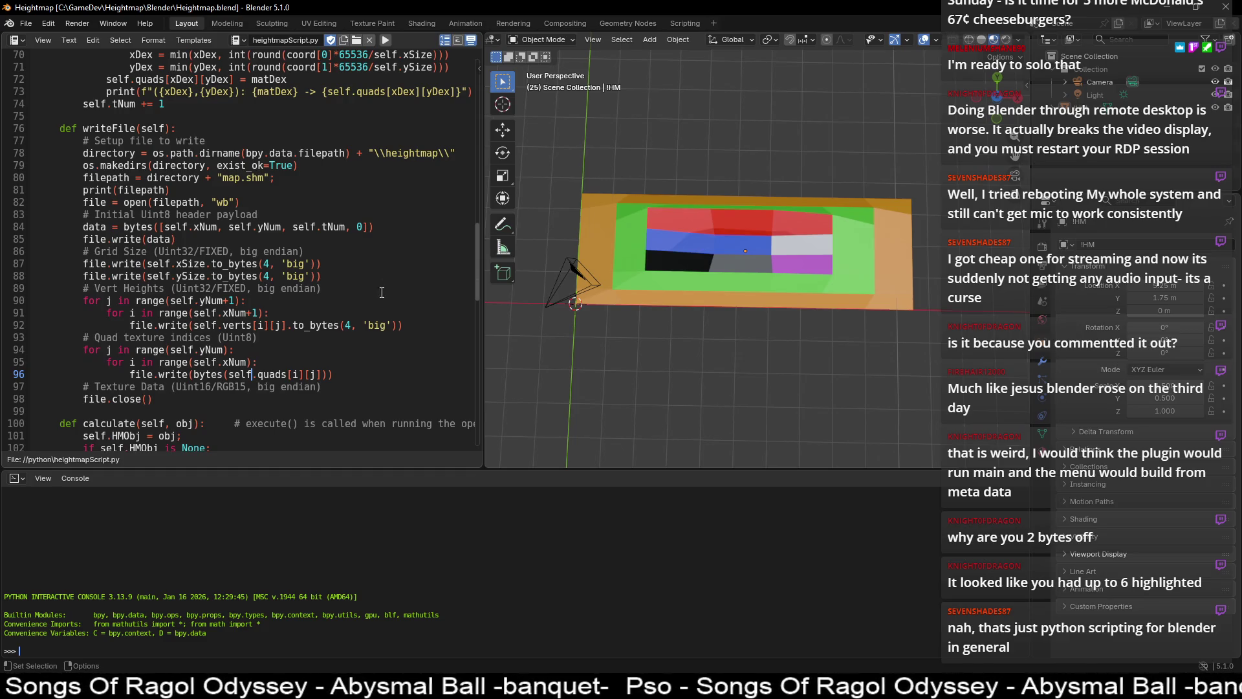
click(258, 154)
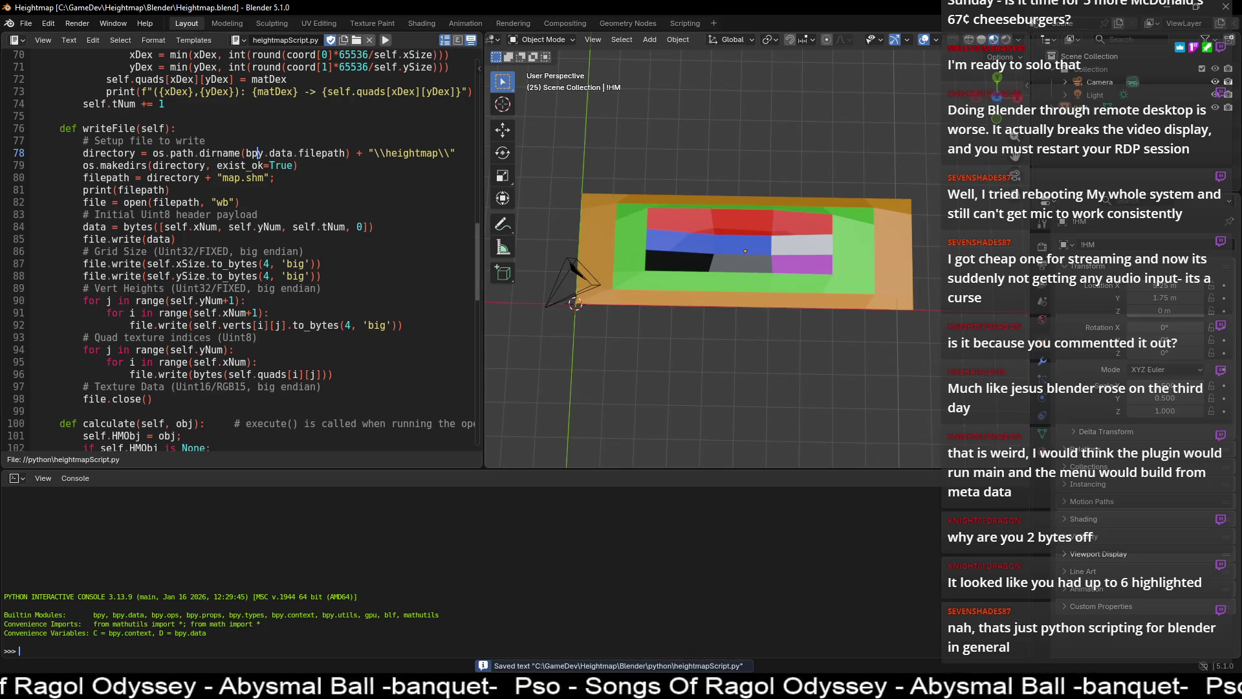
click(30, 25)
mouse_move(60, 83)
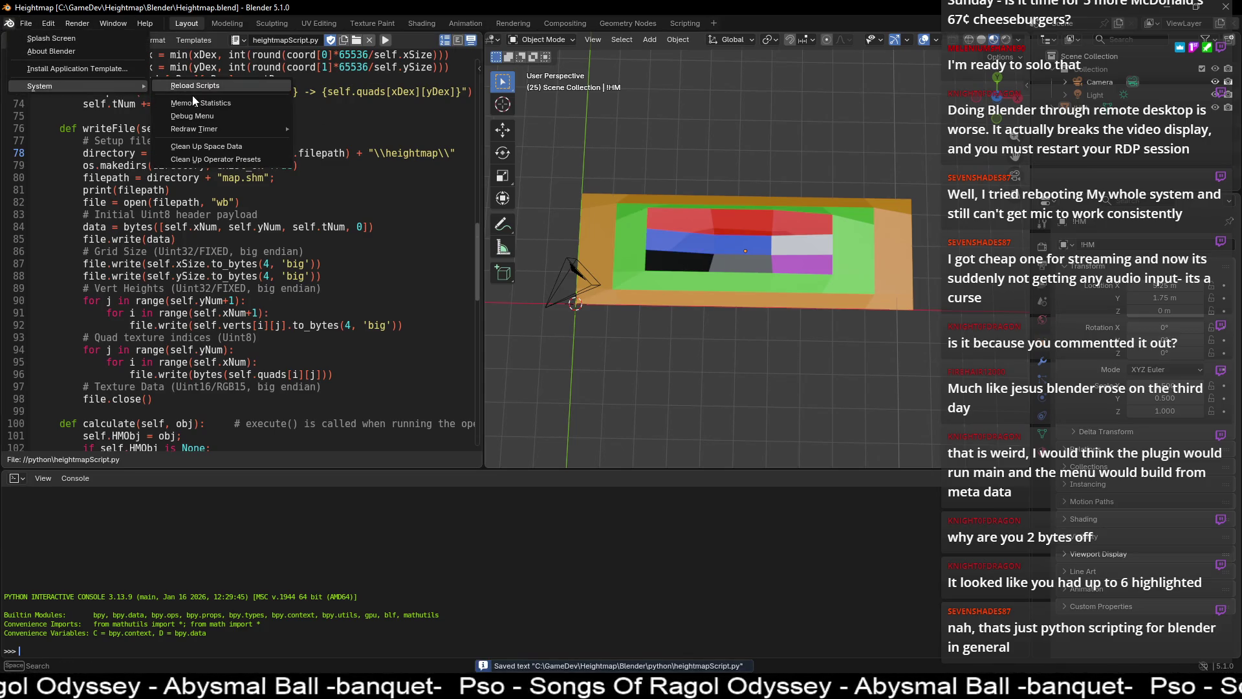
click(412, 212)
- Run Object > Export Heightmap on the terrain and open the new heightmap output folder
click(679, 40)
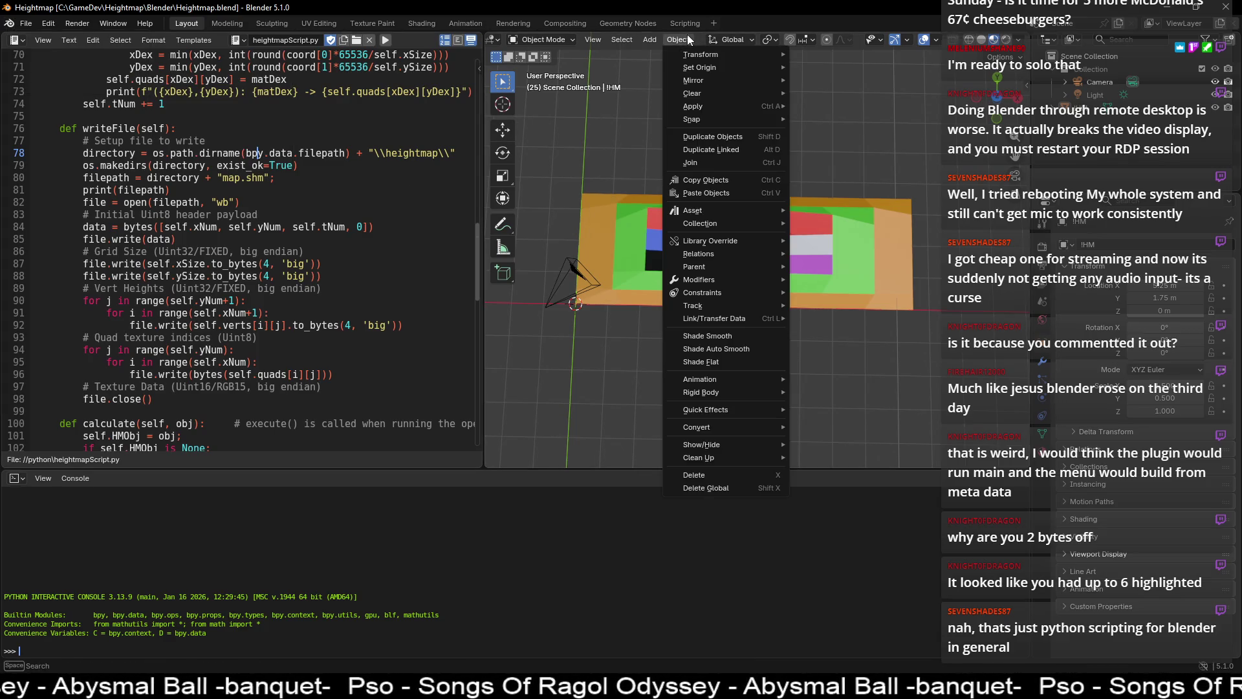
click(385, 40)
click(679, 39)
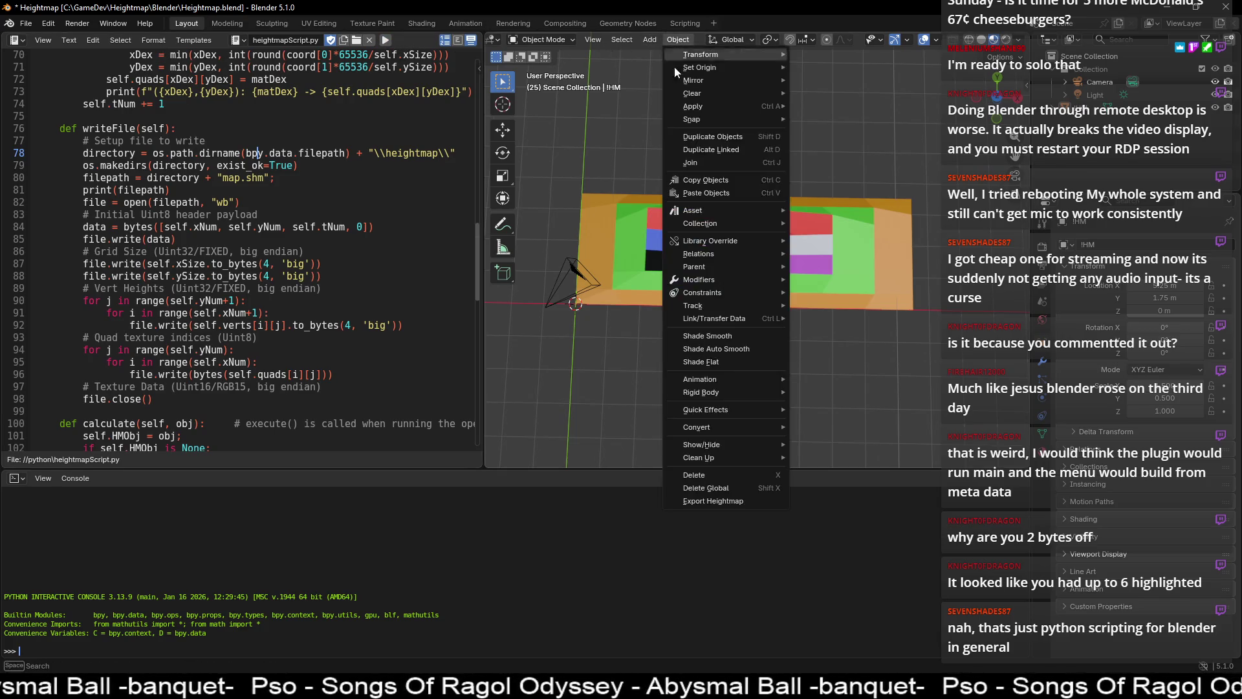
click(714, 501)
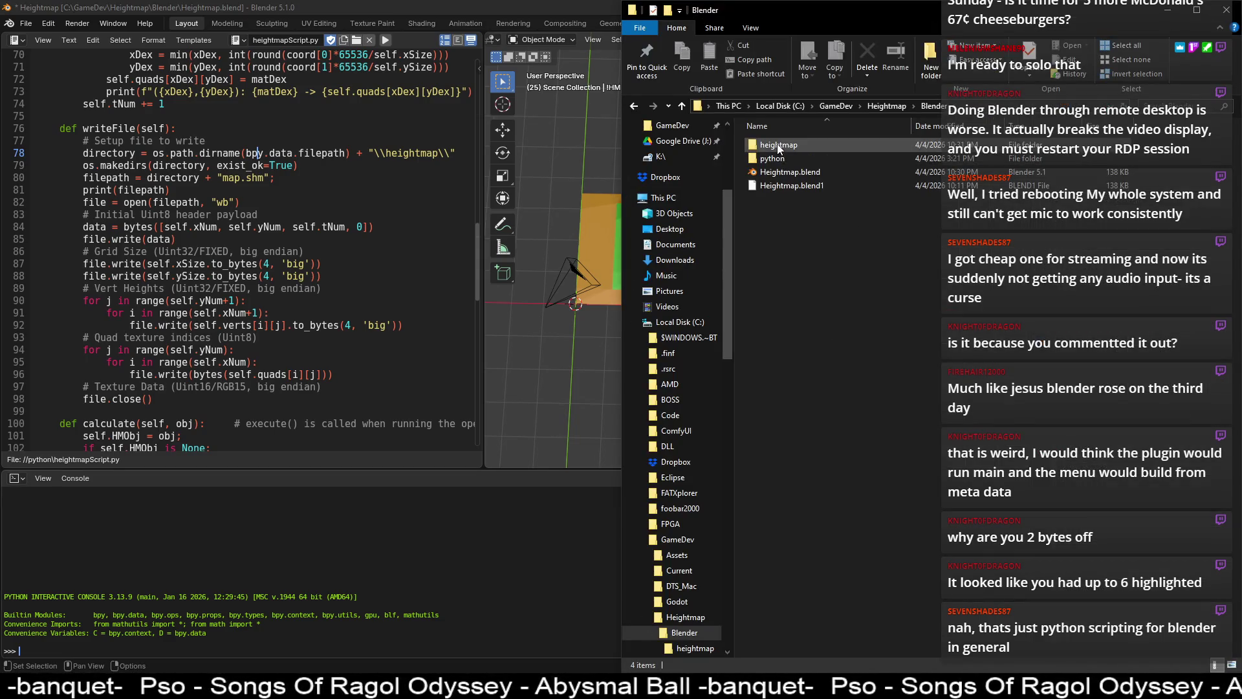
double_click(778, 144)
- Open map.shm in HxD and inspect the bytes at 6B, BD–BE, C5–C6, DB–DC, E6–EA and EC
double_click(780, 145)
drag(786, 142, 148, 178)
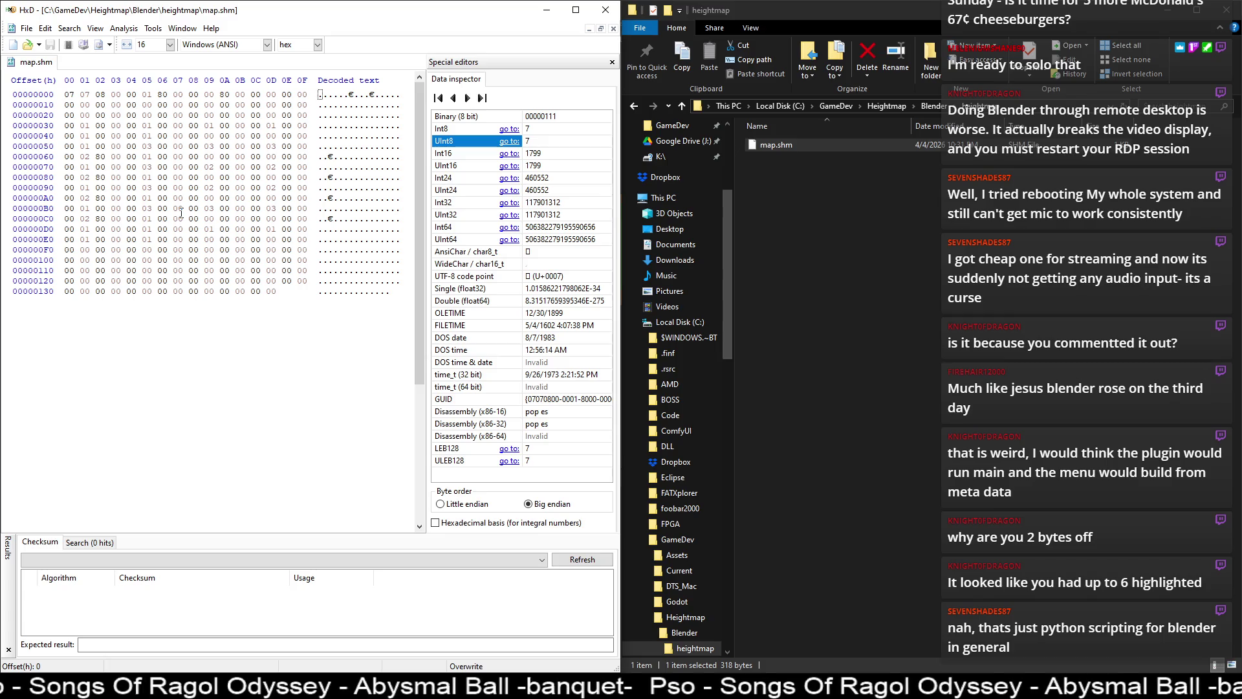
click(233, 159)
drag(269, 208, 288, 208)
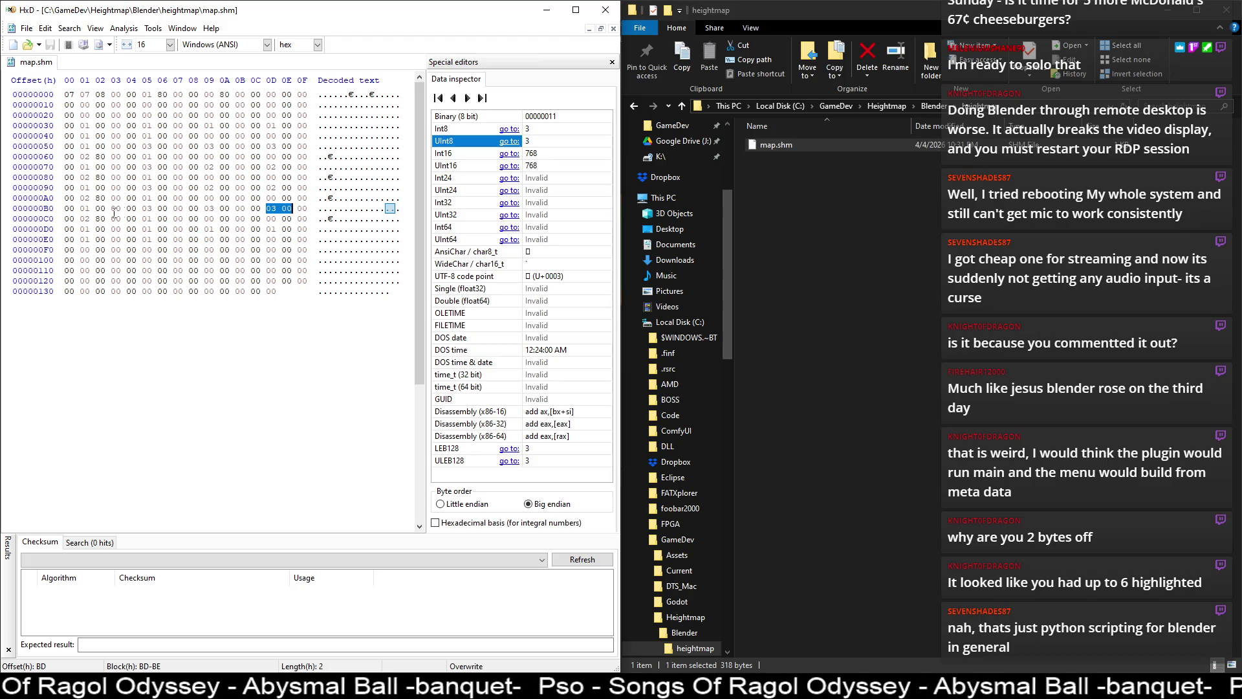
drag(147, 219, 163, 218)
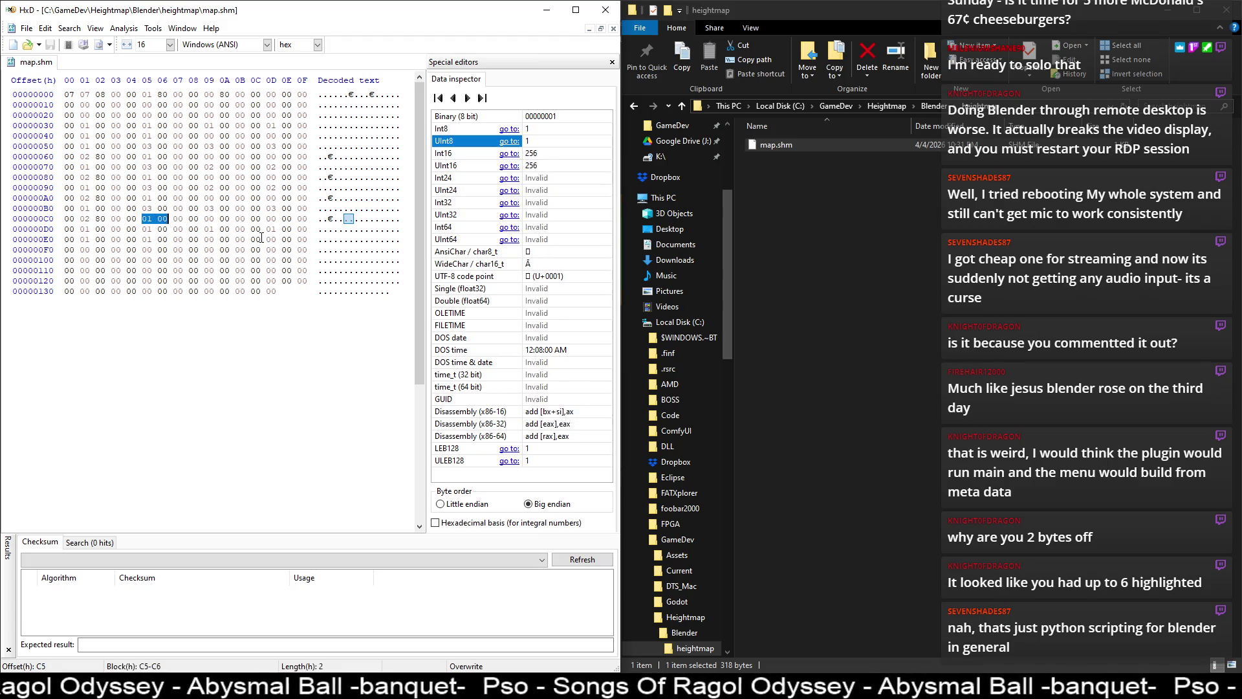
drag(83, 229, 102, 229)
drag(237, 229, 257, 229)
drag(162, 240, 215, 240)
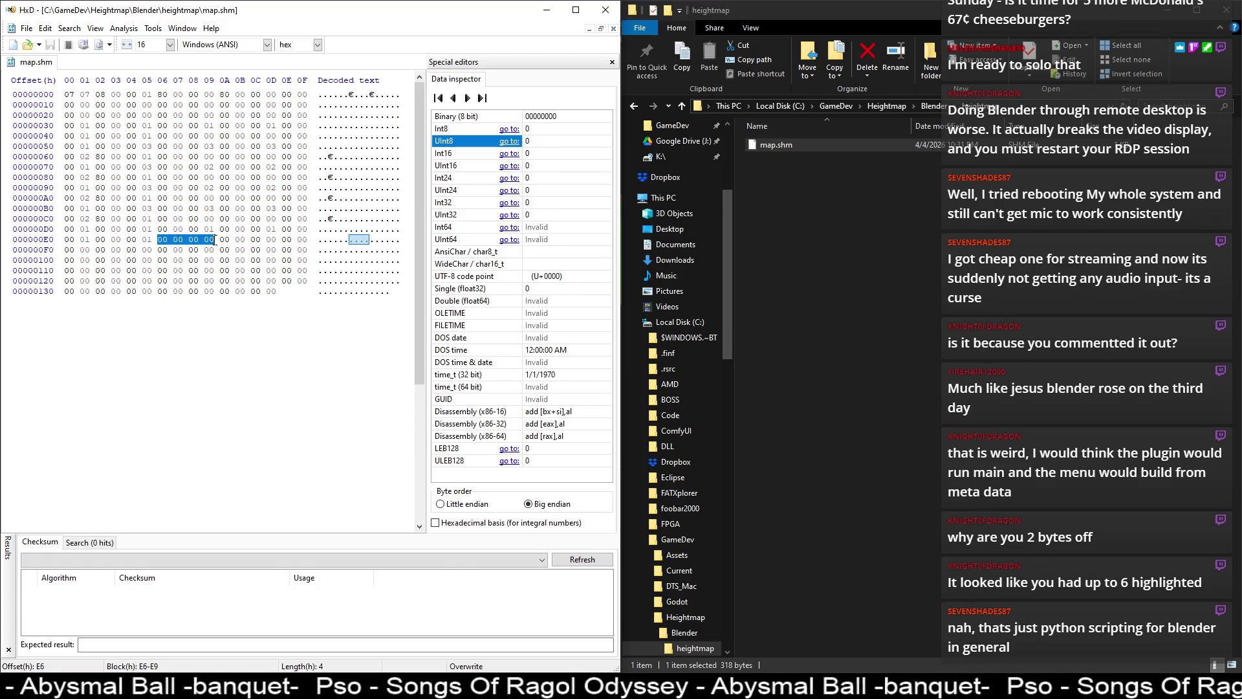
click(186, 239)
drag(194, 239, 249, 239)
click(257, 239)
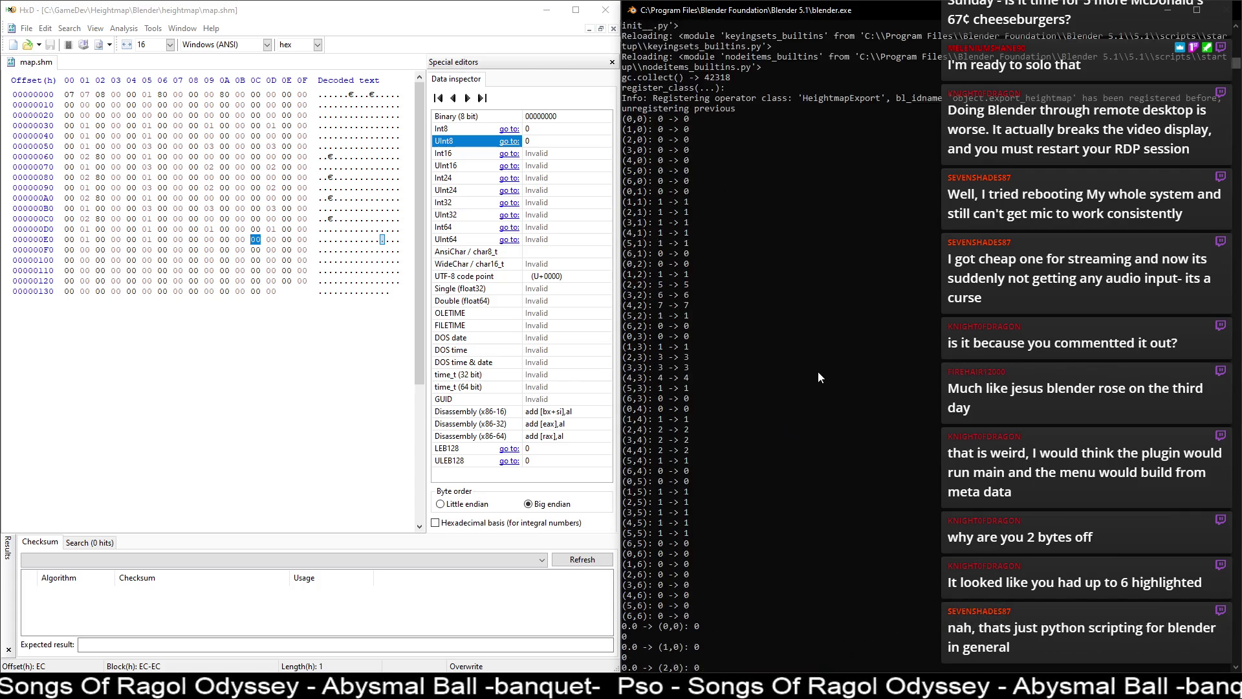
- Select the per-quad index lines in Blender's console to compare against the hex bytes
scroll(815, 366, up, 3)
drag(692, 211, 693, 284)
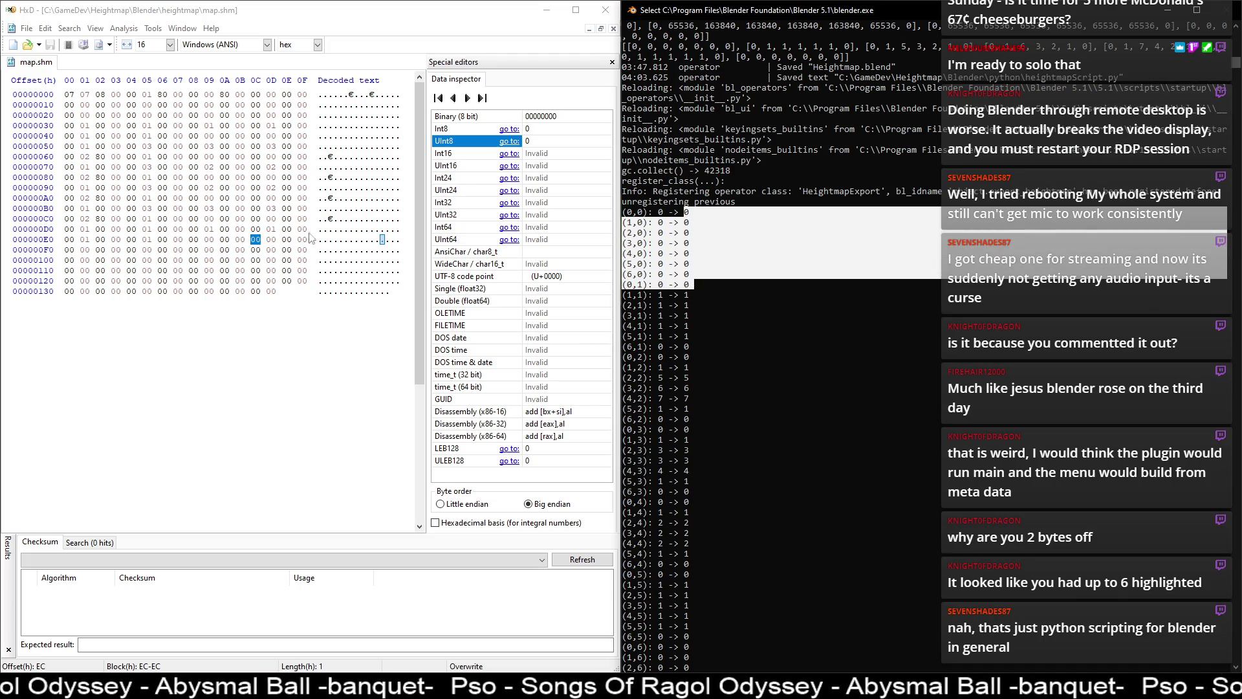
mouse_move(255, 239)
mouse_down()
mouse_move(277, 240)
mouse_move(125, 252)
mouse_move(285, 239)
mouse_move(293, 291)
mouse_up()
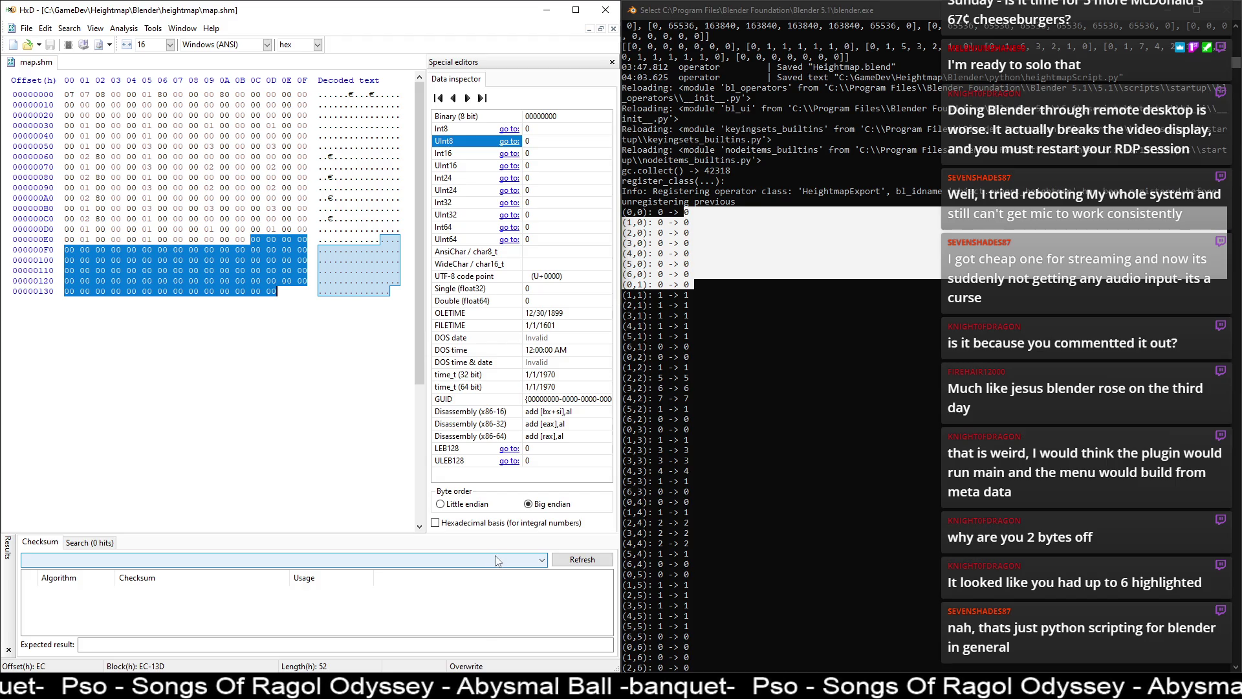
key(XF86Calculator)
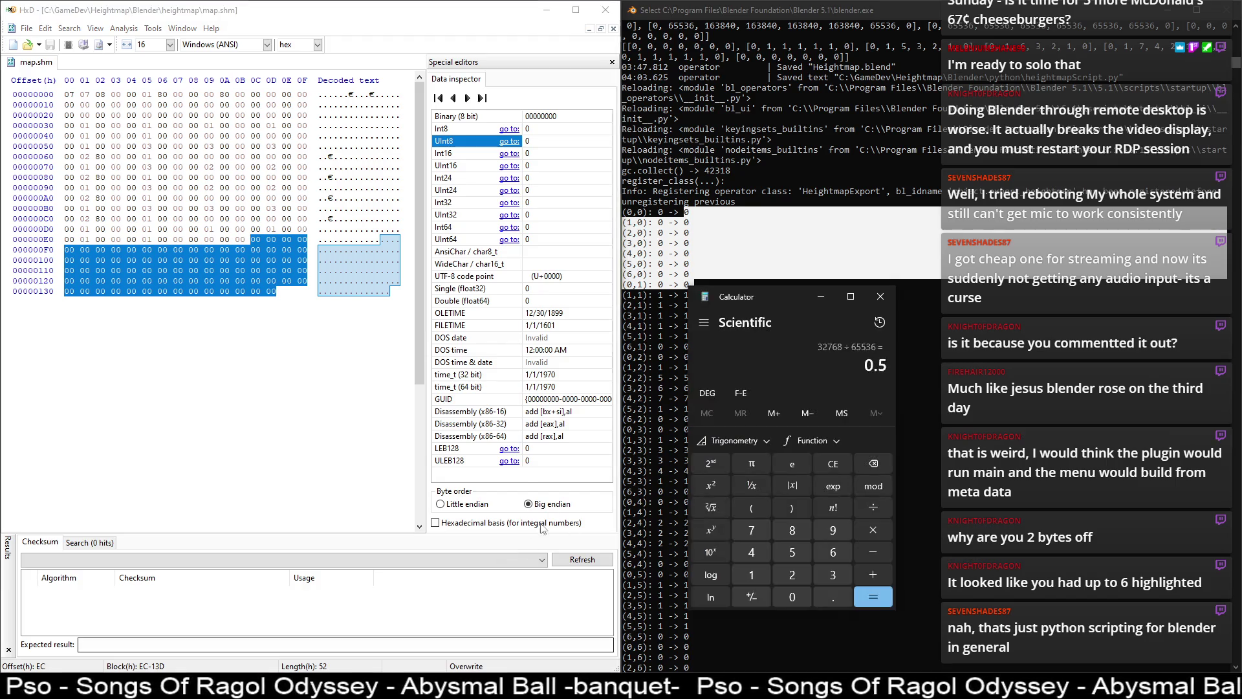
- Compute 5*16+2 = 82 in Calculator, then clear the HxD selection and return to Blender
text(*16+2)
key(Return)
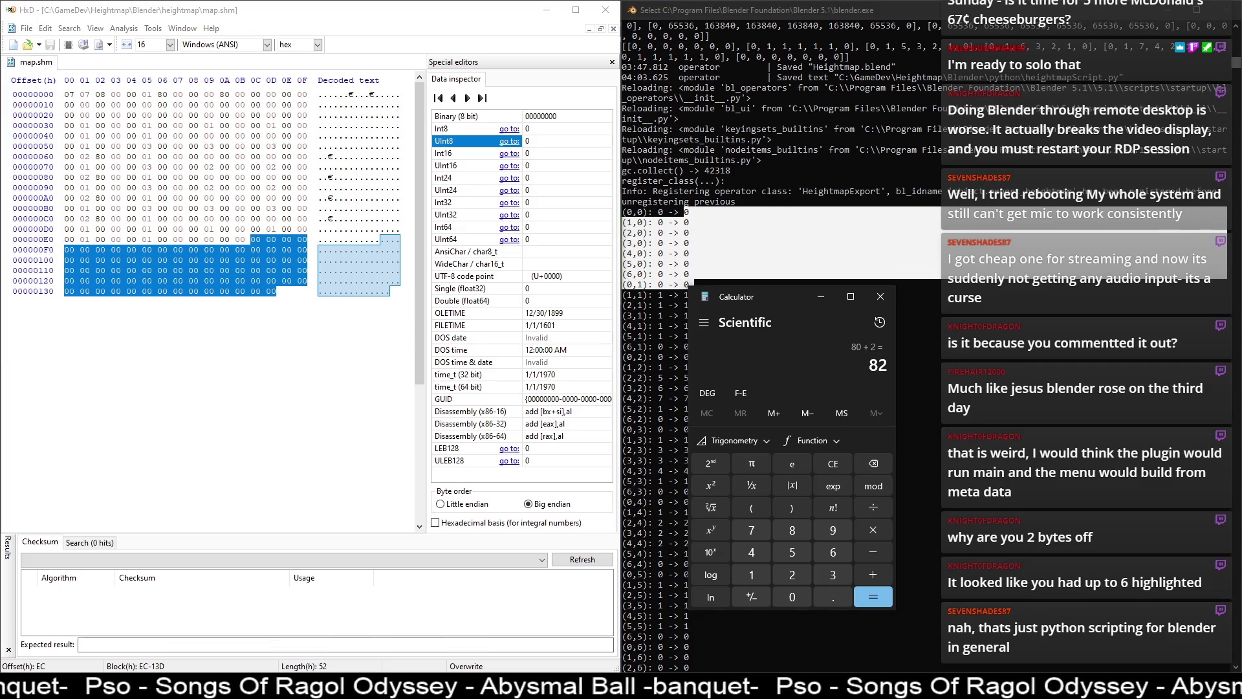
click(299, 350)
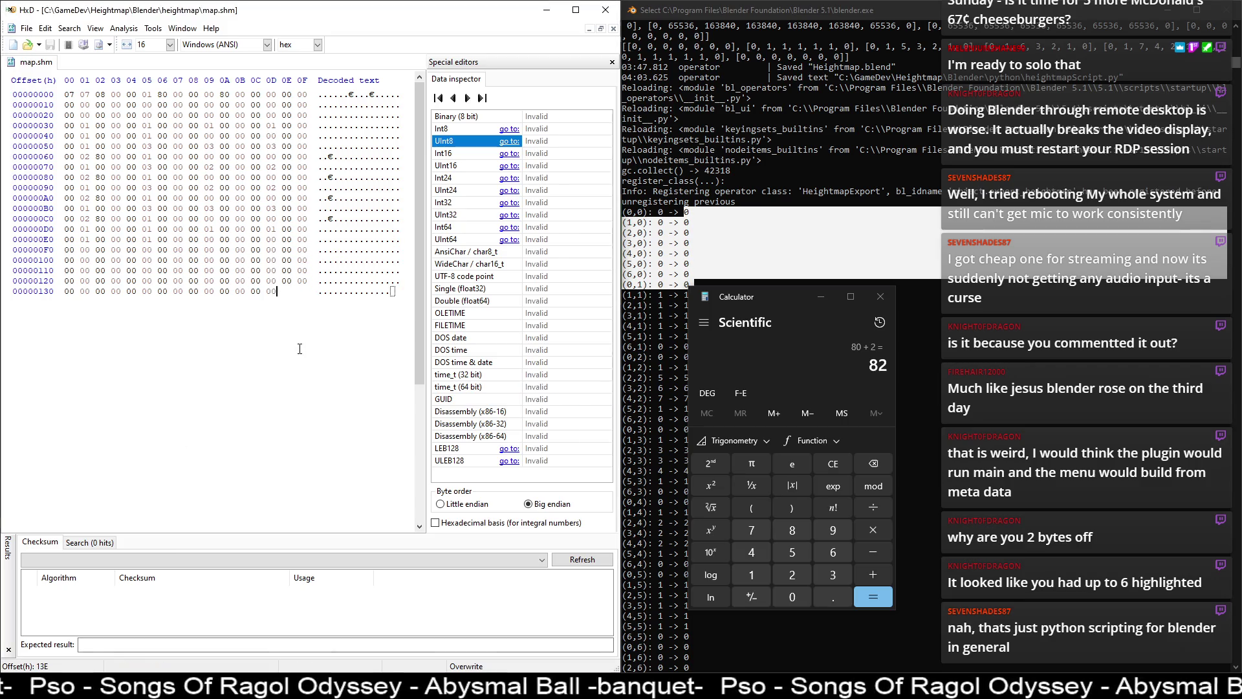
click(547, 10)
click(262, 387)
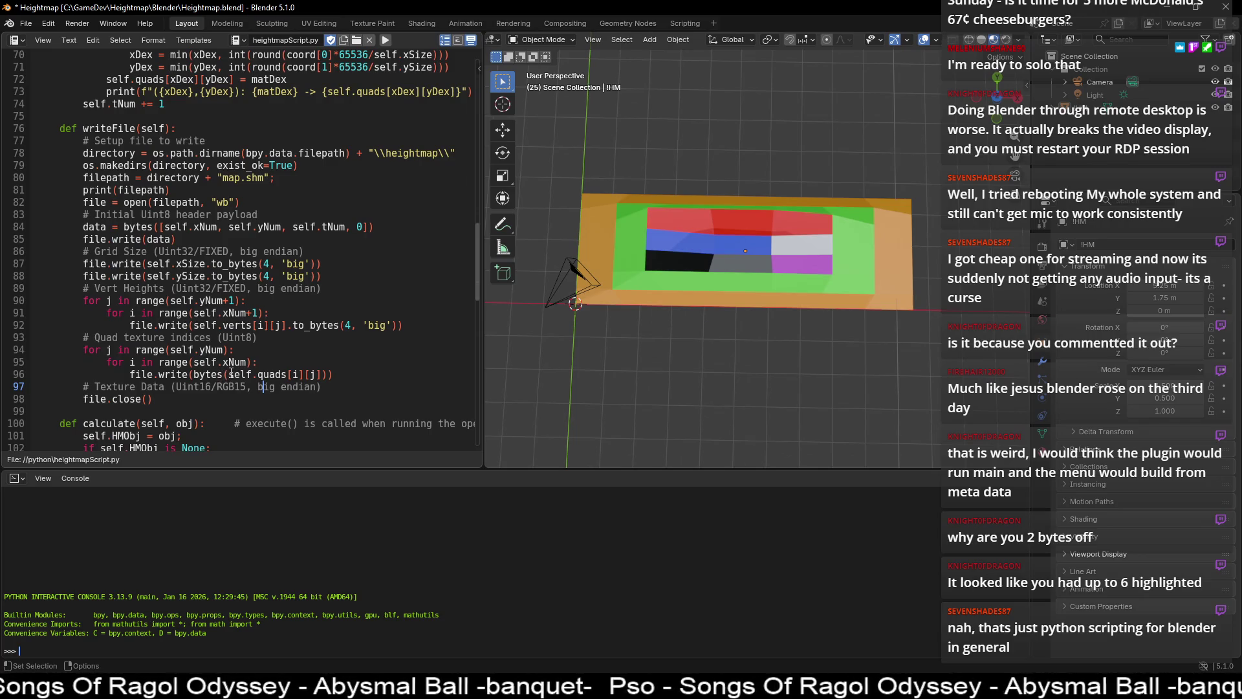
- Add a print(f"") debug line of self.quads[i][j] inside the inner write loop
click(269, 374)
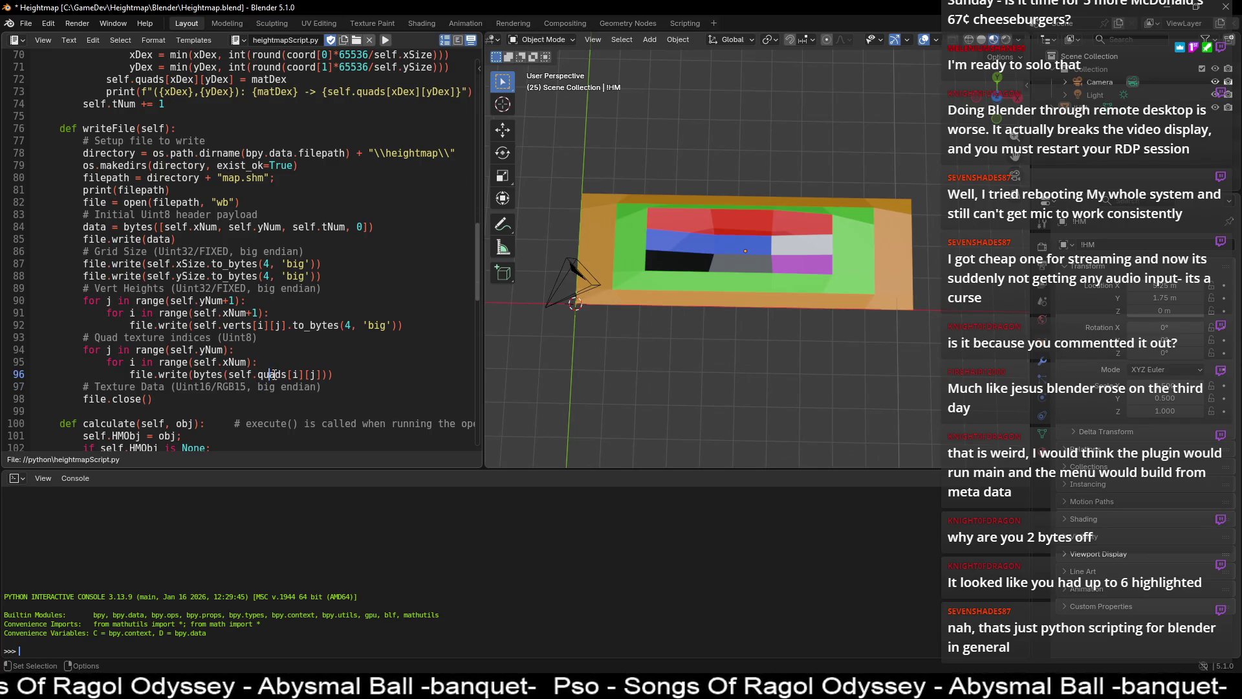
click(340, 362)
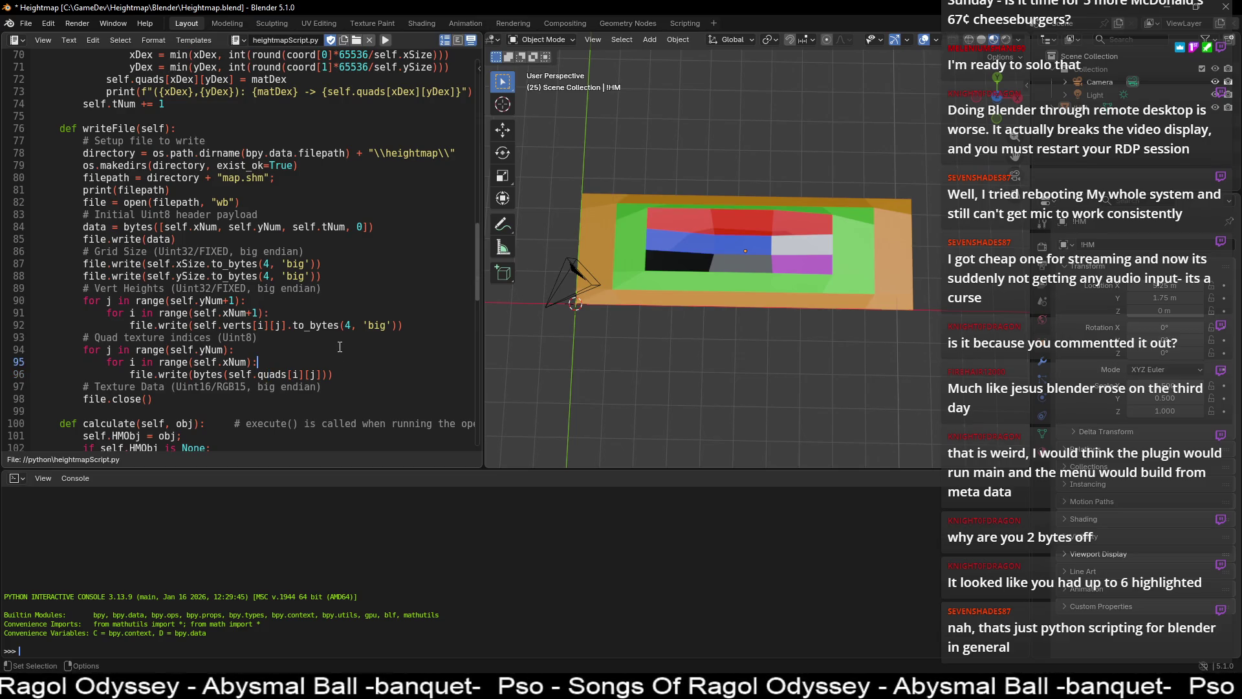
key(Return)
text(print)
text(())
text(f"")
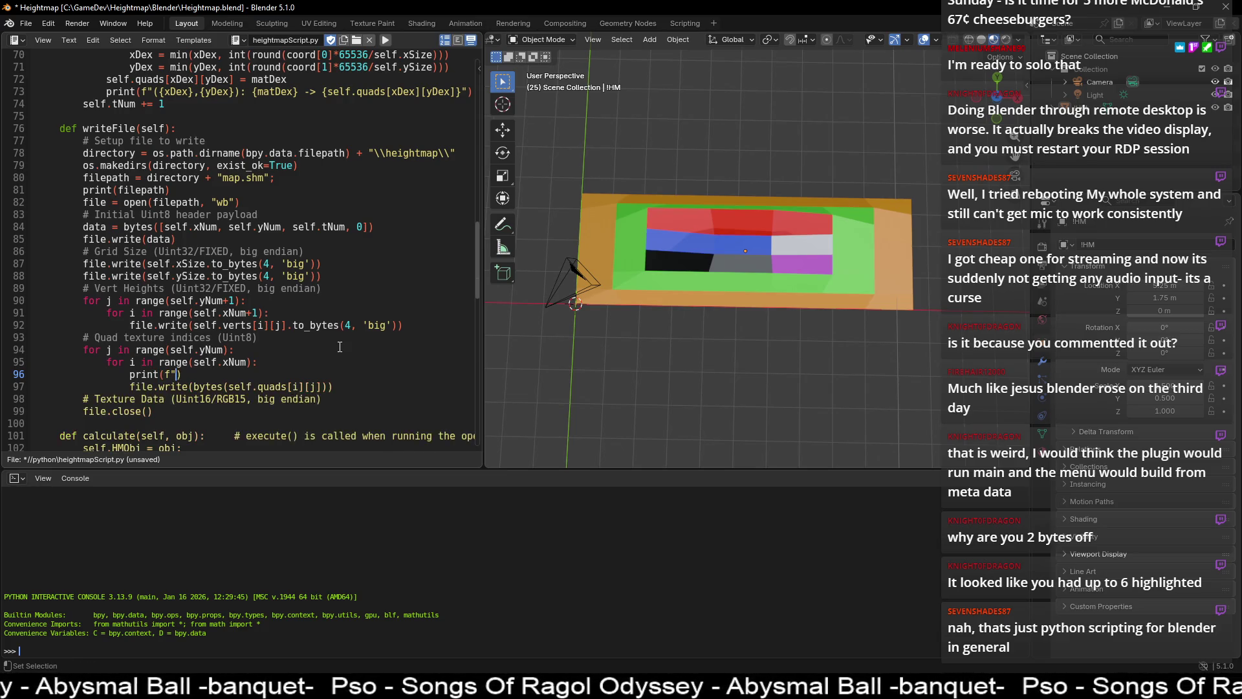
key(Down)
key(ctrl+shift+Right)
key(ctrl+shift+Right)
key(ctrl+shift+Right)
key(shift+Right)
key(shift+Right)
key(ctrl+c)
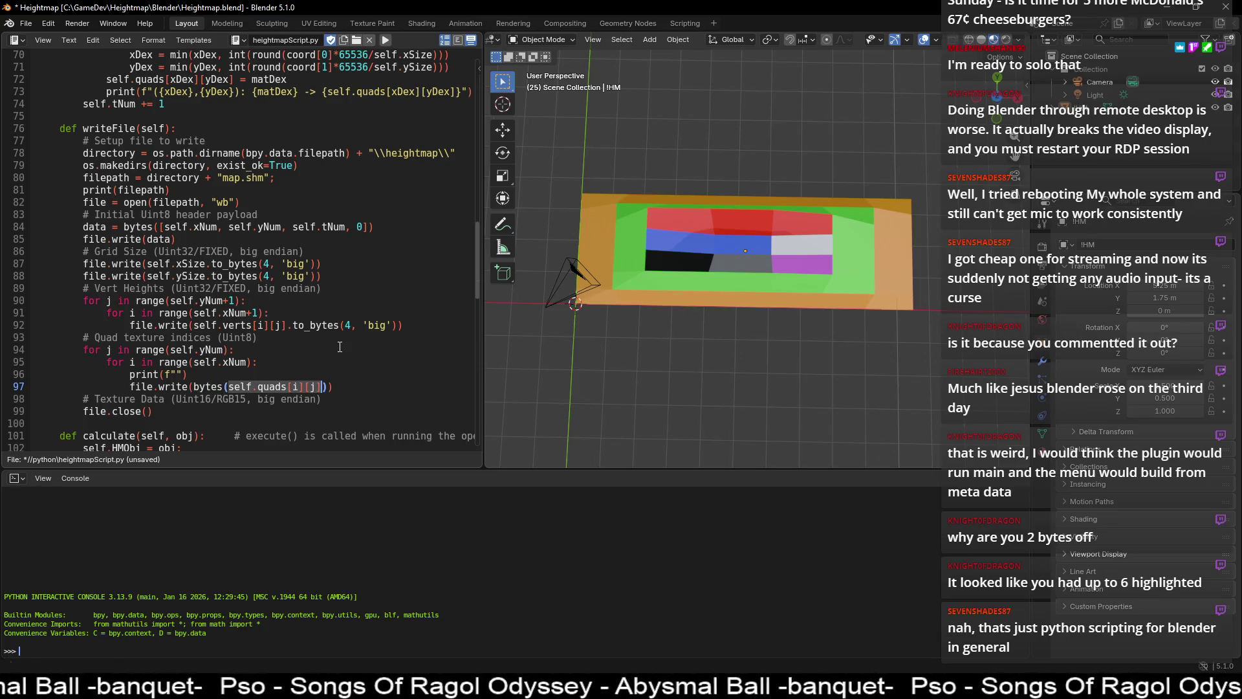
key(Up)
key(ctrl+v)
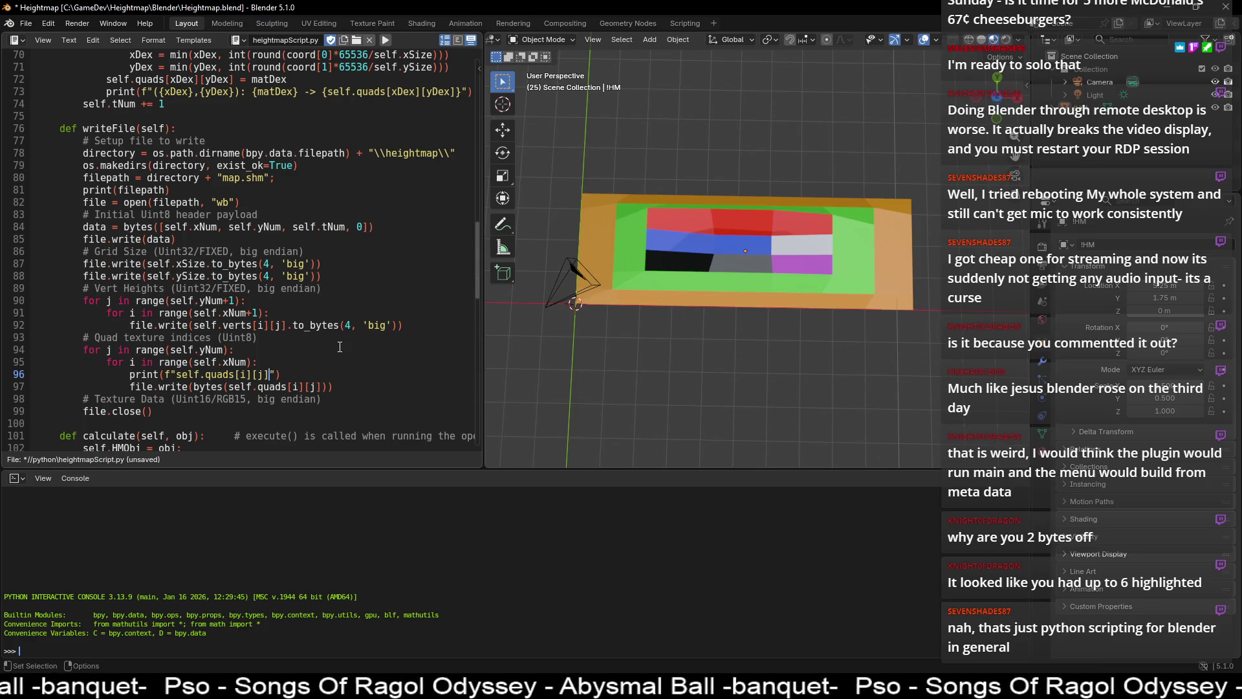
- Move the debug print above the quad loop and remove the leftover blank line
key(End)
key(shift+Home)
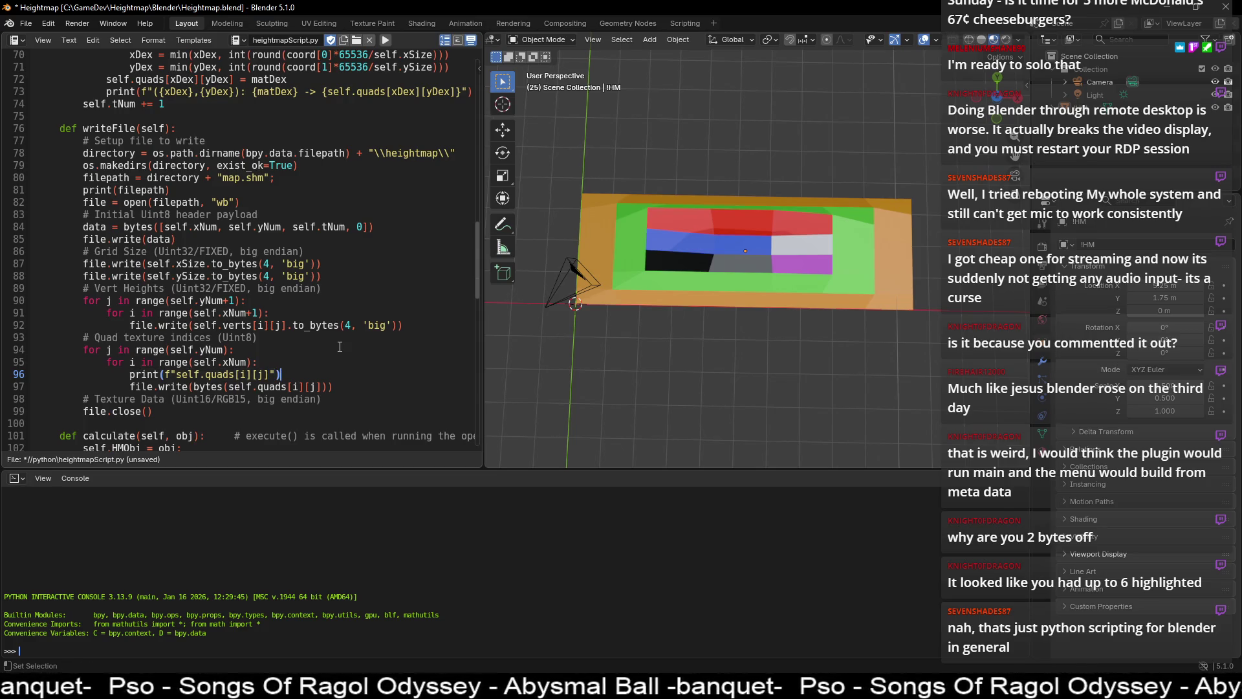
key(ctrl+x)
key(Up)
key(Up)
key(Up)
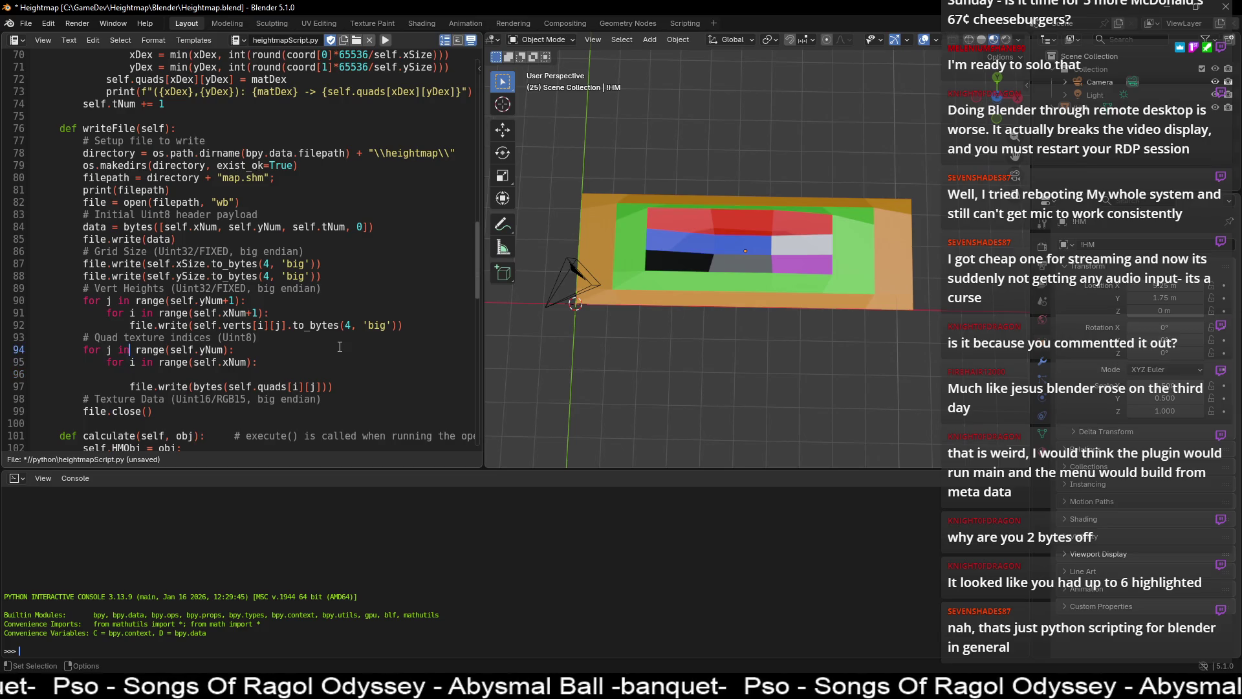
key(End)
key(Return)
key(ctrl+v)
key(Down)
key(Down)
key(Down)
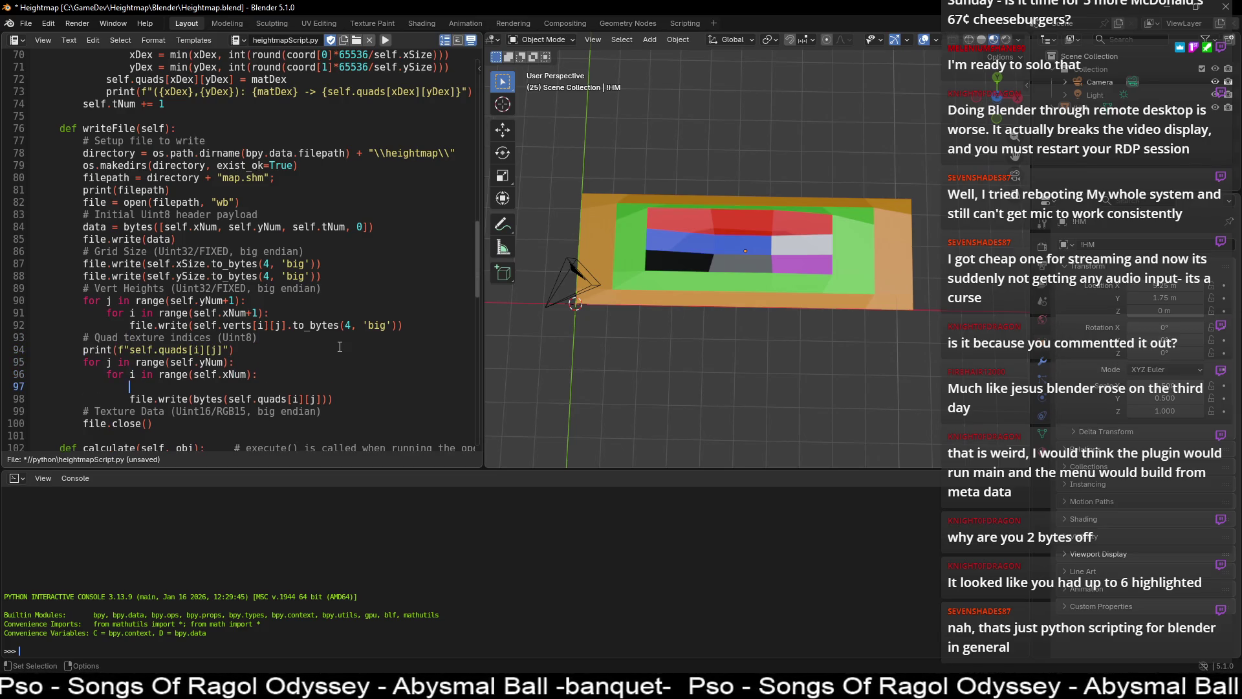
key(BackSpace)
- Delete the old whole-value debug print line
scroll(340, 347, up, 13)
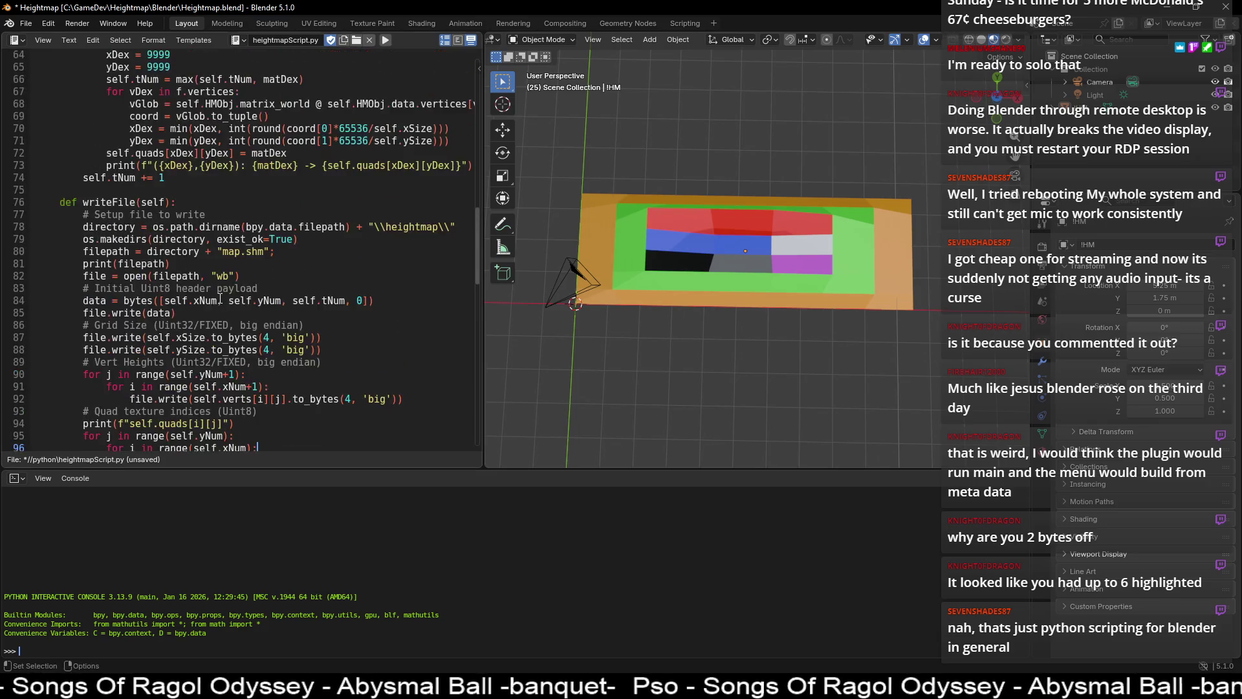
click(210, 349)
key(shift+Home)
key(BackSpace)
key(BackSpace)
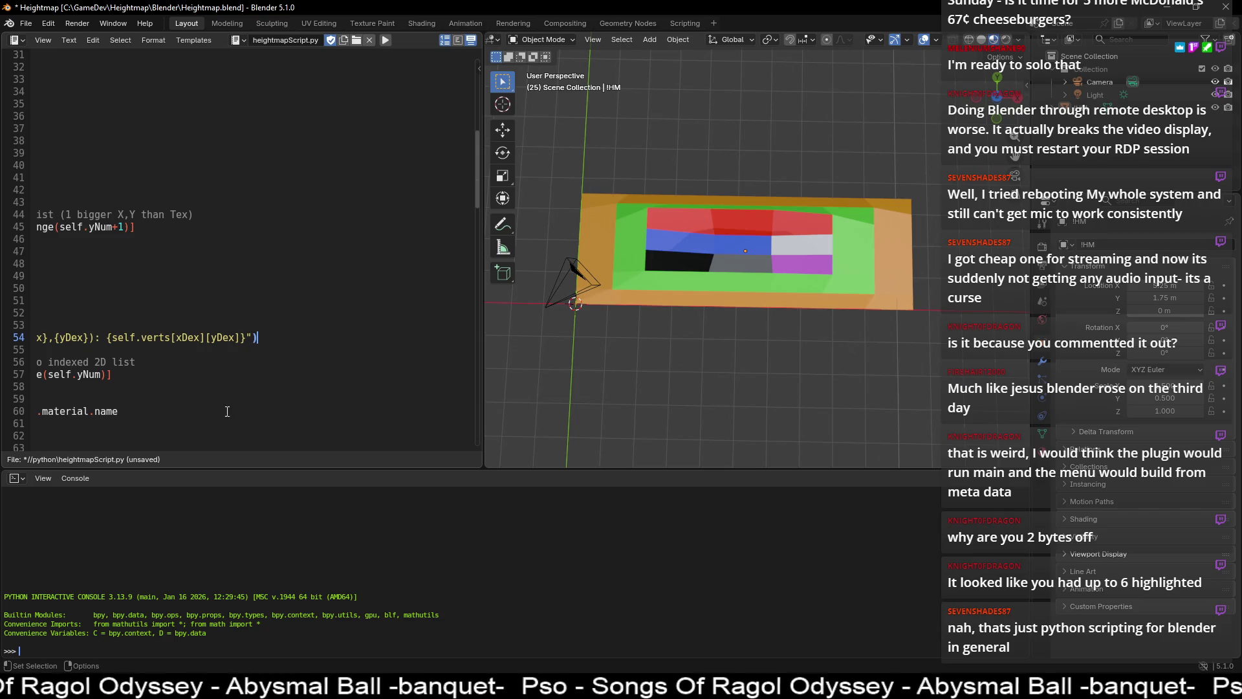
scroll(226, 399, down, 7)
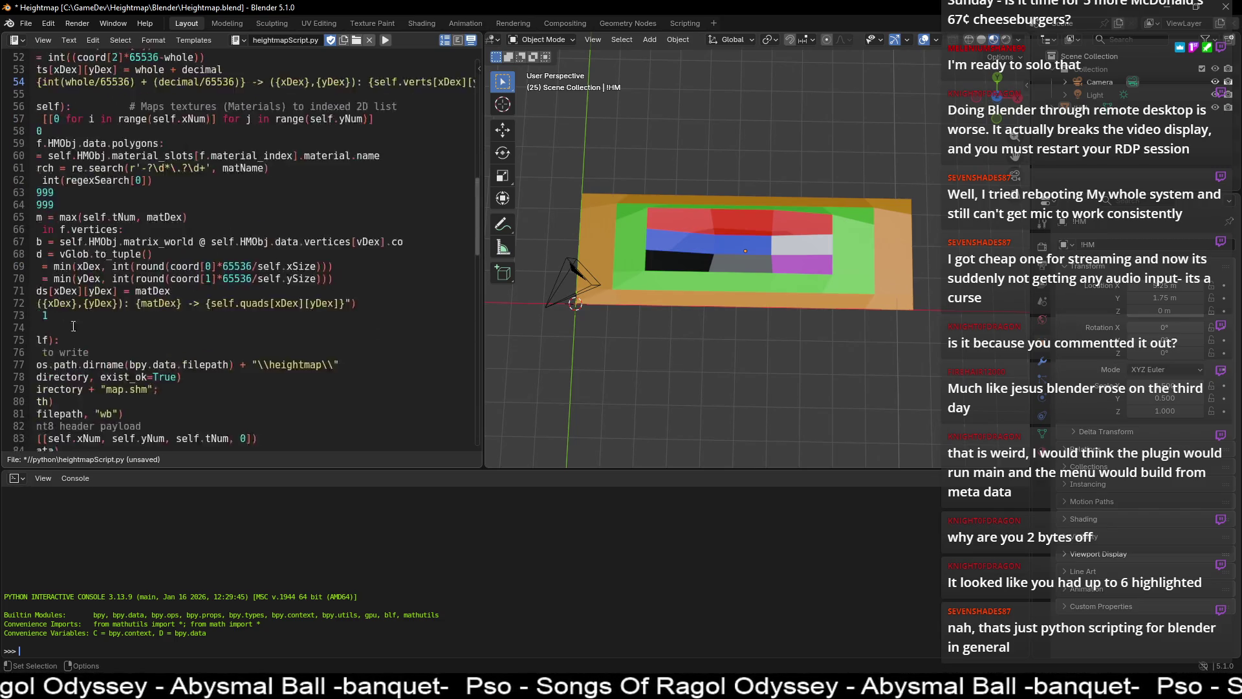
scroll(57, 328, left, 5)
scroll(166, 379, down, 9)
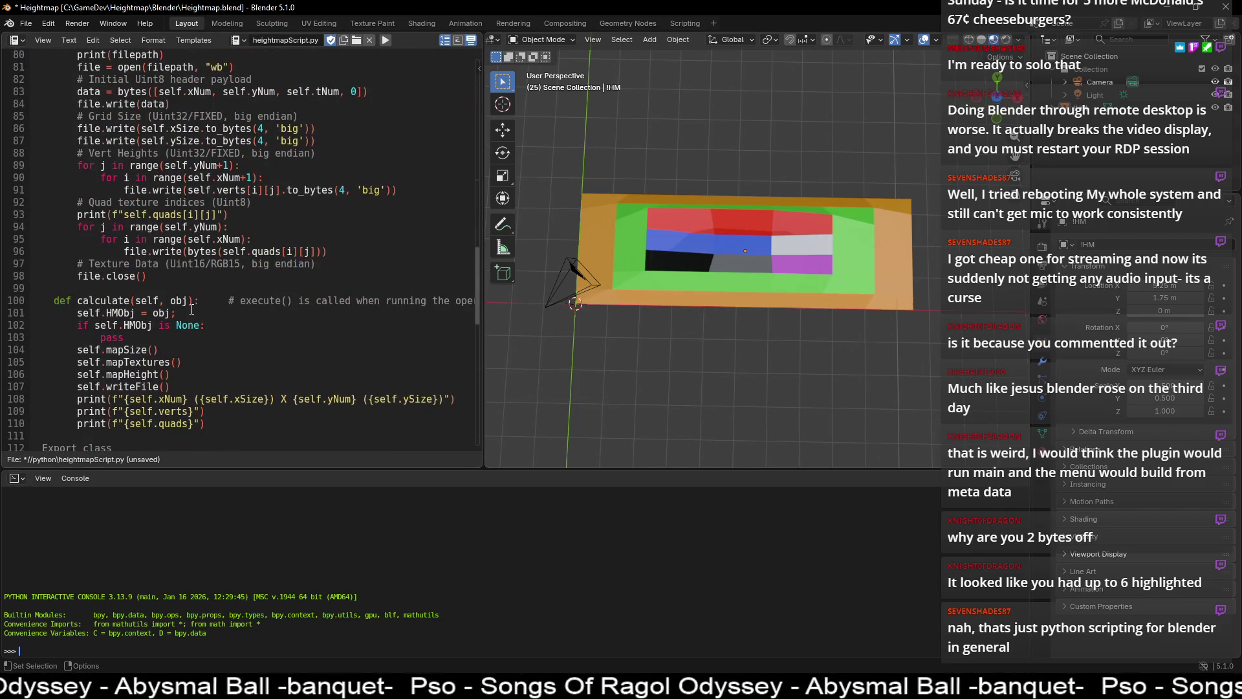
scroll(224, 278, up, 1)
- Wrap the quad expression in braces with .to_bytes() in the moved debug print
click(189, 263)
click(218, 252)
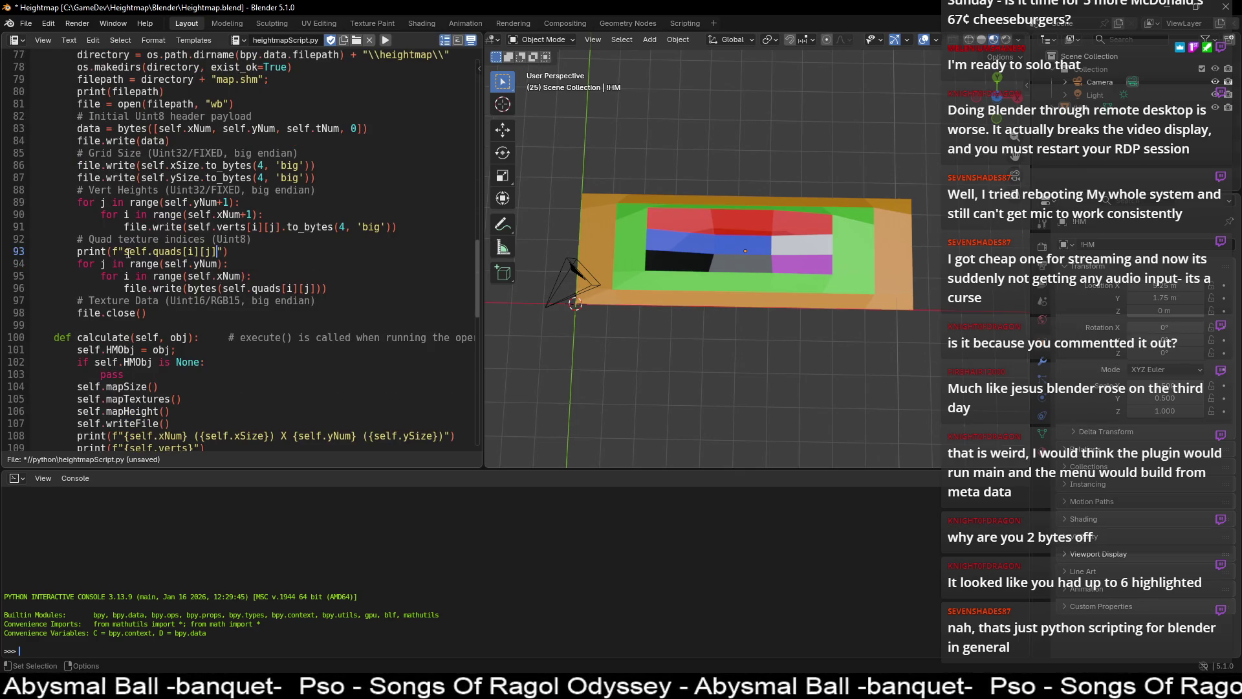
text({)
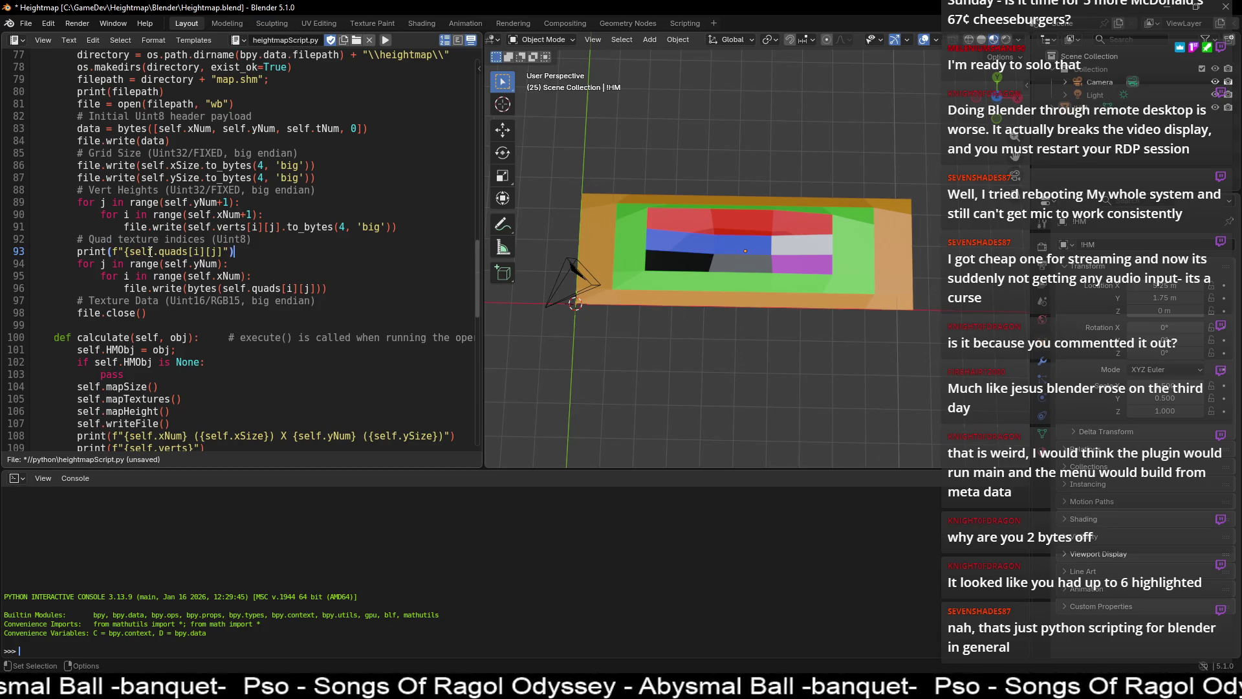
text(})
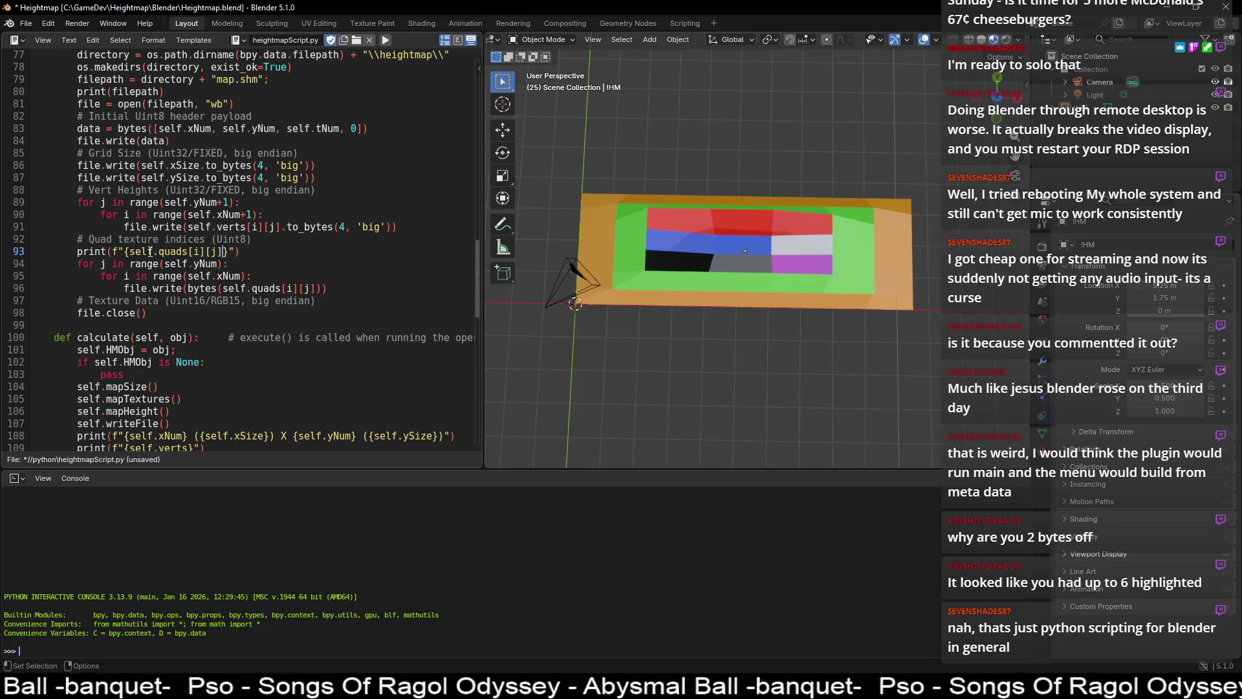
text(.to_byte)
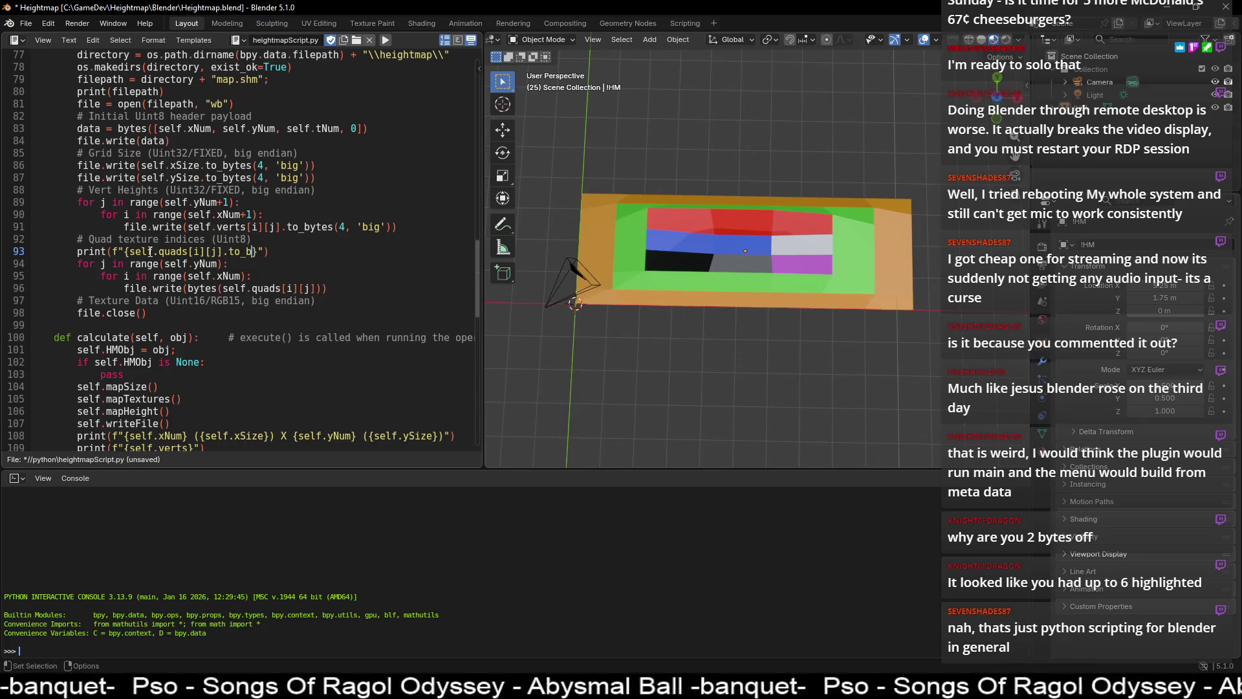
text(s())
text(})
- Duplicate the debug print, change the copy to use bytes() instead of to_bytes(), and run the script
triple_click(150, 252)
key(ctrl+c)
key(End)
key(Return)
key(ctrl+v)
key(Left)
key(Left)
key(Left)
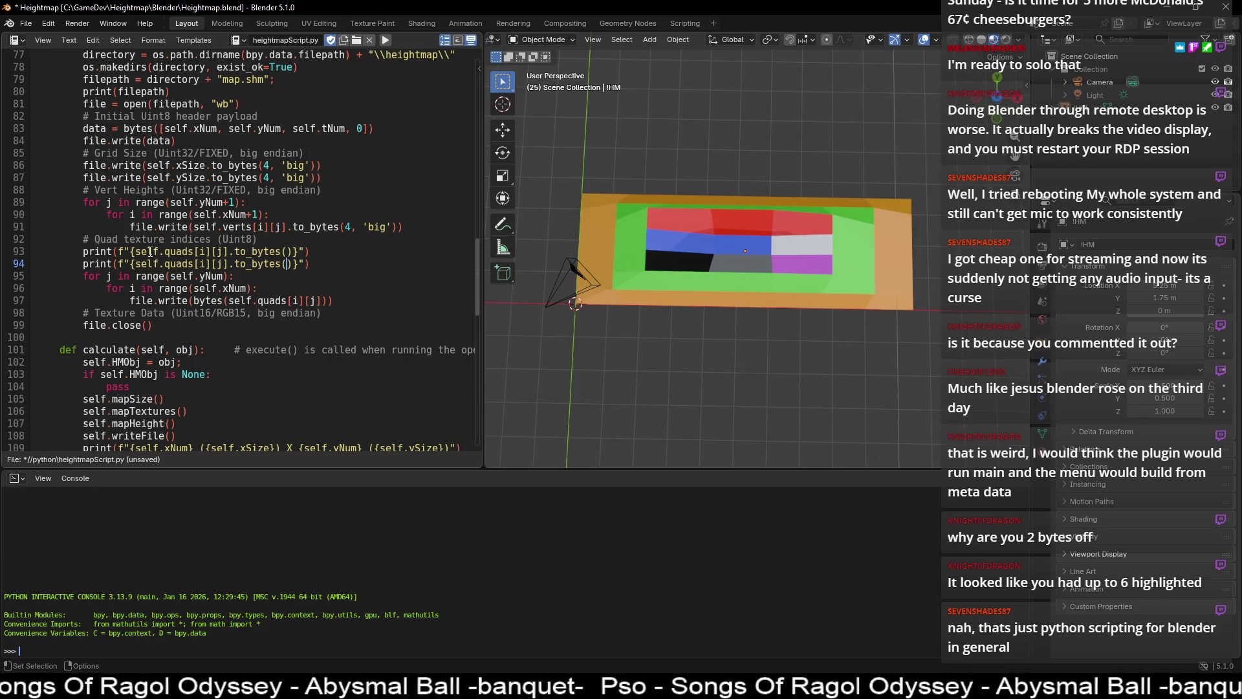
key(Delete)
key(BackSpace)
key(BackSpace)
key(BackSpace)
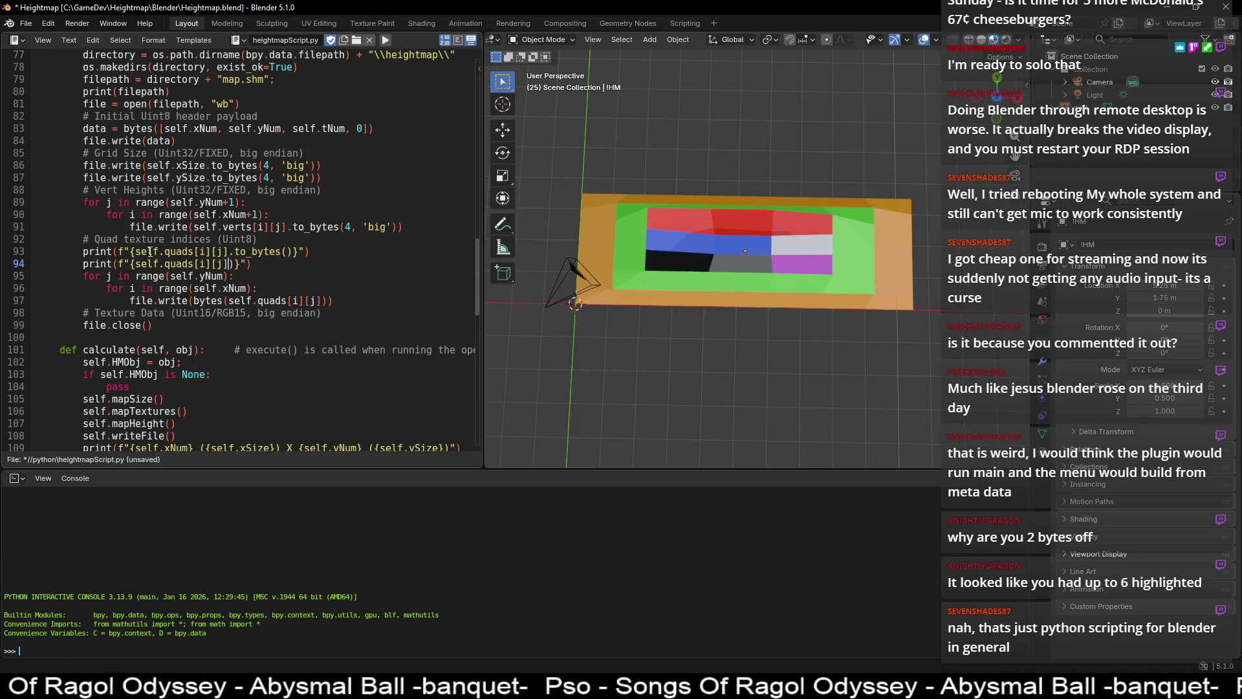
text(bytes)
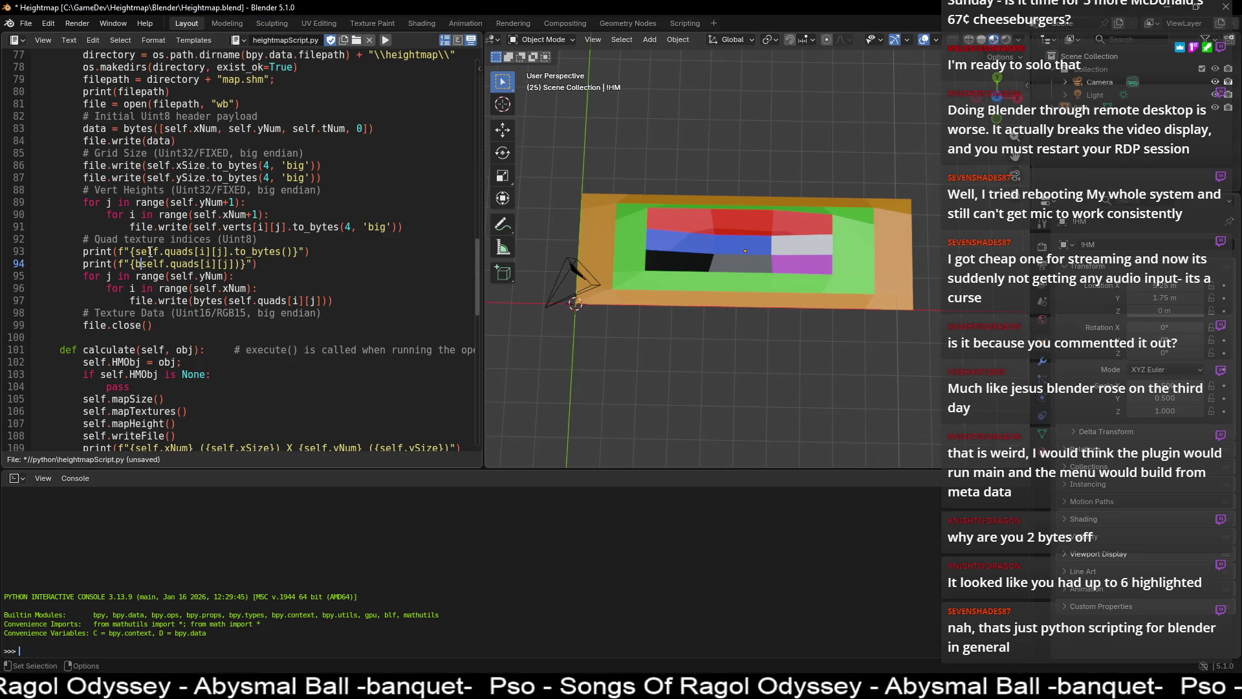
text(()
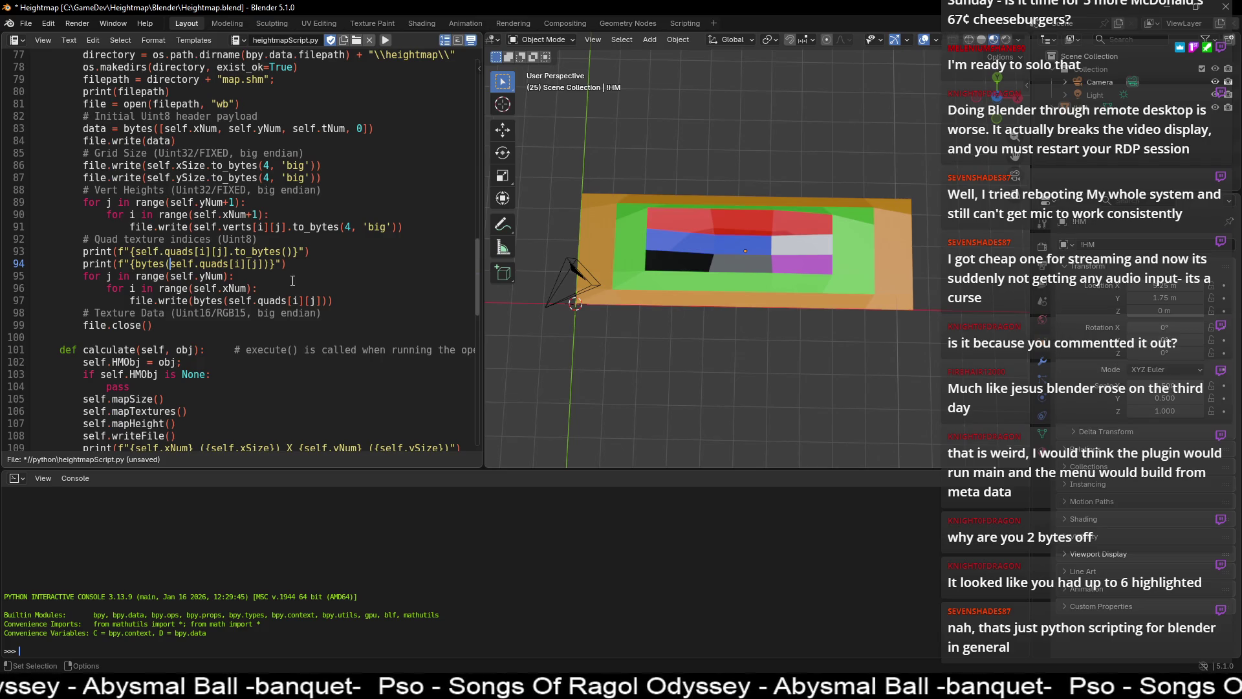
click(261, 203)
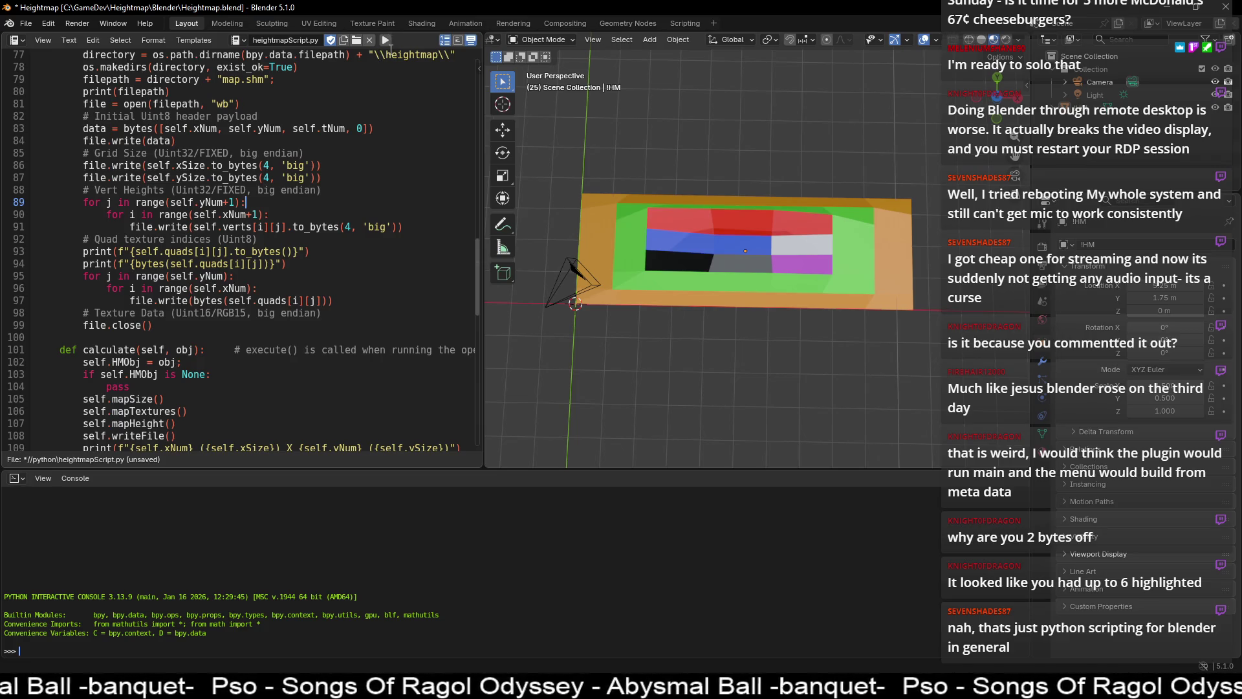
click(387, 40)
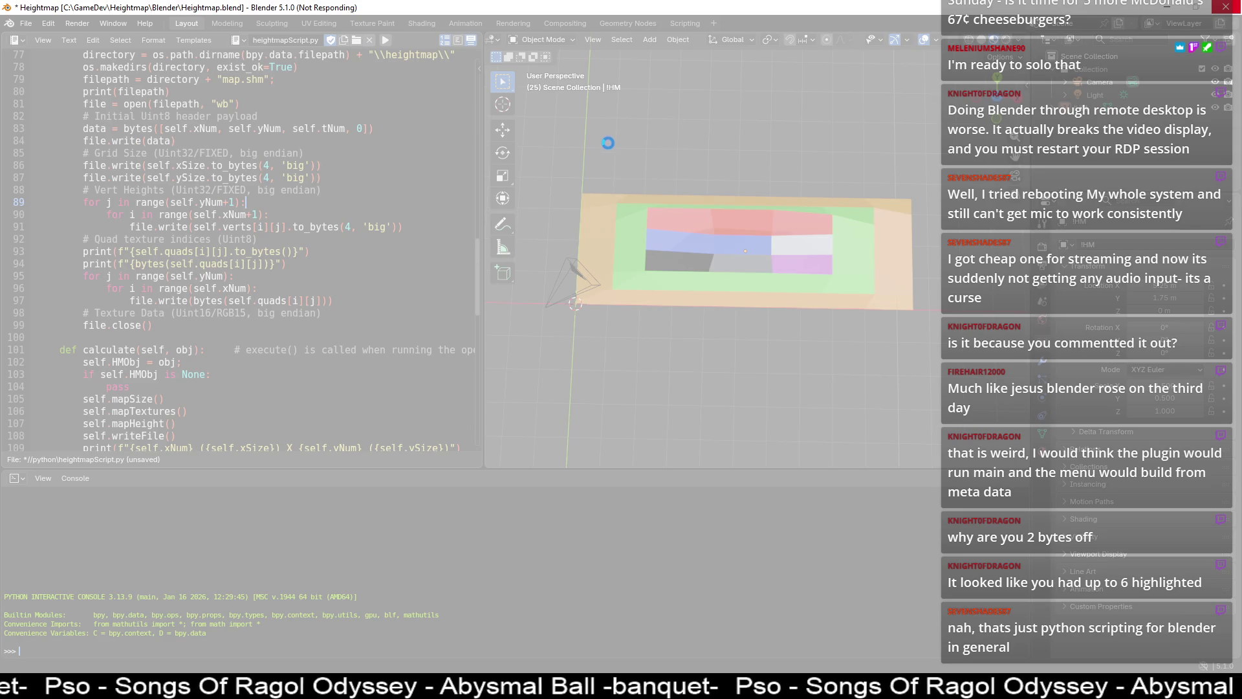
- End the frozen Blender process, relaunch Blender and reopen Heightmap.blend from Recent Files
click(1226, 8)
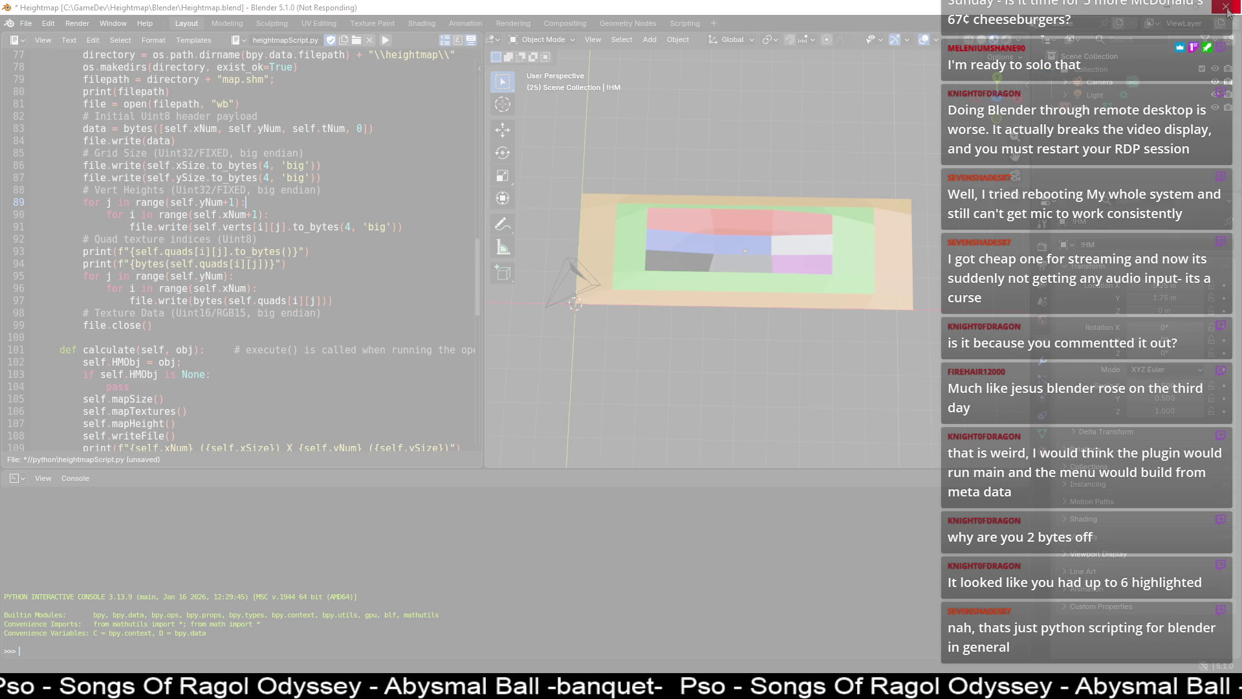
click(124, 110)
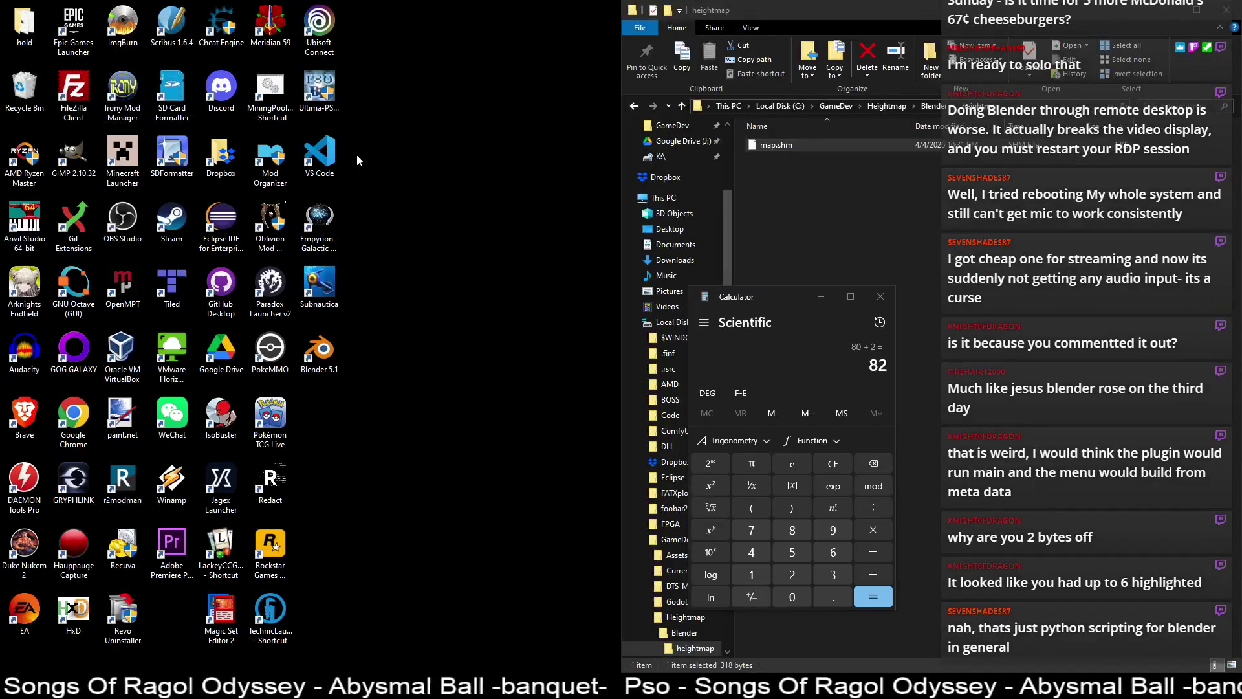
double_click(333, 360)
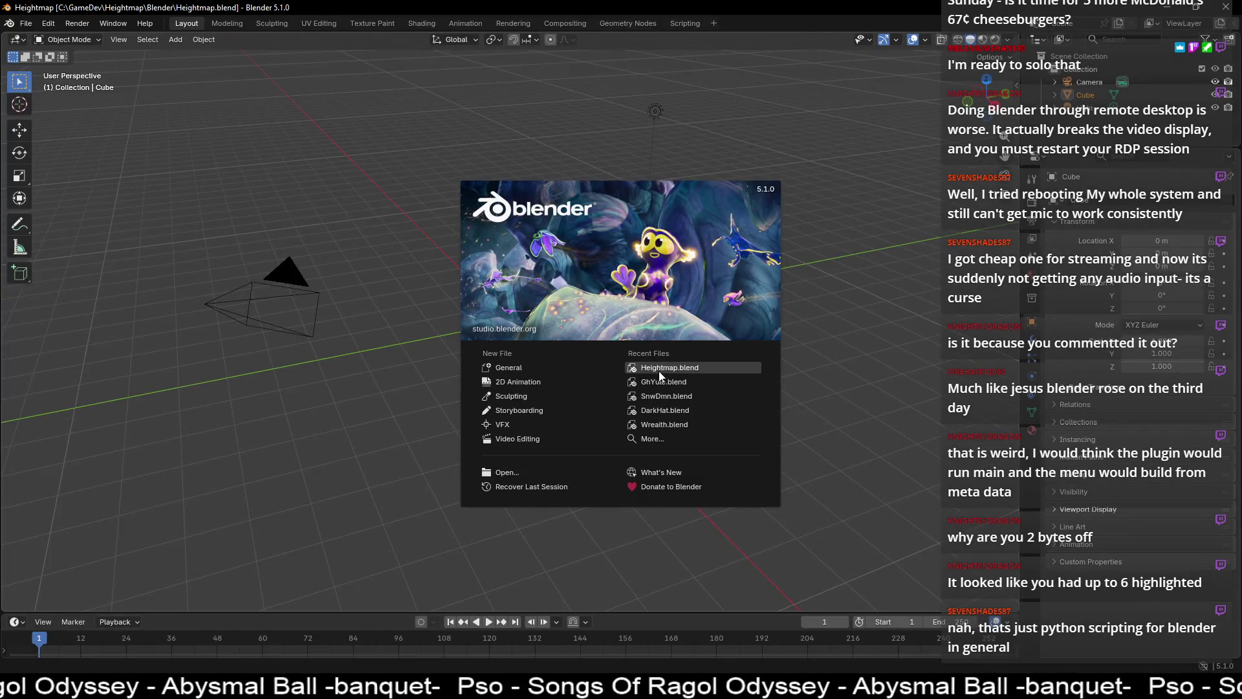
click(660, 368)
- Close the stale script and reopen heightmapScript.py from the python folder
click(389, 40)
click(270, 40)
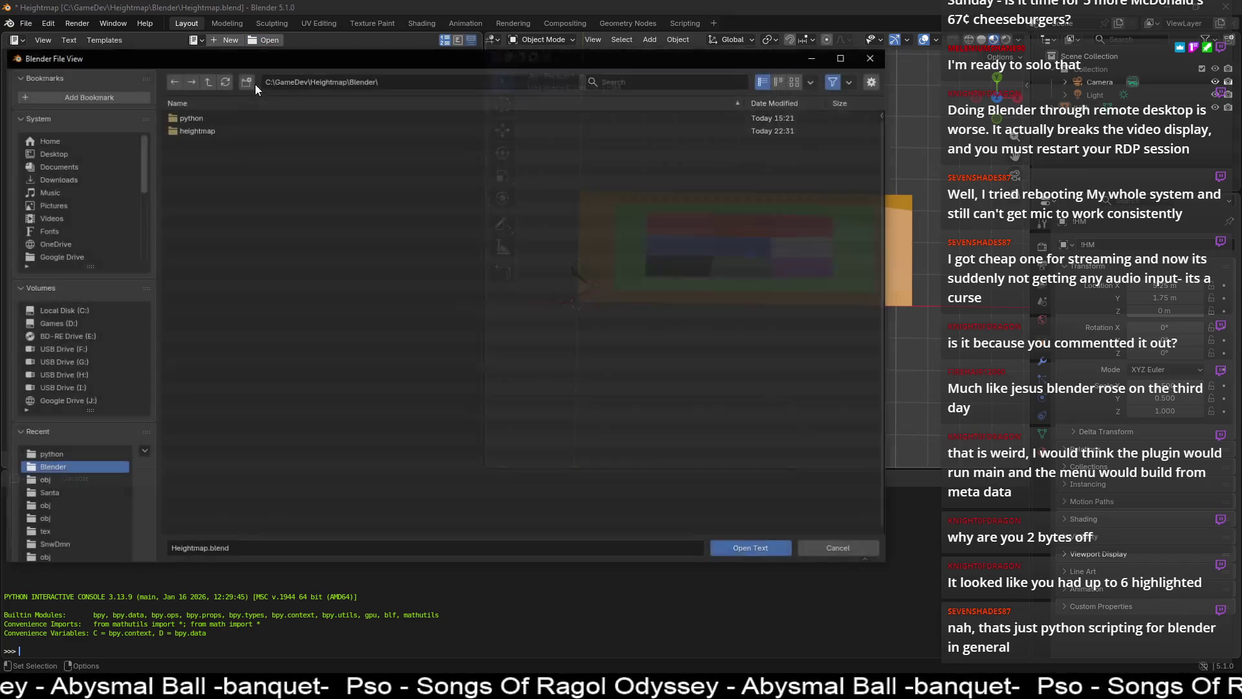
double_click(246, 123)
double_click(245, 118)
scroll(239, 259, down, 20)
- Change the first debug print in heightmapScript.py to reference quad [2][2]
scroll(237, 291, up, 20)
scroll(237, 290, up, 3)
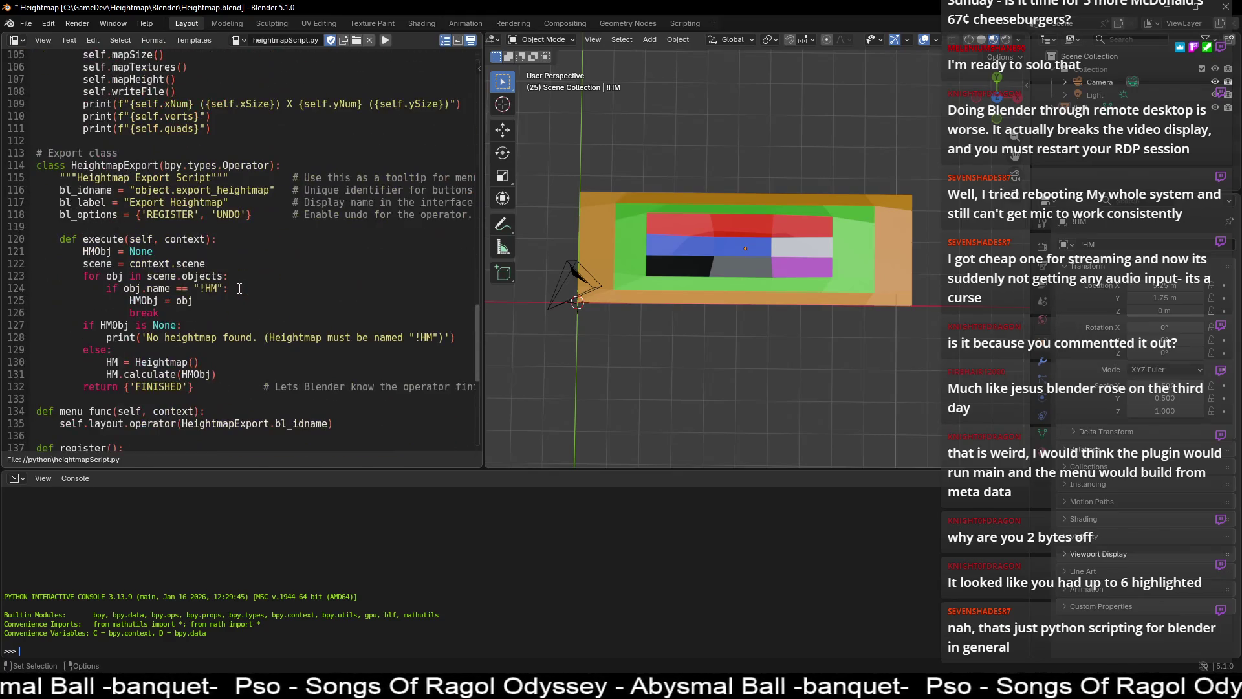
scroll(195, 315, up, 4)
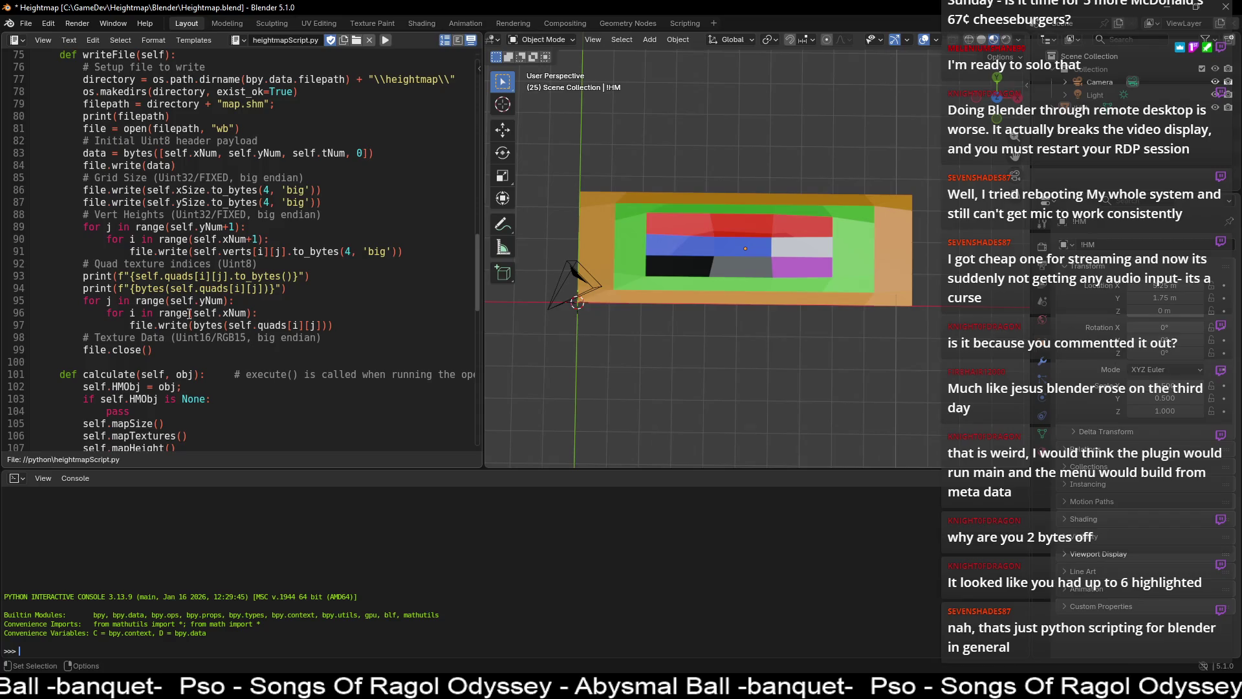
scroll(189, 313, up, 2)
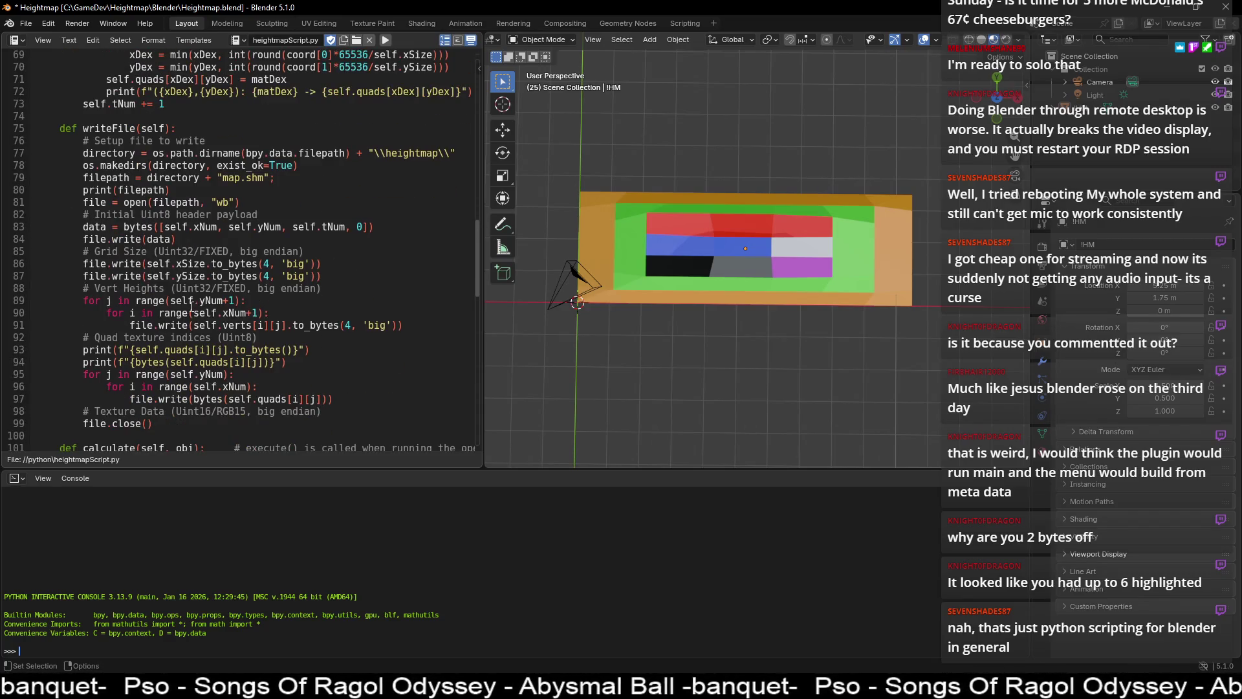
click(188, 350)
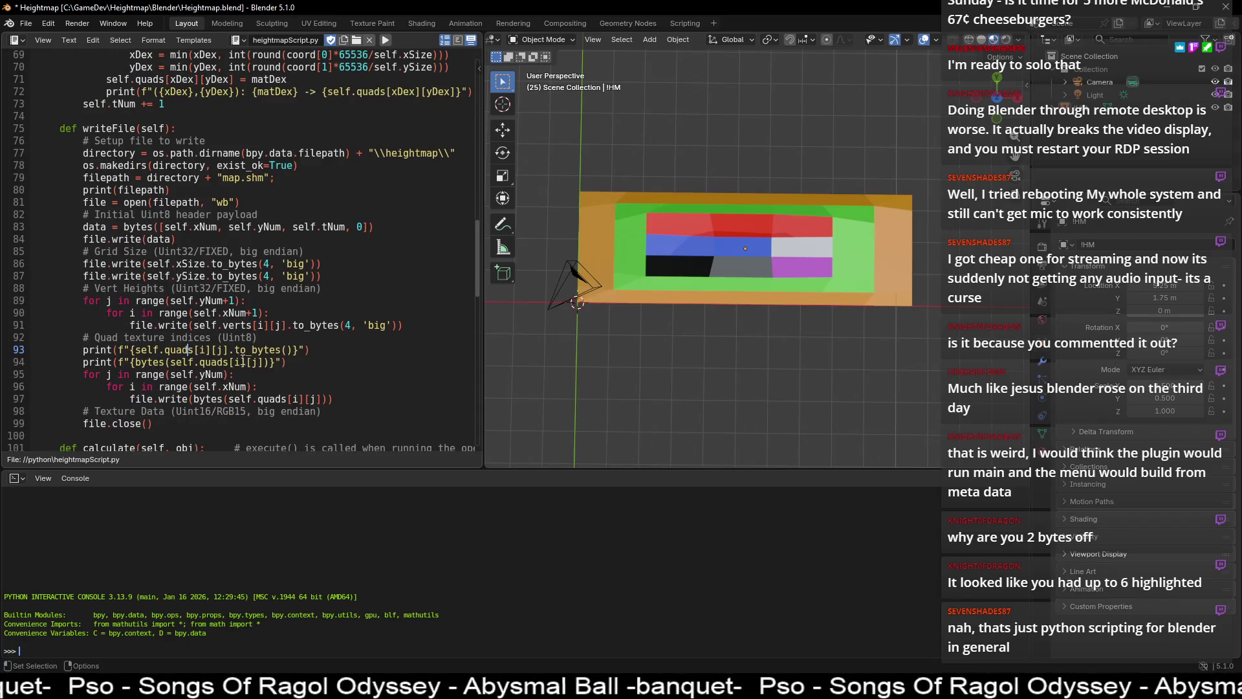
scroll(185, 375, down, 1)
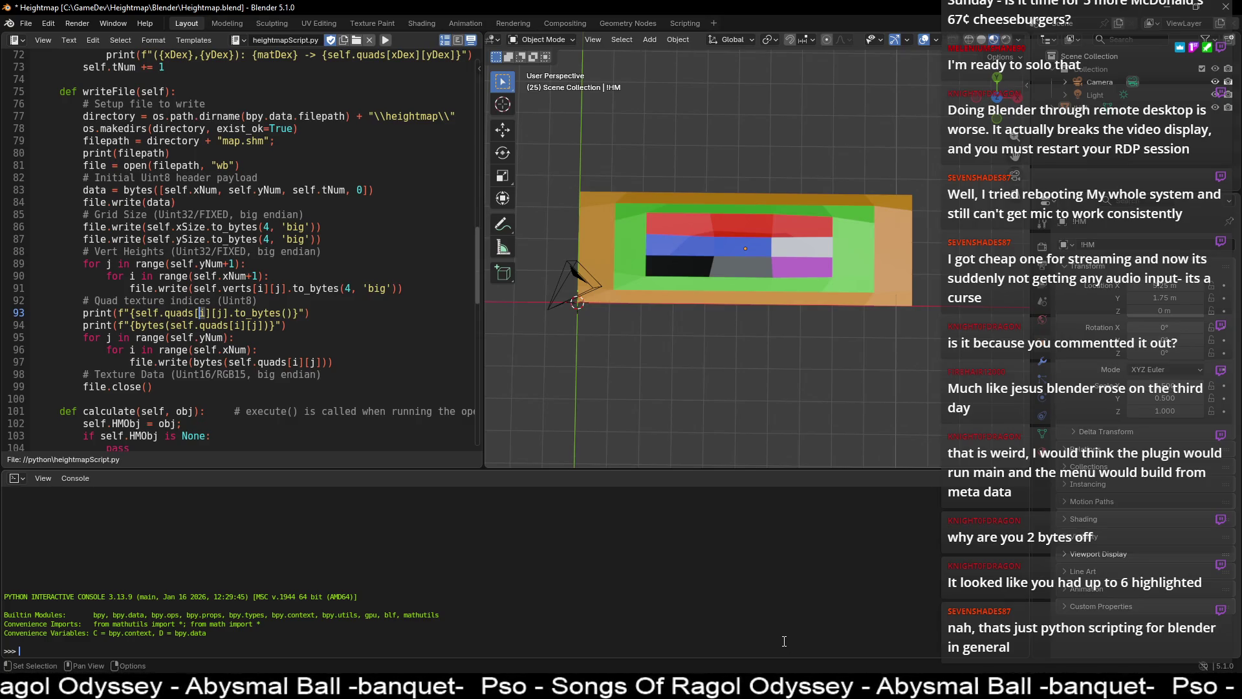
text(1)
double_click(220, 312)
text(1)
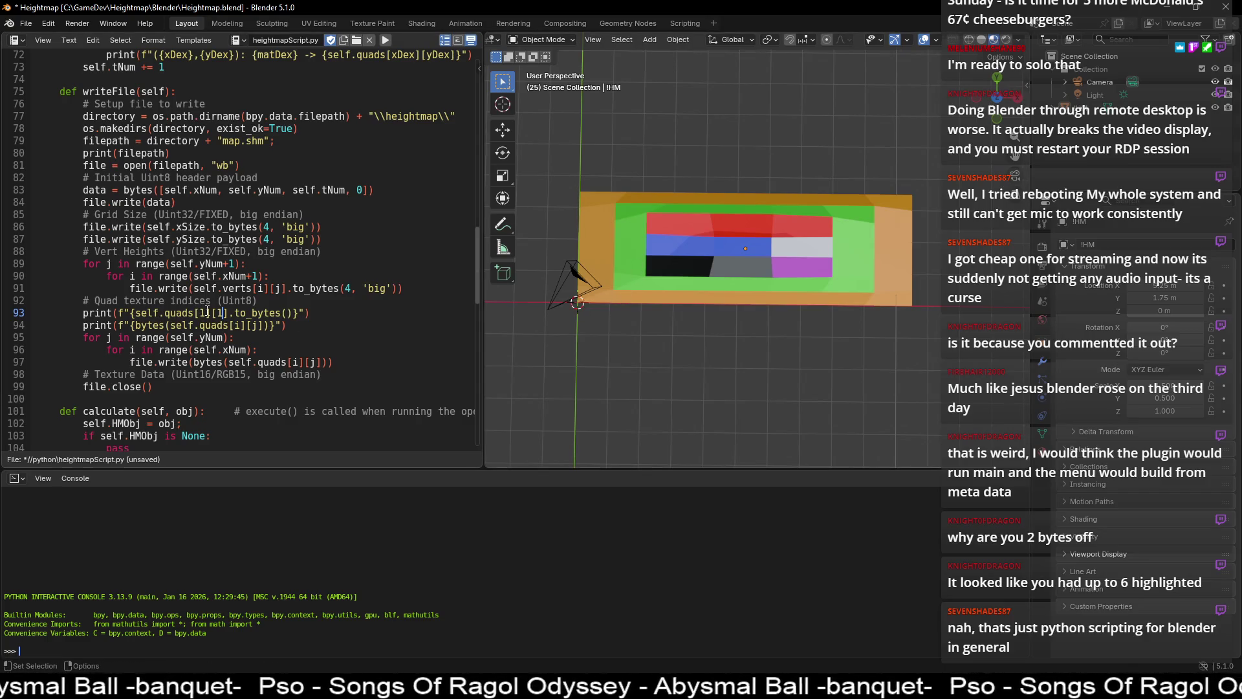
double_click(202, 313)
text(2)
double_click(220, 312)
text(2)
- Point the second debug print at quad [2][2] too and save heightmapScript.py
double_click(234, 325)
text(2)
double_click(253, 324)
text(2)
click(296, 326)
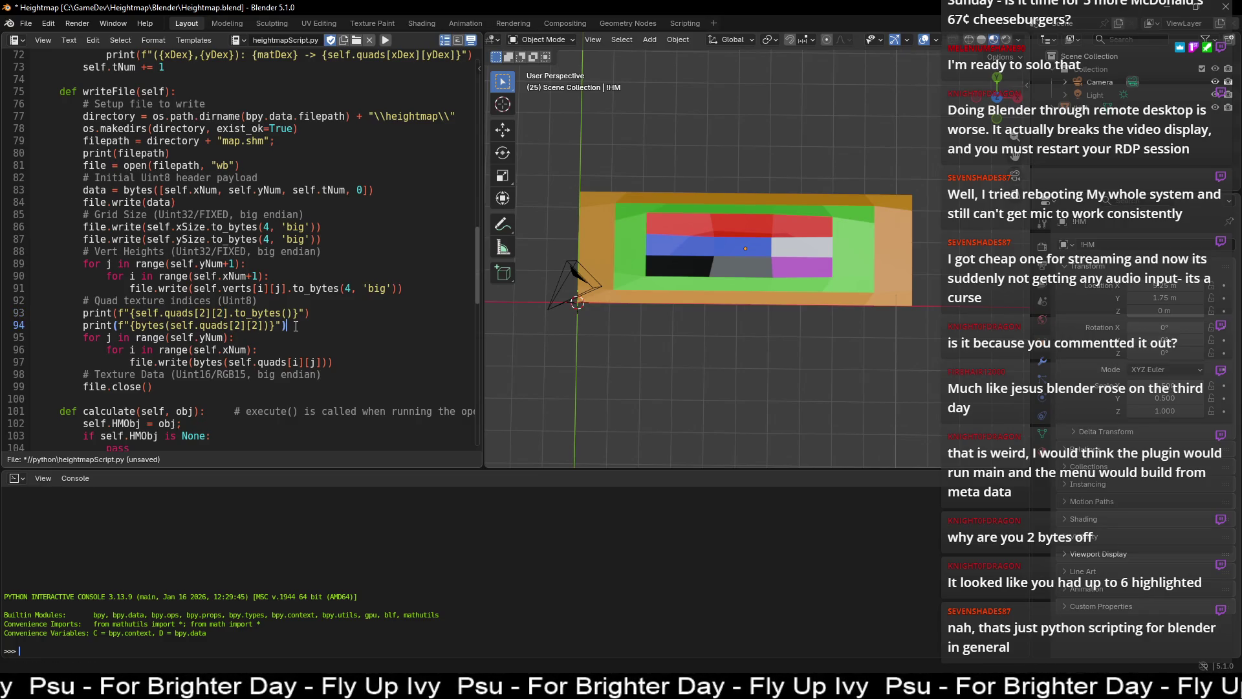
key(ctrl+s)
- Run Object > Export Heightmap again, then open the Blender logo menu to find the console
scroll(311, 289, up, 5)
scroll(308, 283, down, 6)
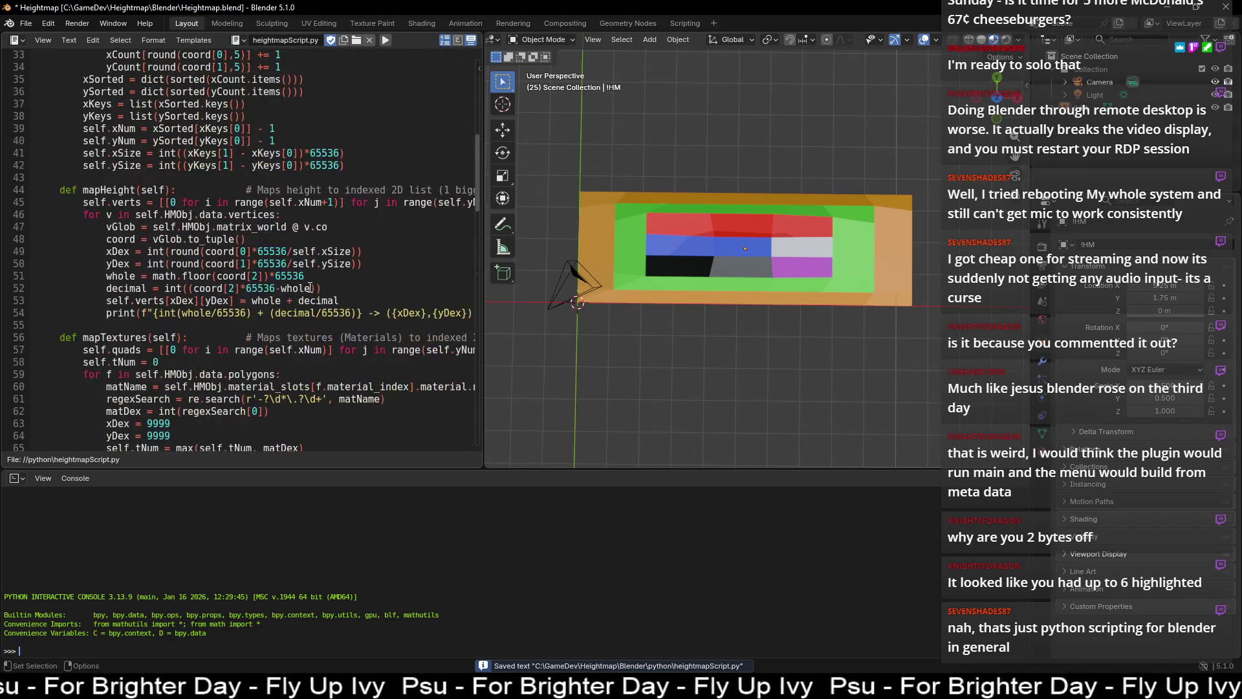
scroll(303, 276, up, 1)
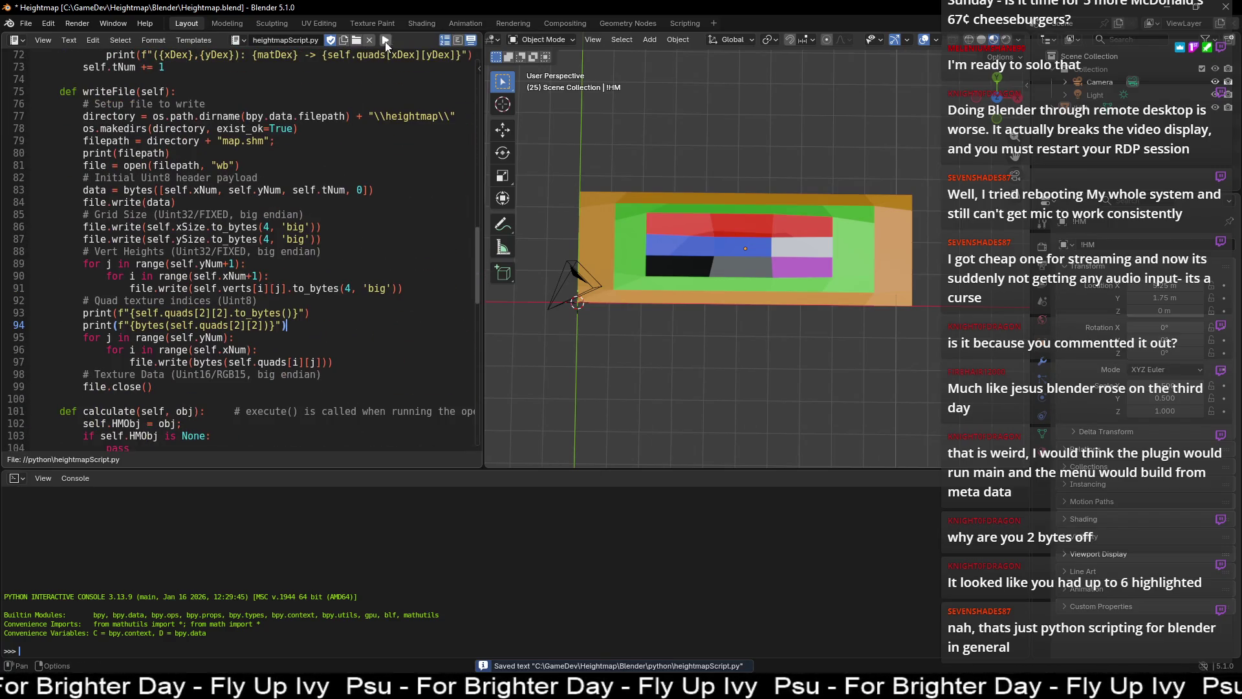
click(679, 40)
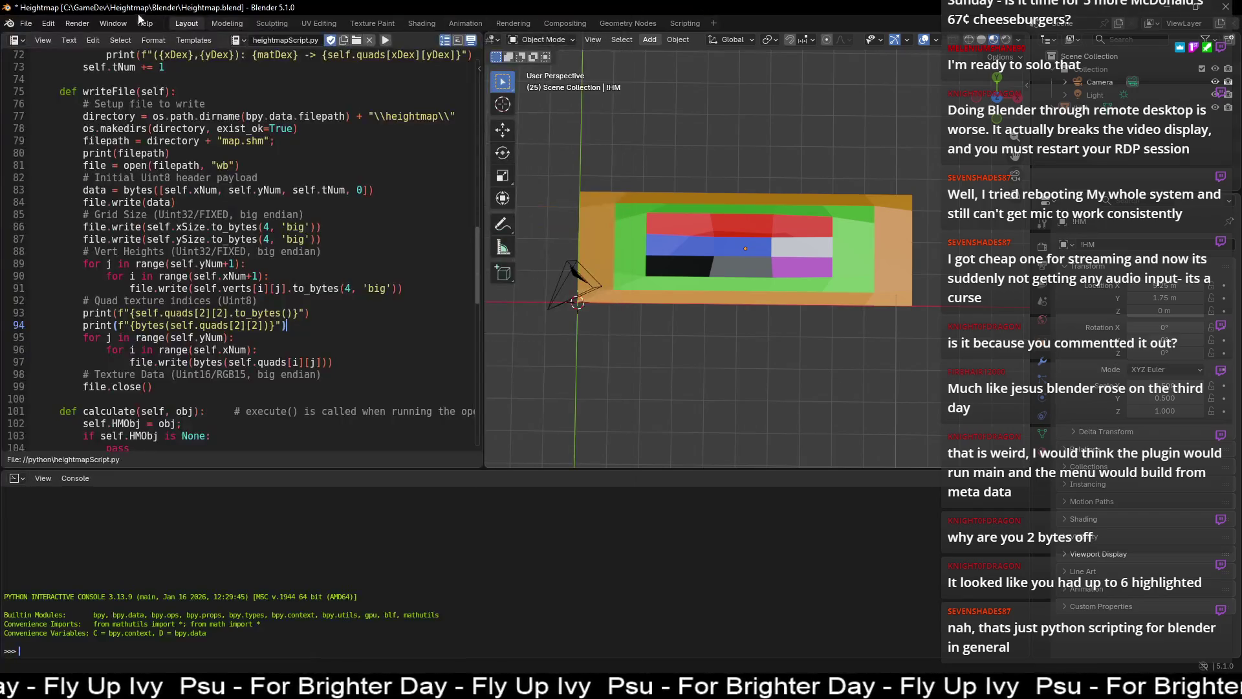
click(10, 23)
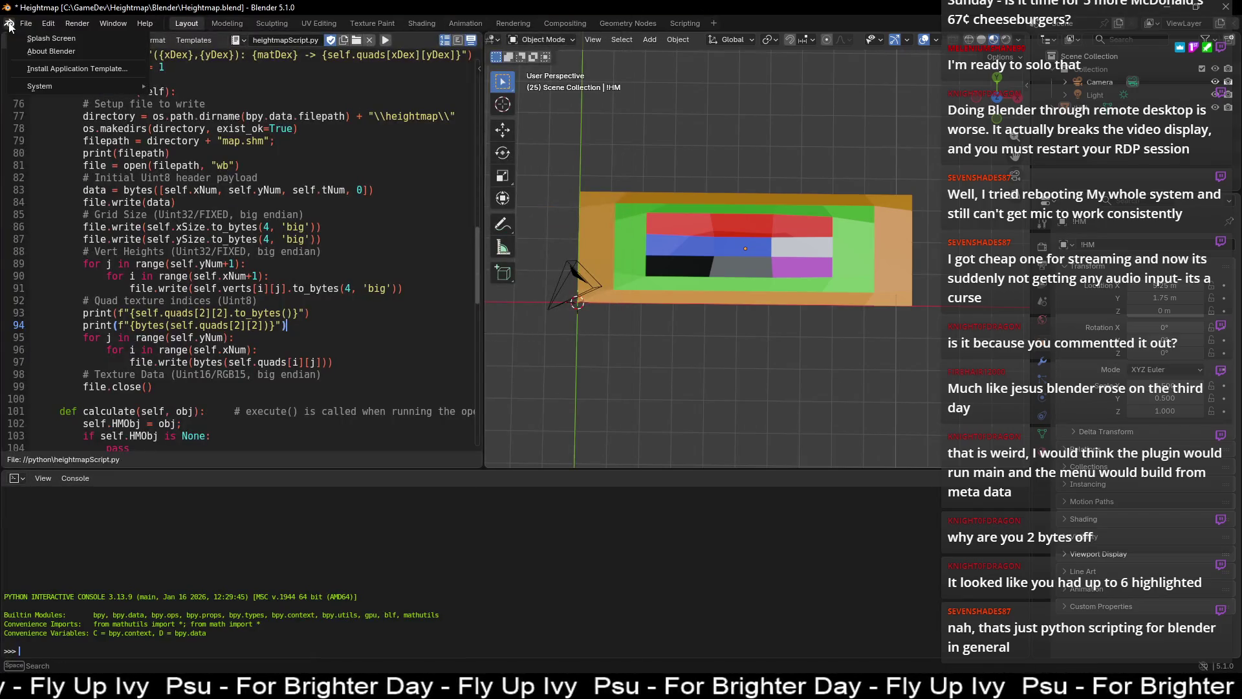
- Show the system console on the right half, select the zero-byte output, then delete 'bytes(' on line 97
click(114, 23)
click(146, 163)
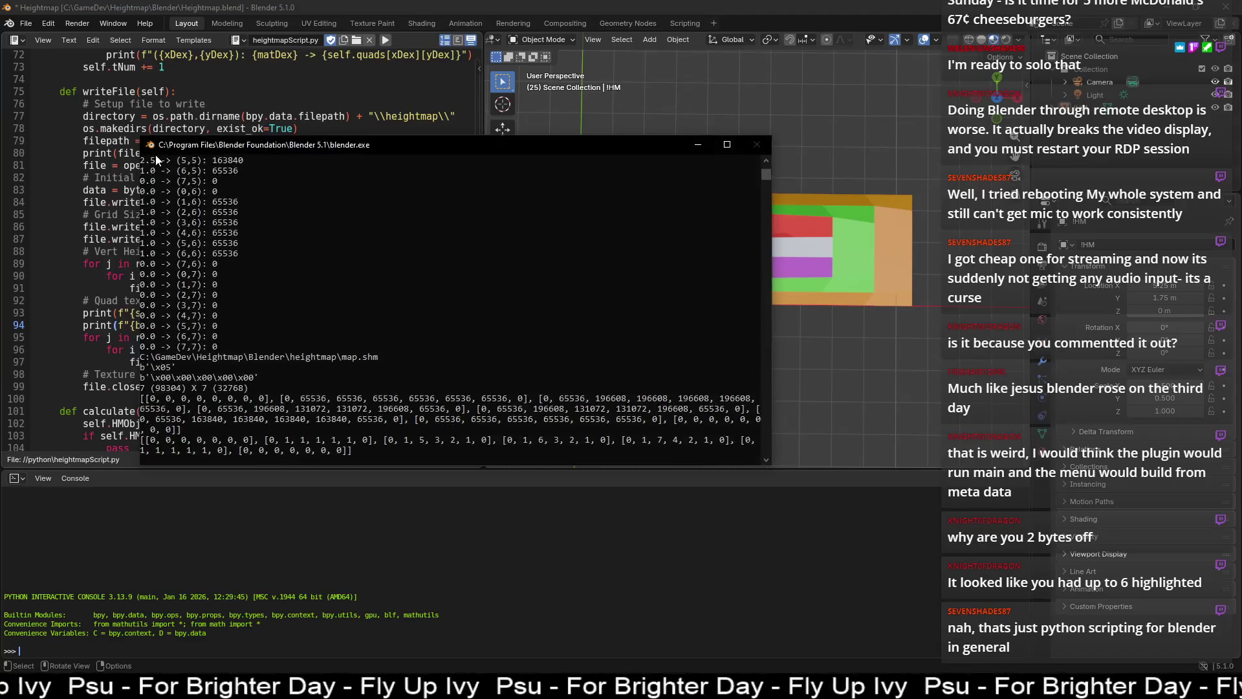
key(super+Right)
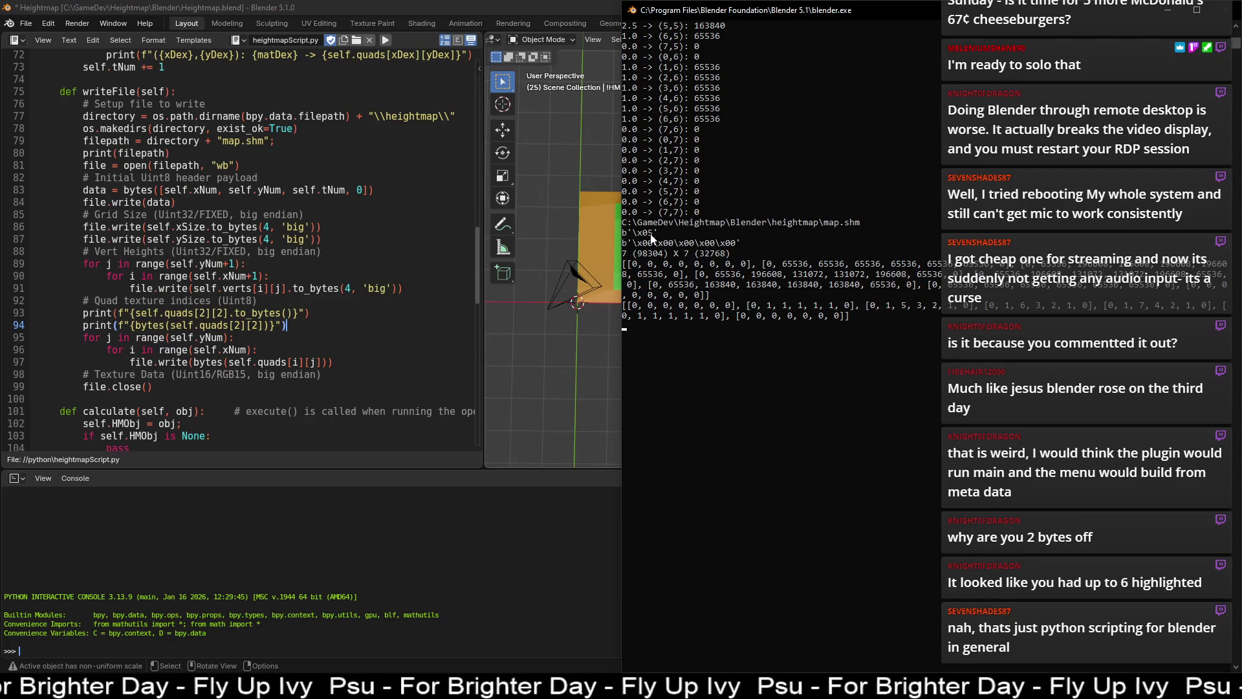
drag(644, 242, 732, 248)
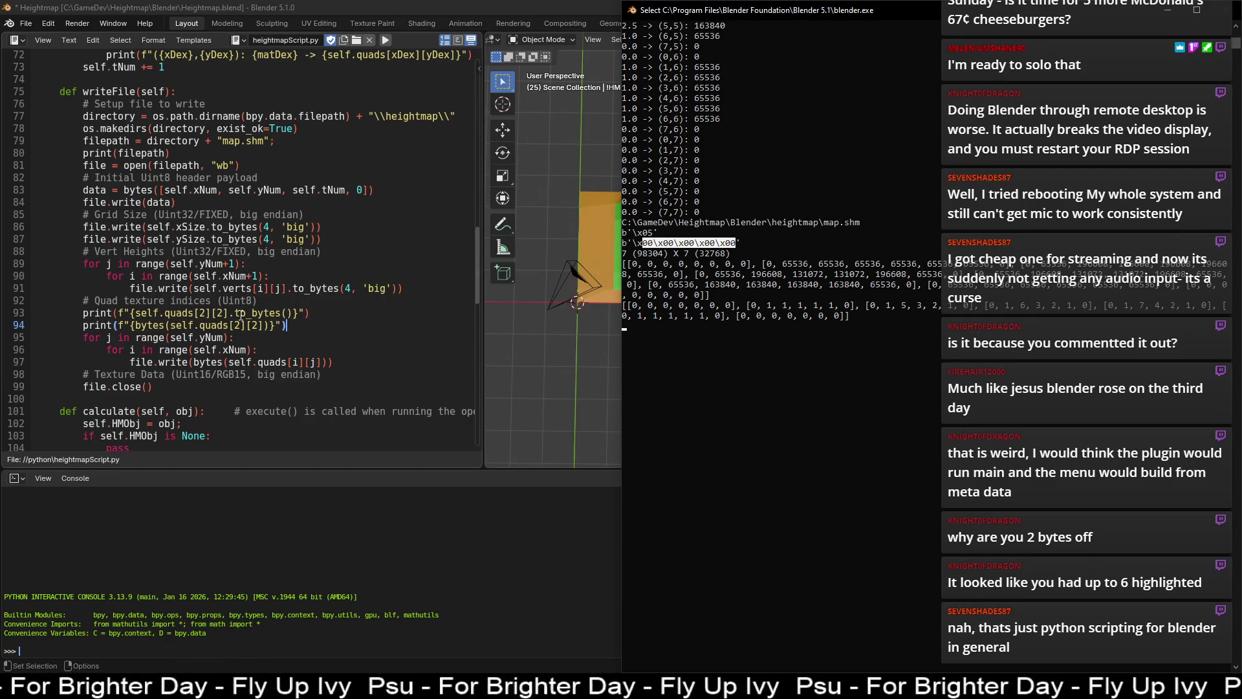
click(230, 362)
key(BackSpace)
key(BackSpace)
key(BackSpace)
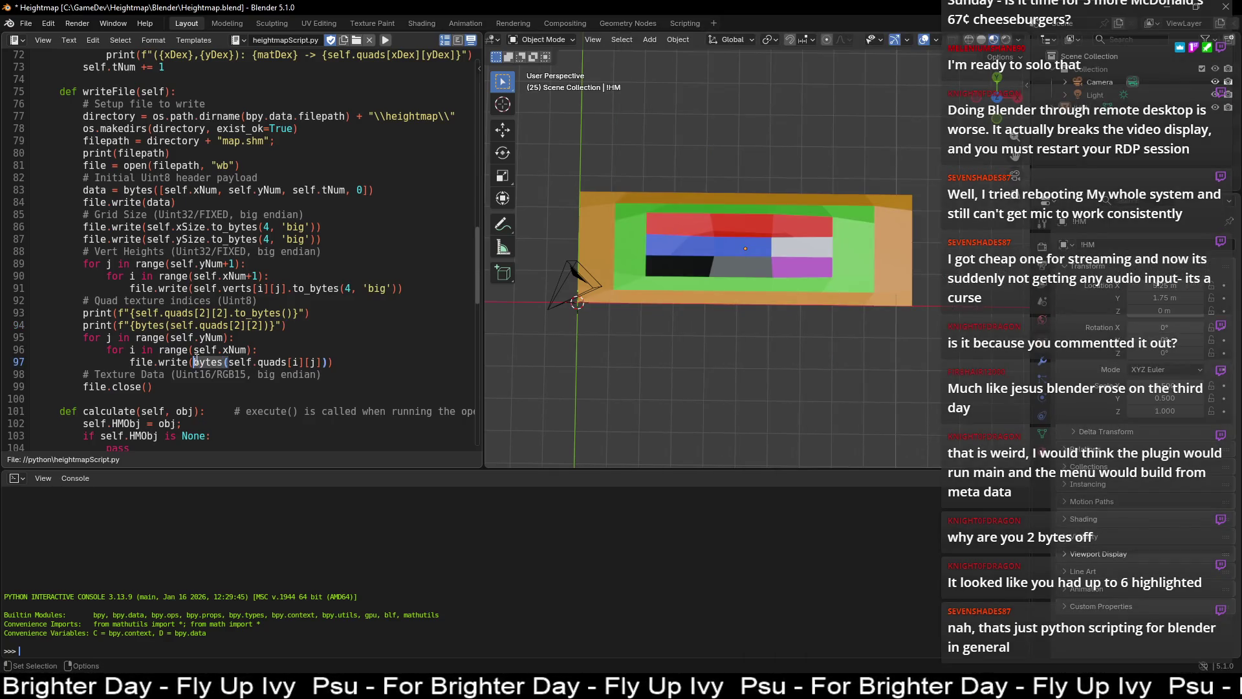
- Replace bytes() on line 97 with .to_bytes() copied from line 93, after quads[i][j]
click(292, 362)
key(BackSpace)
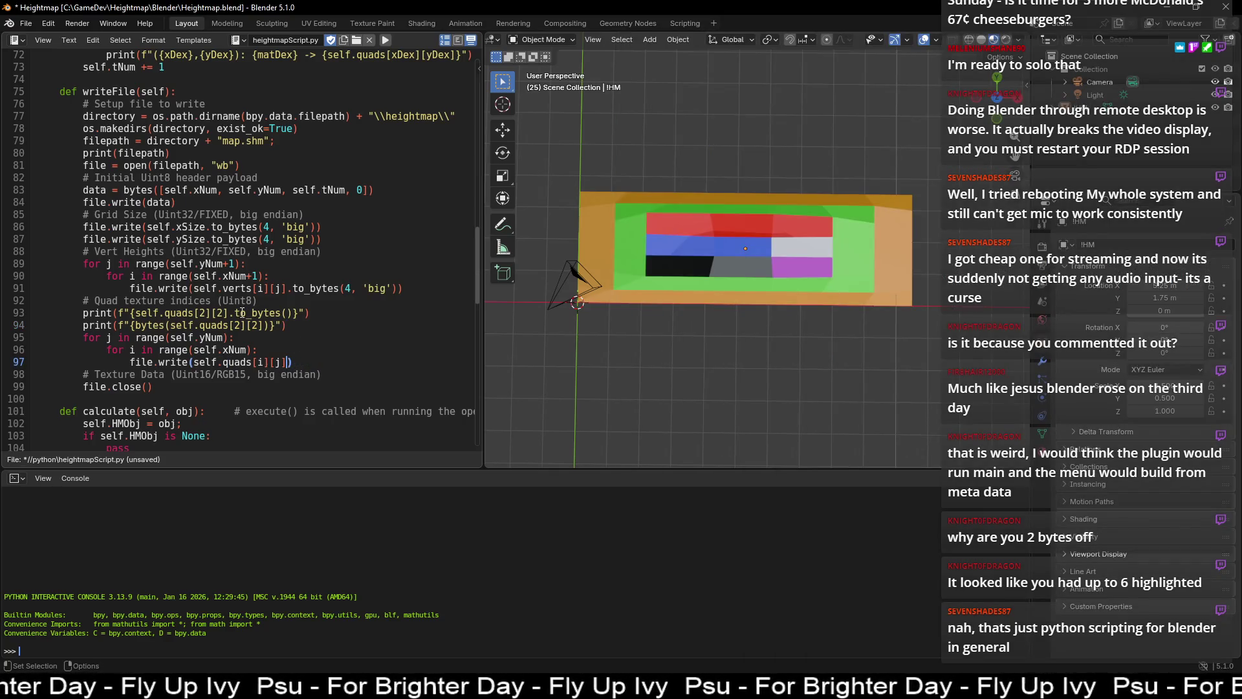
drag(231, 313, 295, 313)
key(ctrl+c)
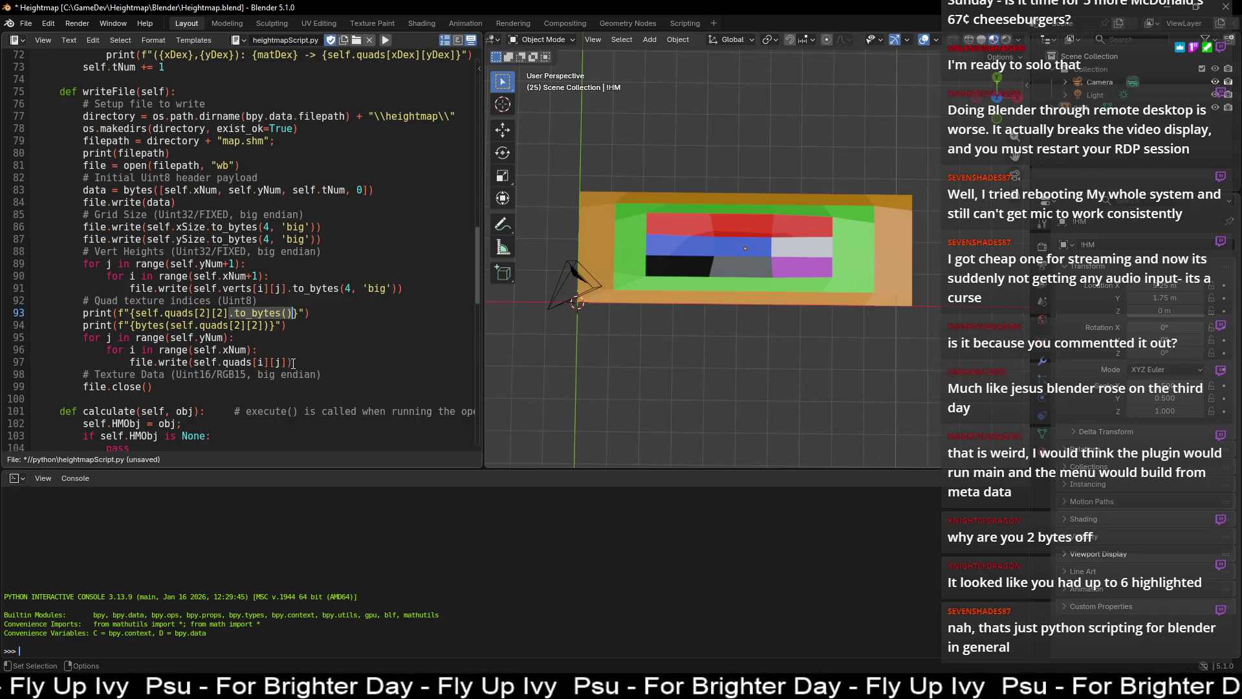
click(289, 362)
key(ctrl+v)
- Delete the two debug print lines above the quad-writing line
click(286, 325)
key(shift+Up)
key(shift+Up)
key(BackSpace)
click(292, 321)
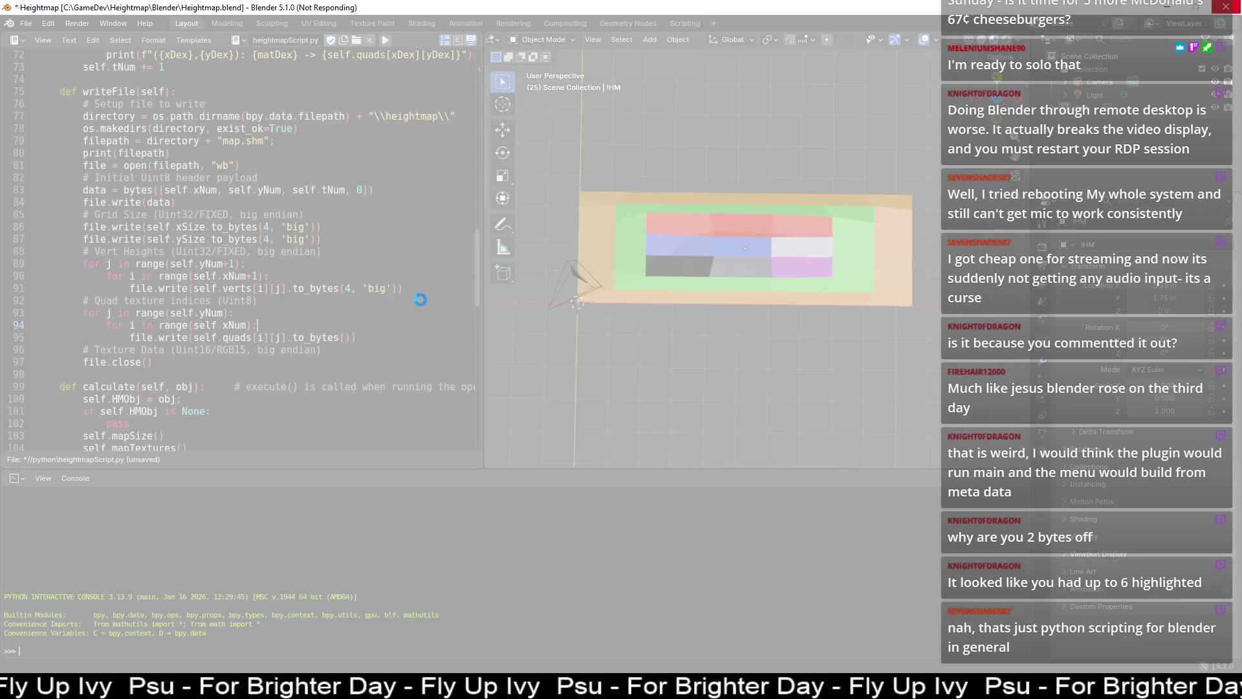
- End the Not Responding Blender process, relaunch Blender and reopen Heightmap.blend from recent files
click(1227, 7)
click(111, 105)
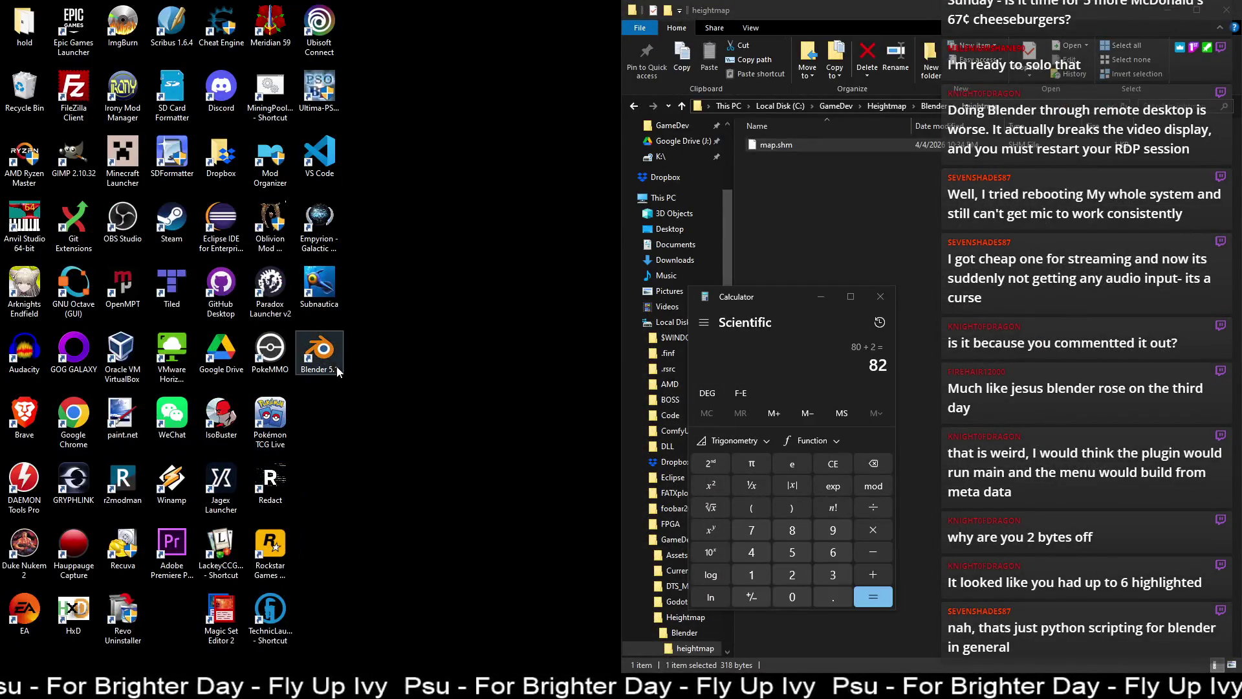
double_click(327, 359)
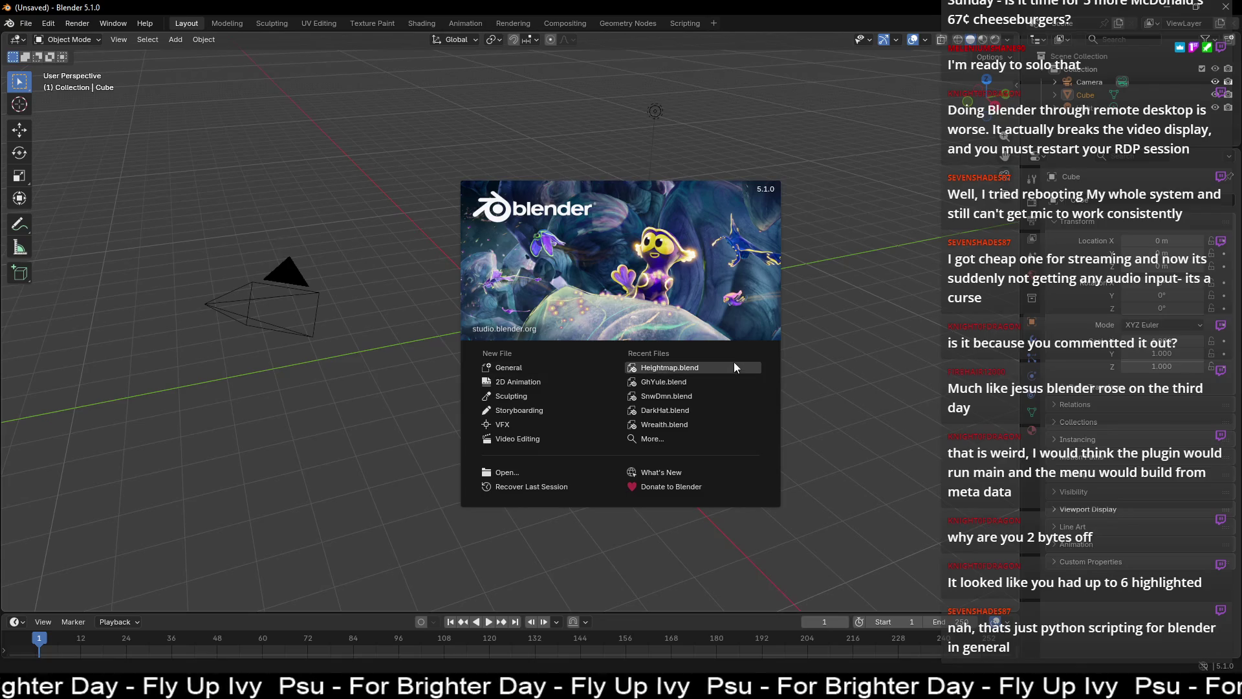
click(716, 366)
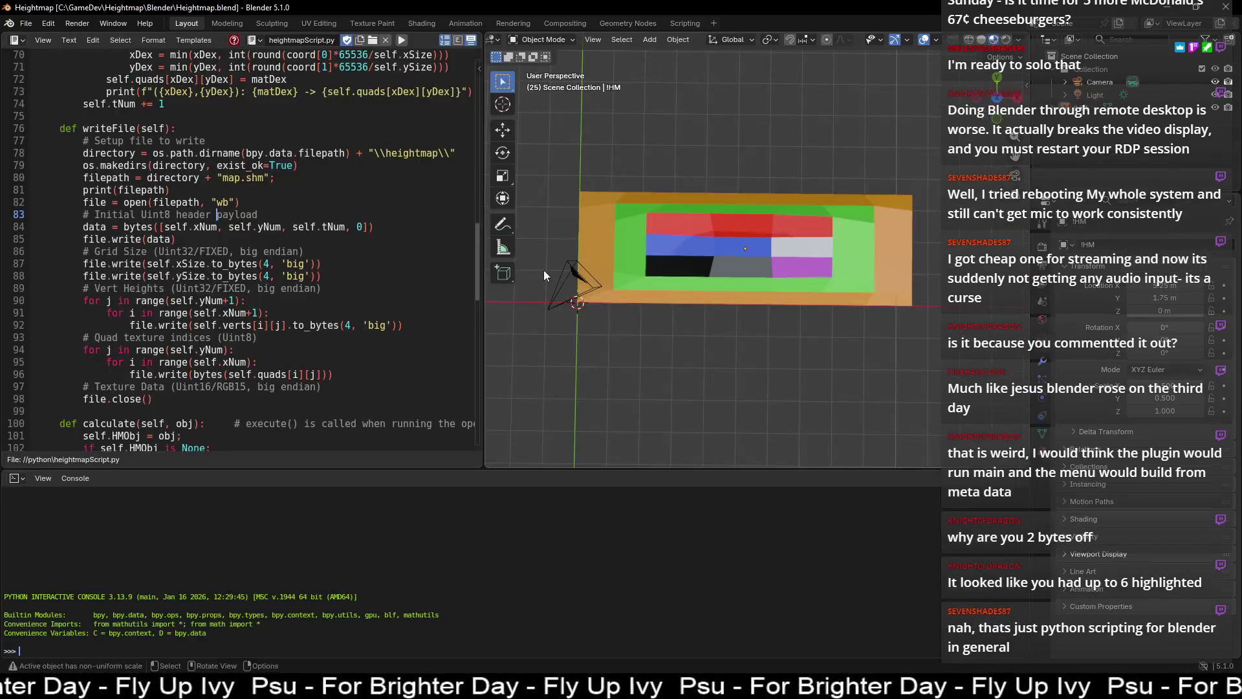
- Unlink the stale script text and load python/heightmapScript.py, checking its .to_bytes() quad line 95
click(382, 40)
click(372, 52)
click(268, 40)
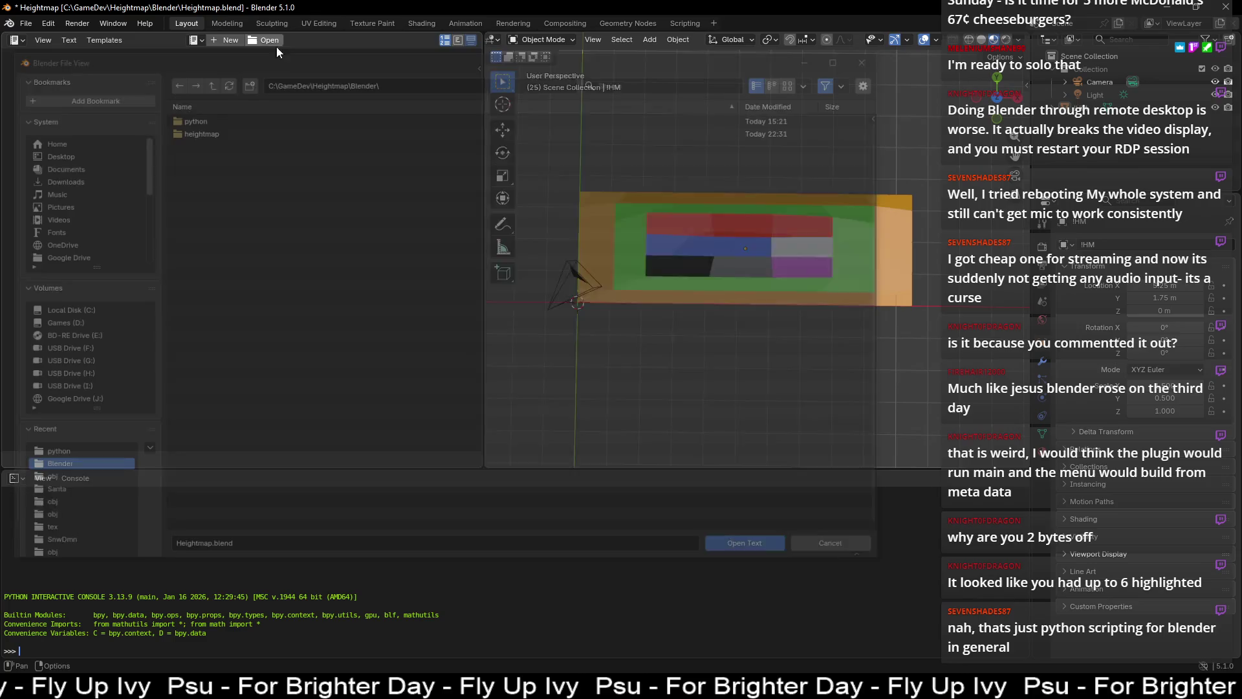
double_click(190, 117)
double_click(192, 117)
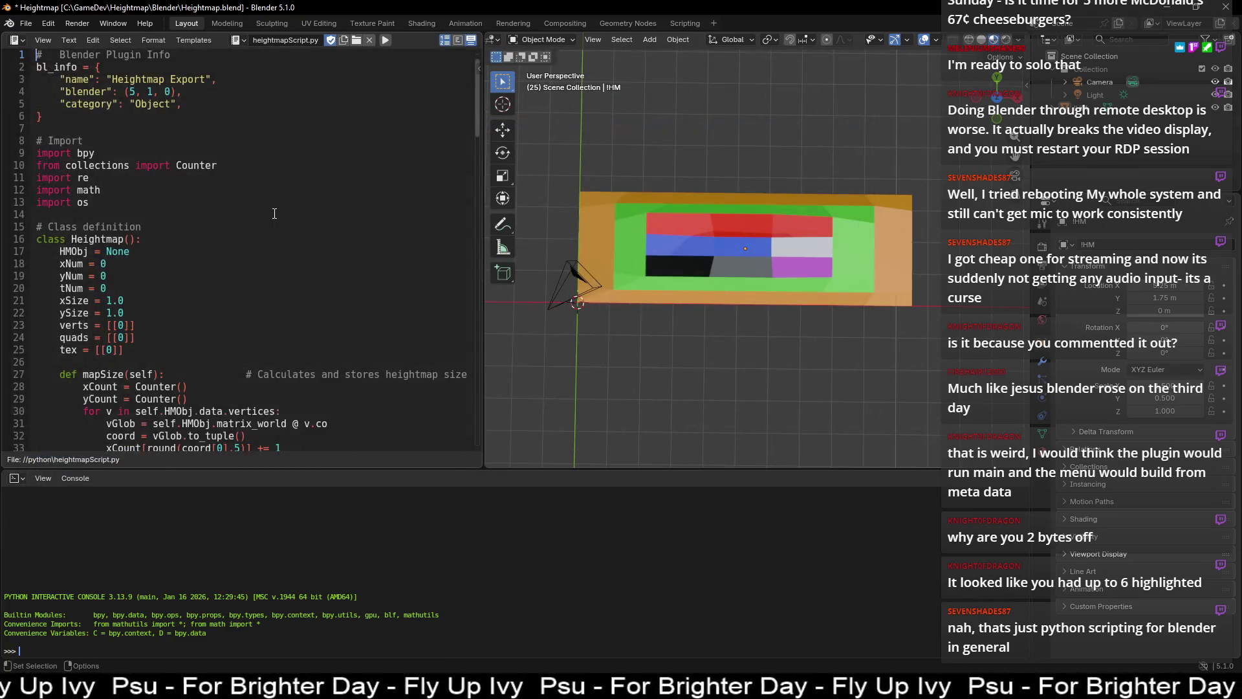
scroll(298, 246, down, 20)
scroll(296, 250, up, 15)
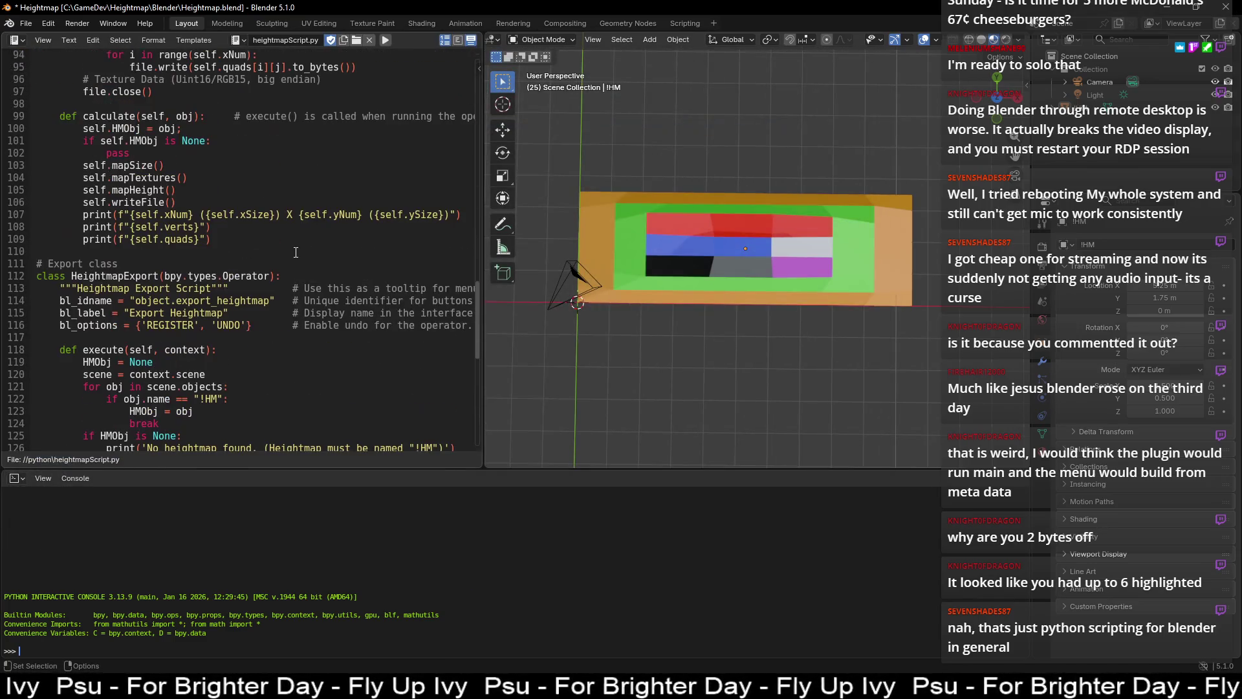
scroll(295, 251, up, 4)
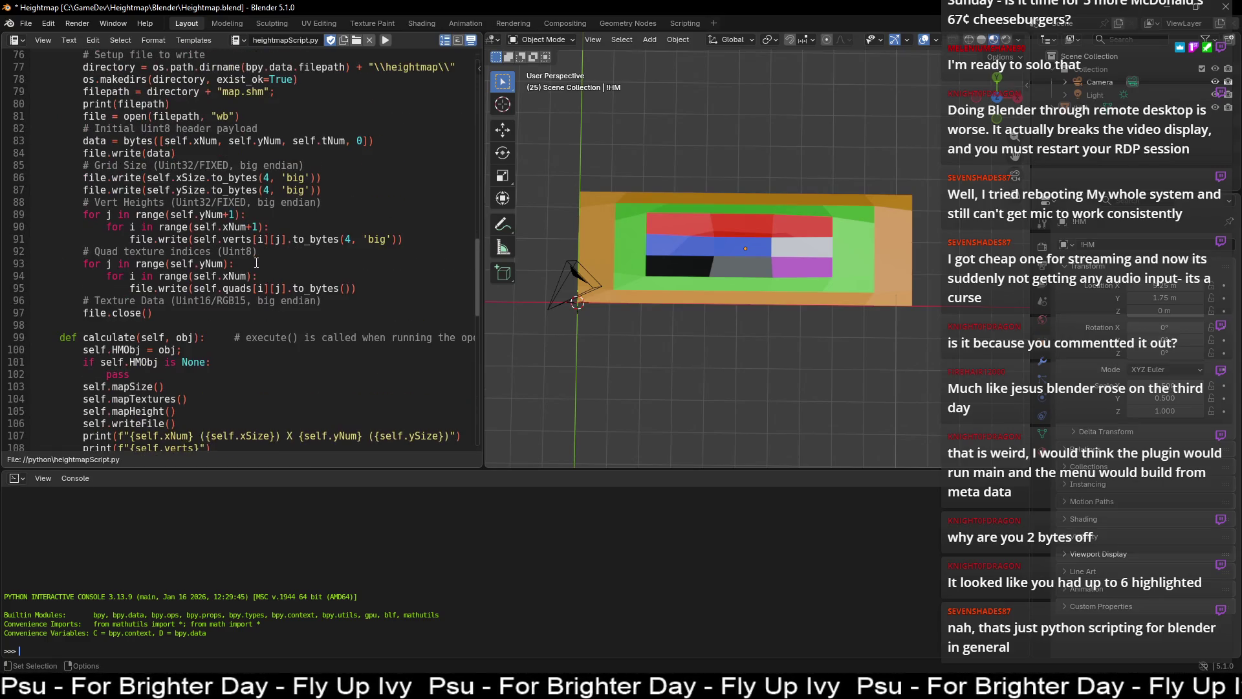
scroll(253, 298, up, 1)
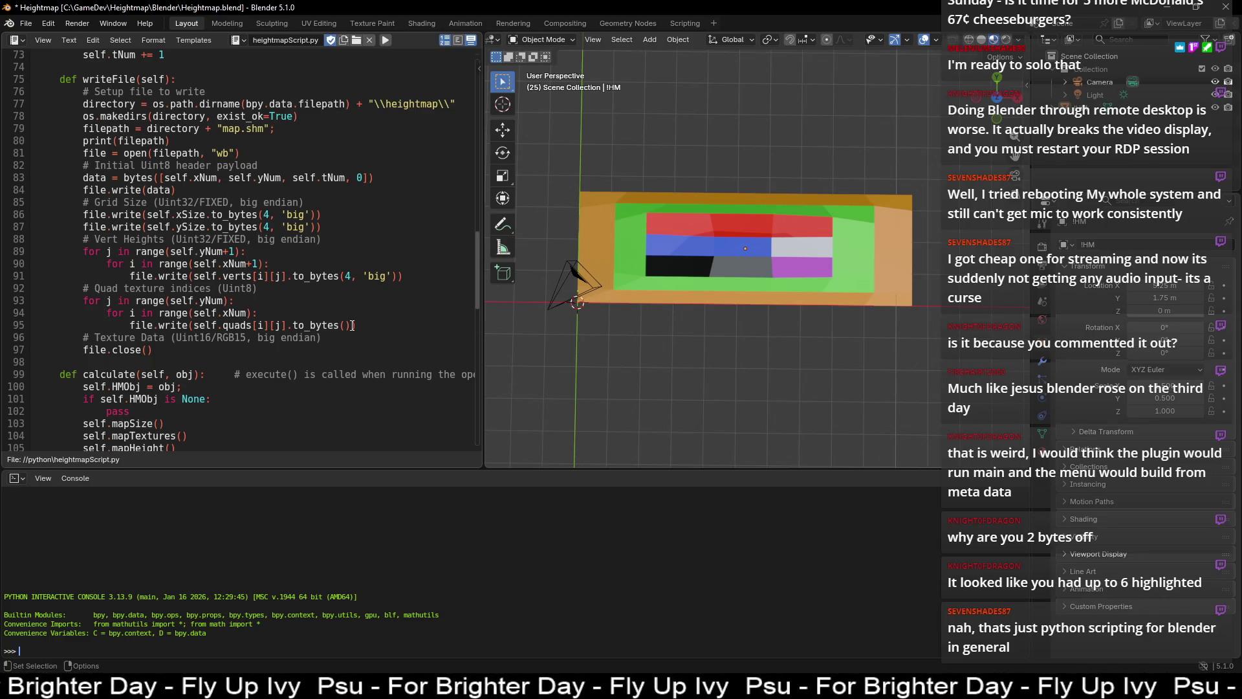
click(353, 325)
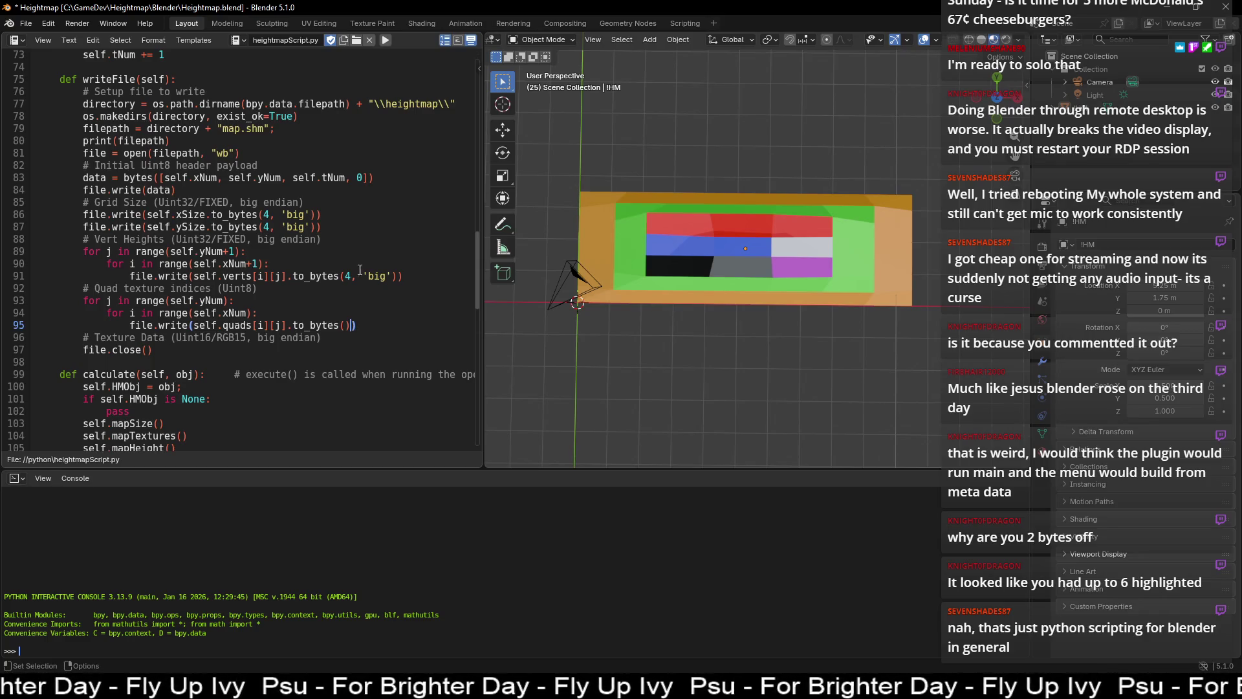
scroll(379, 74, down, 1)
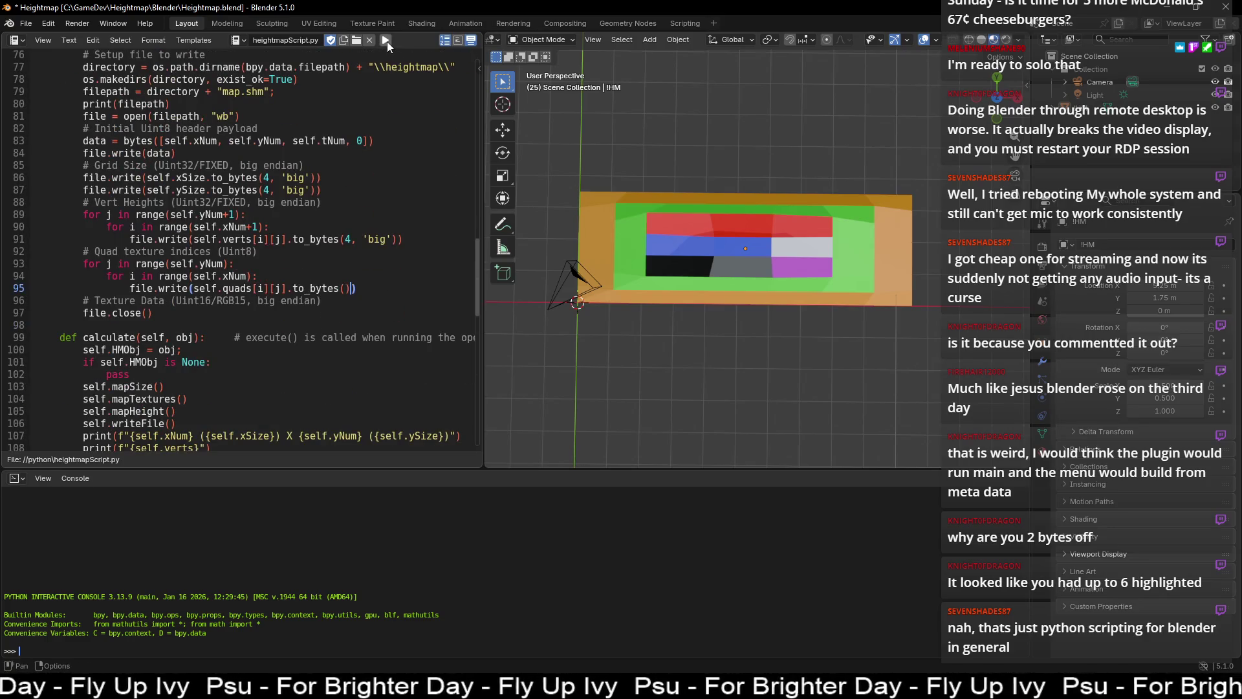
- Run the script, export the heightmap to map.shm and switch to HxD
click(387, 42)
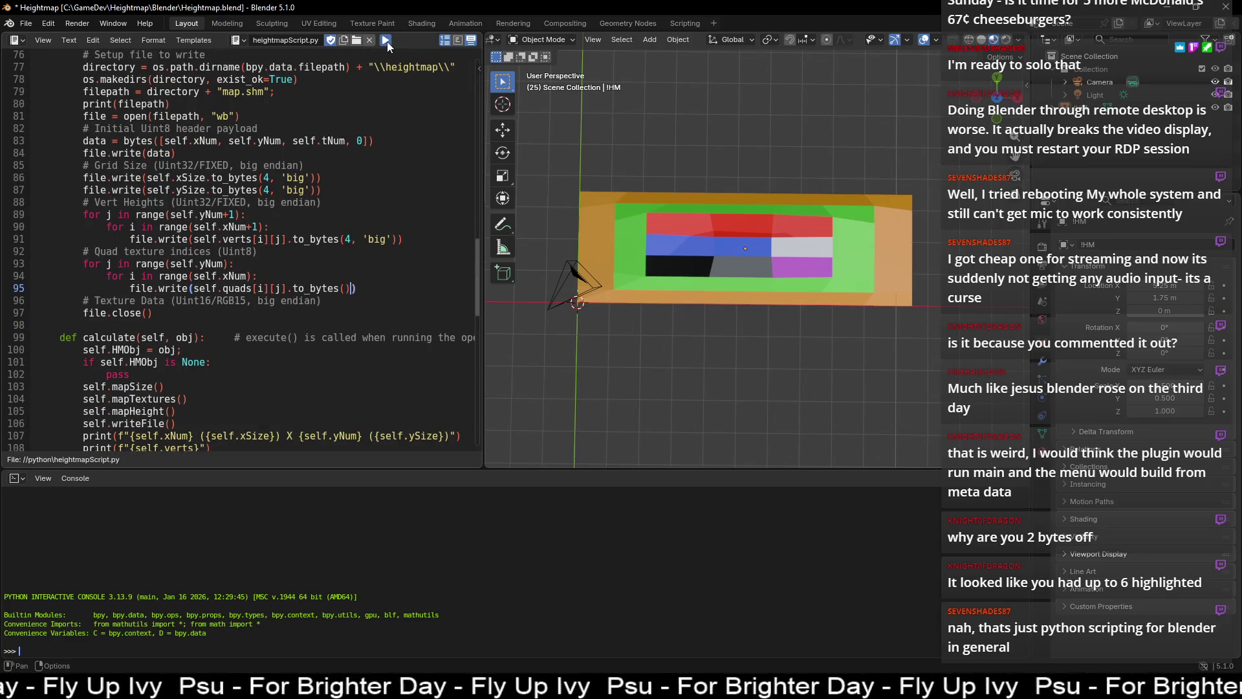
click(677, 41)
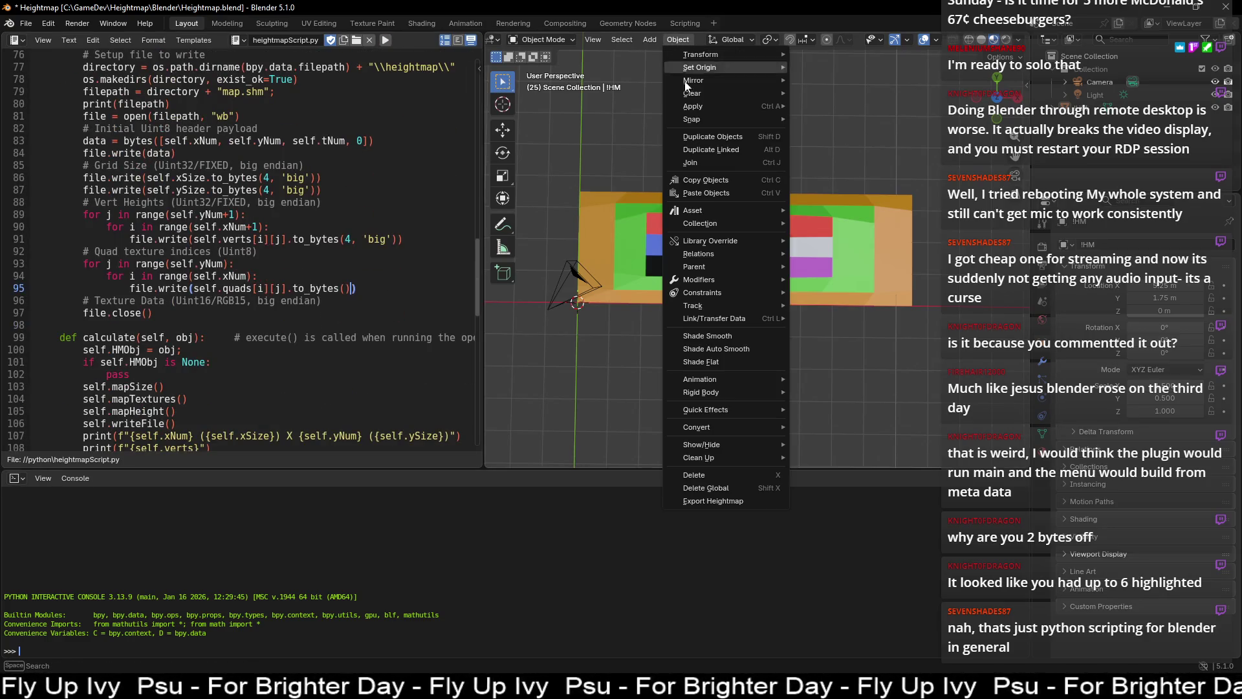
click(744, 501)
key(alt+Tab)
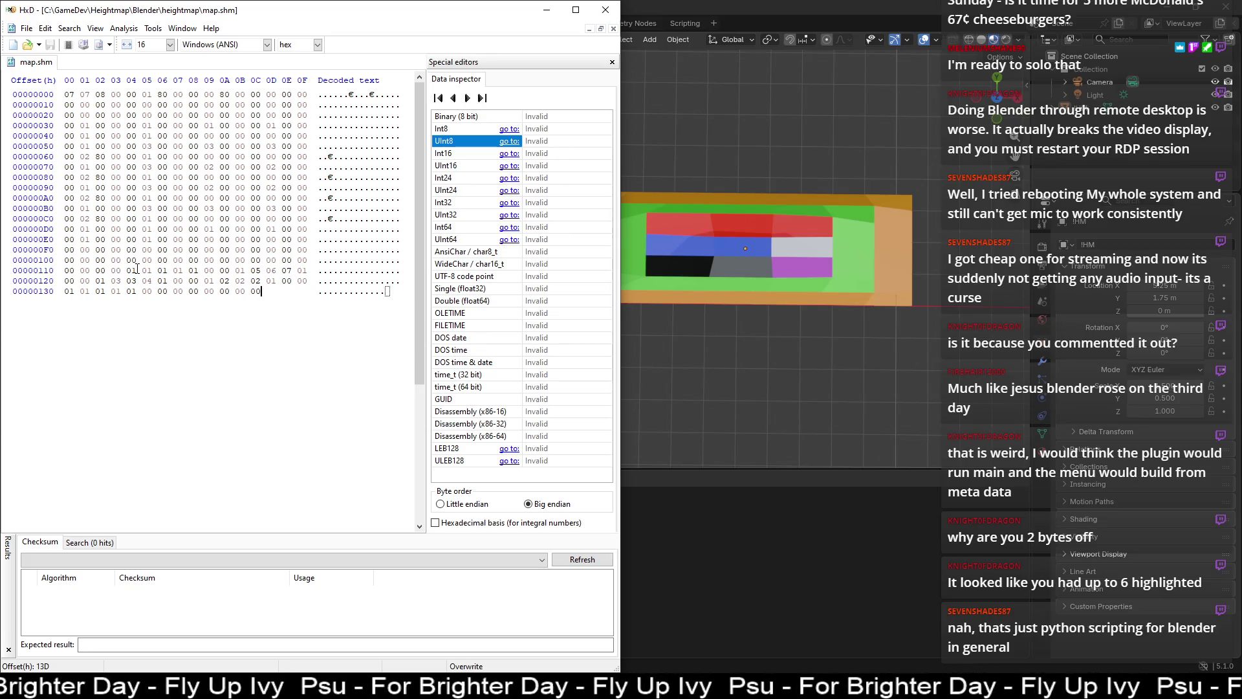
- Inspect map.shm's zero-byte runs in HxD by selecting offsets 10C–113 and EC–FF
click(252, 260)
drag(251, 260, 130, 271)
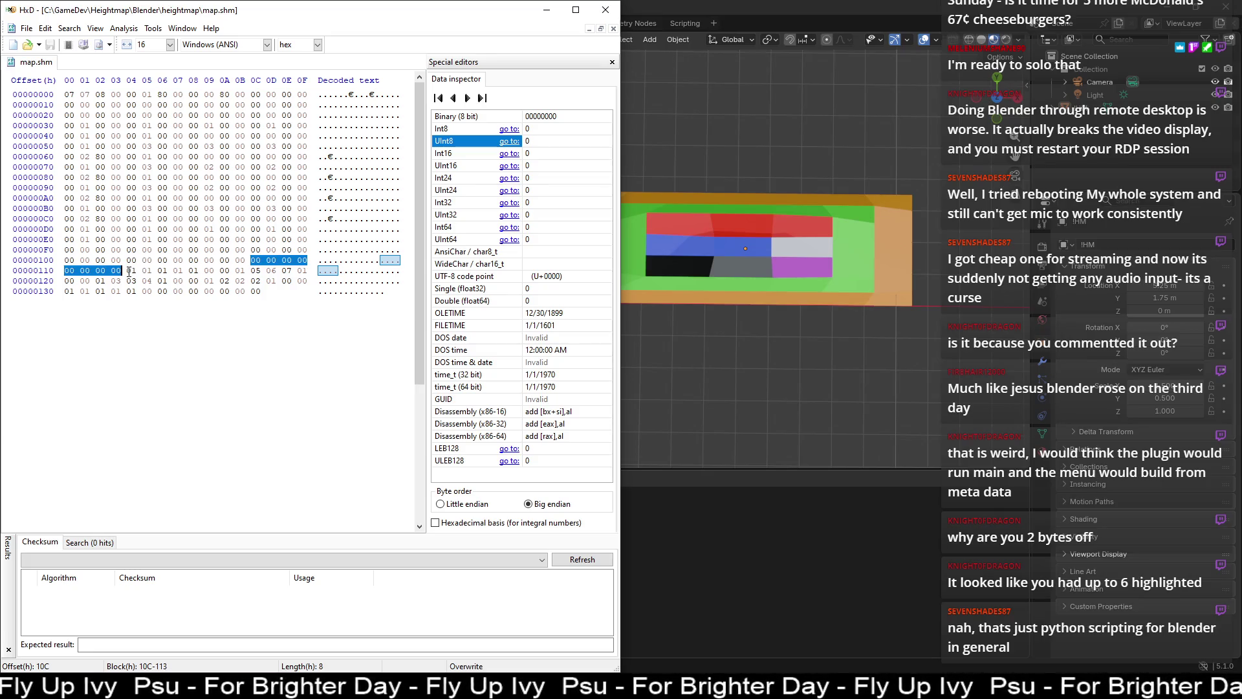
click(191, 240)
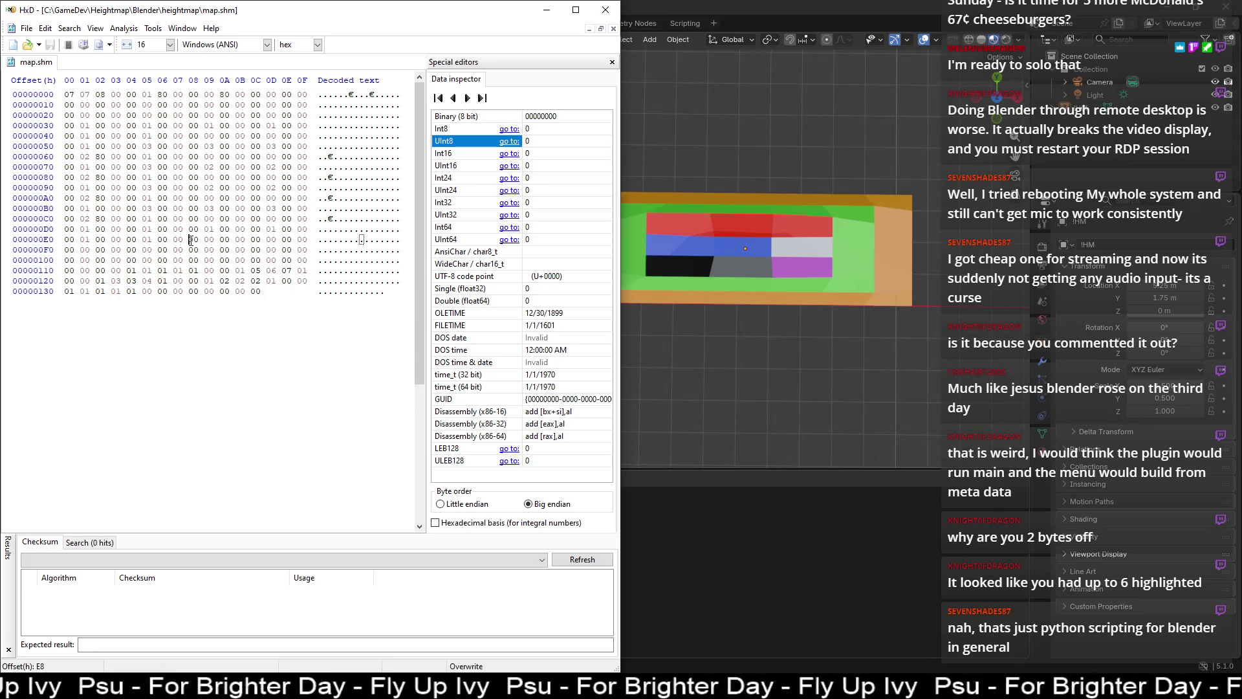
drag(251, 244, 313, 239)
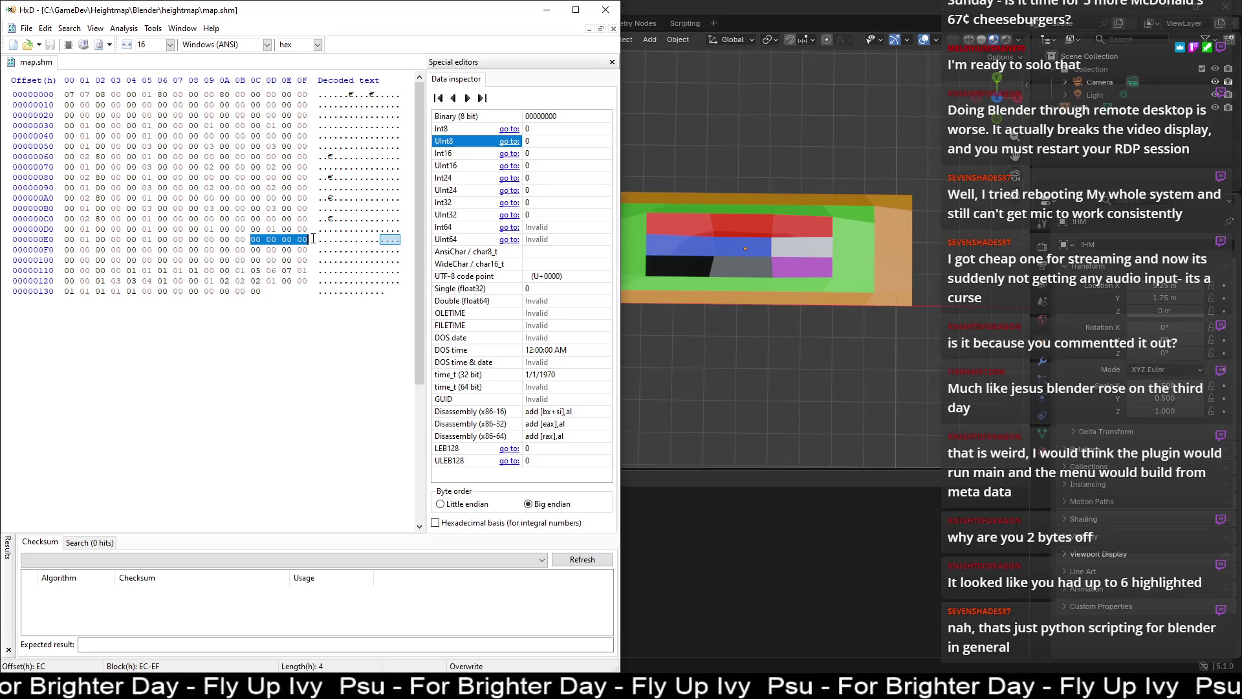
mouse_move(313, 239)
mouse_down()
mouse_move(139, 260)
mouse_move(309, 260)
mouse_move(85, 270)
mouse_move(133, 271)
mouse_up()
click(190, 261)
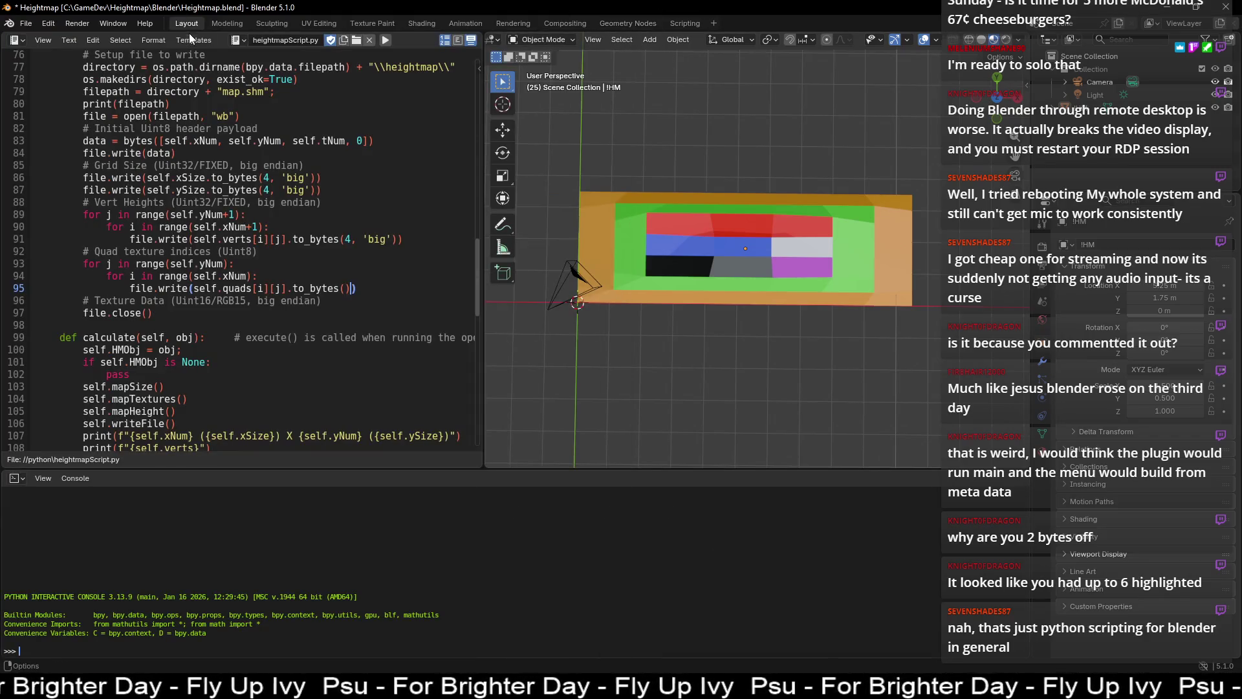
- Show the system console on the right and select the last quad index lines, all reading 0 -> 0
click(114, 24)
click(200, 165)
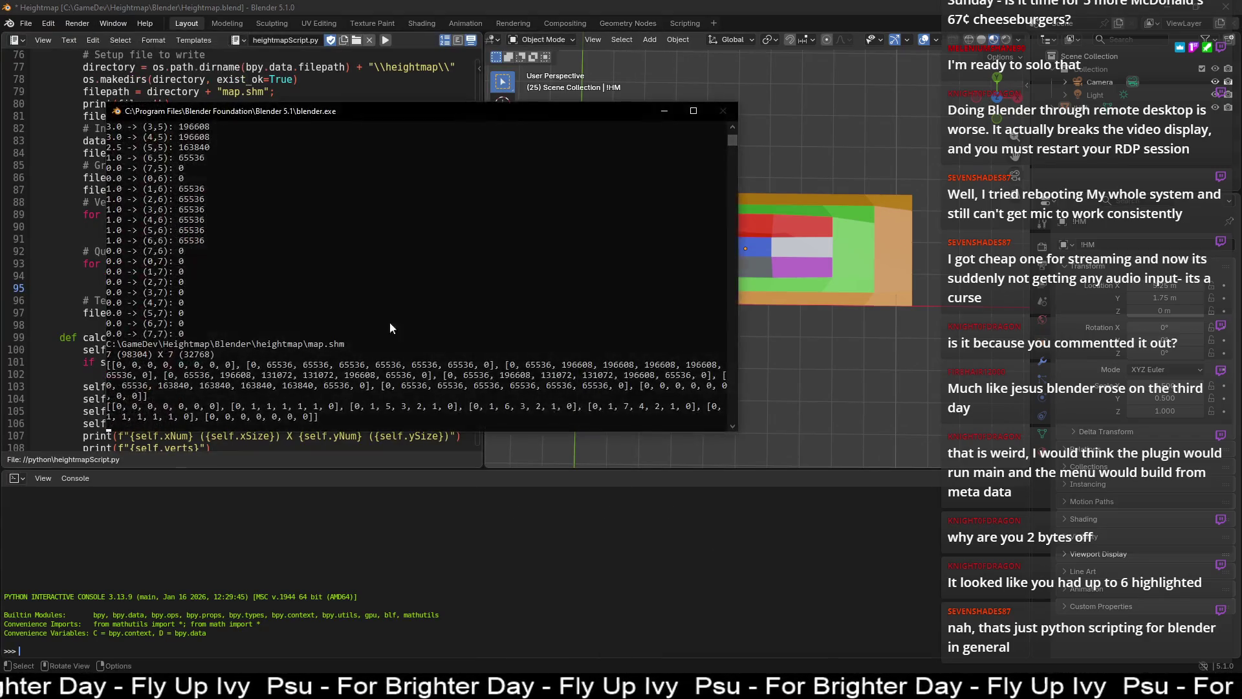
key(super+Right)
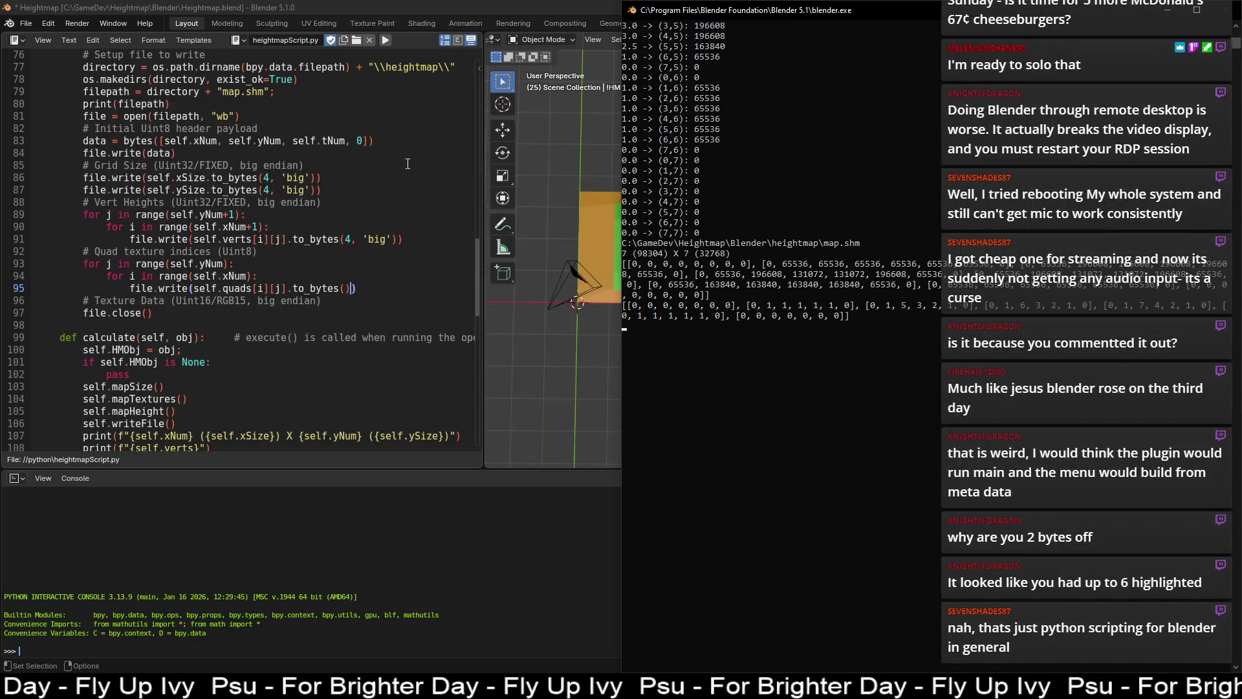
scroll(969, 246, down, 11)
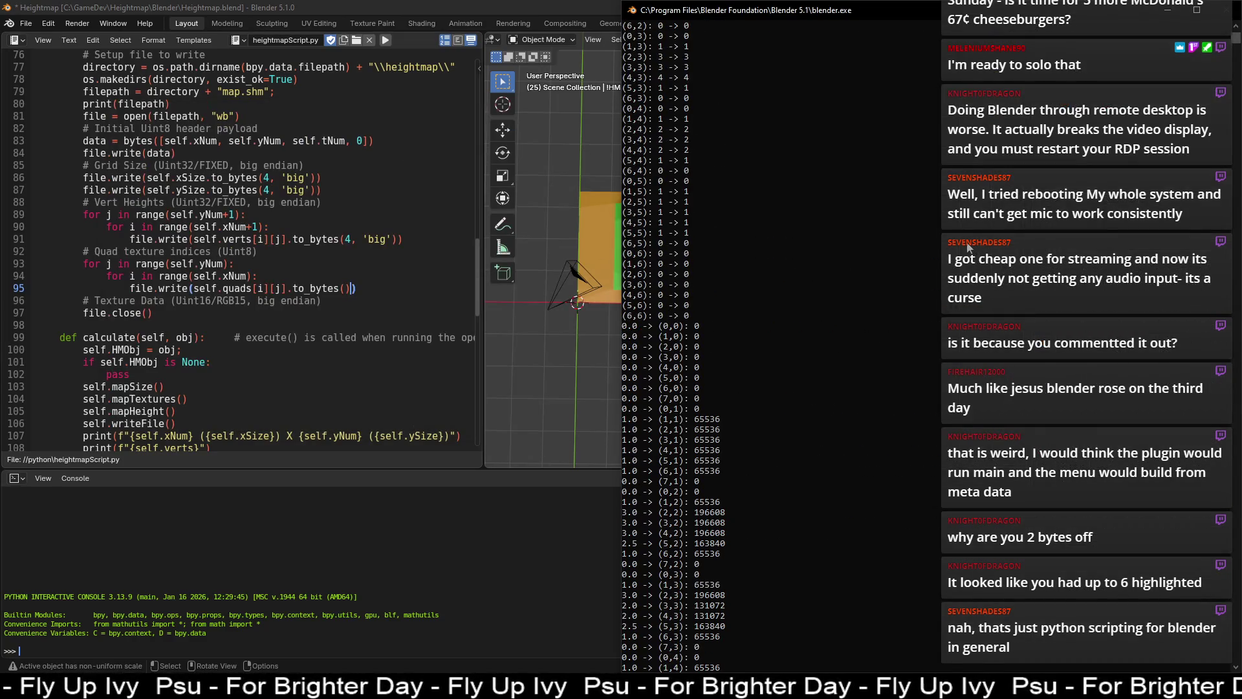
drag(687, 245, 693, 317)
key(alt+Tab)
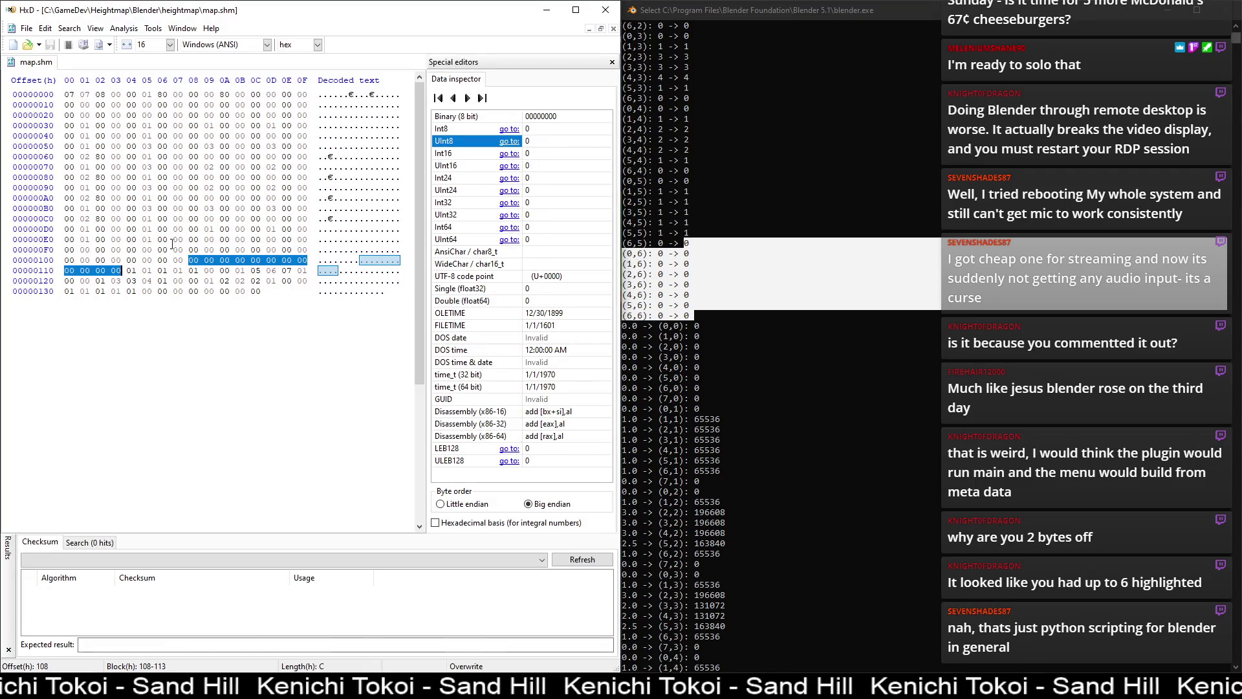
click(198, 239)
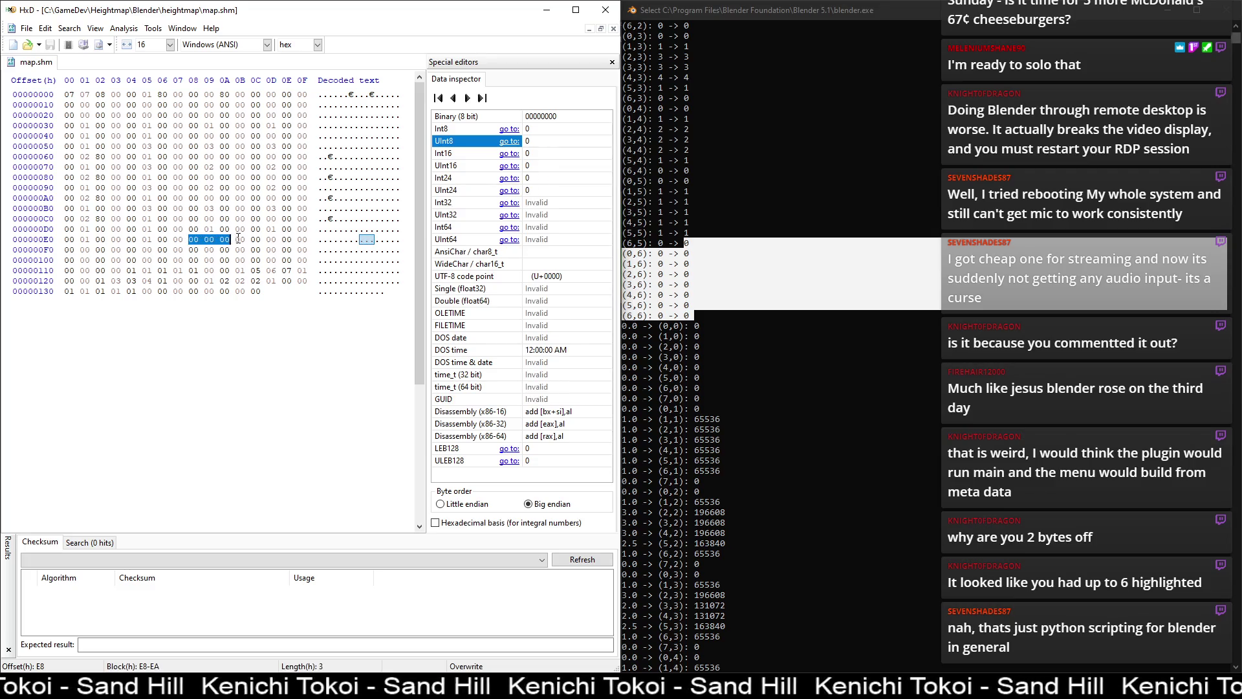
mouse_move(197, 239)
mouse_down()
mouse_move(126, 261)
mouse_move(194, 257)
mouse_move(138, 259)
mouse_up()
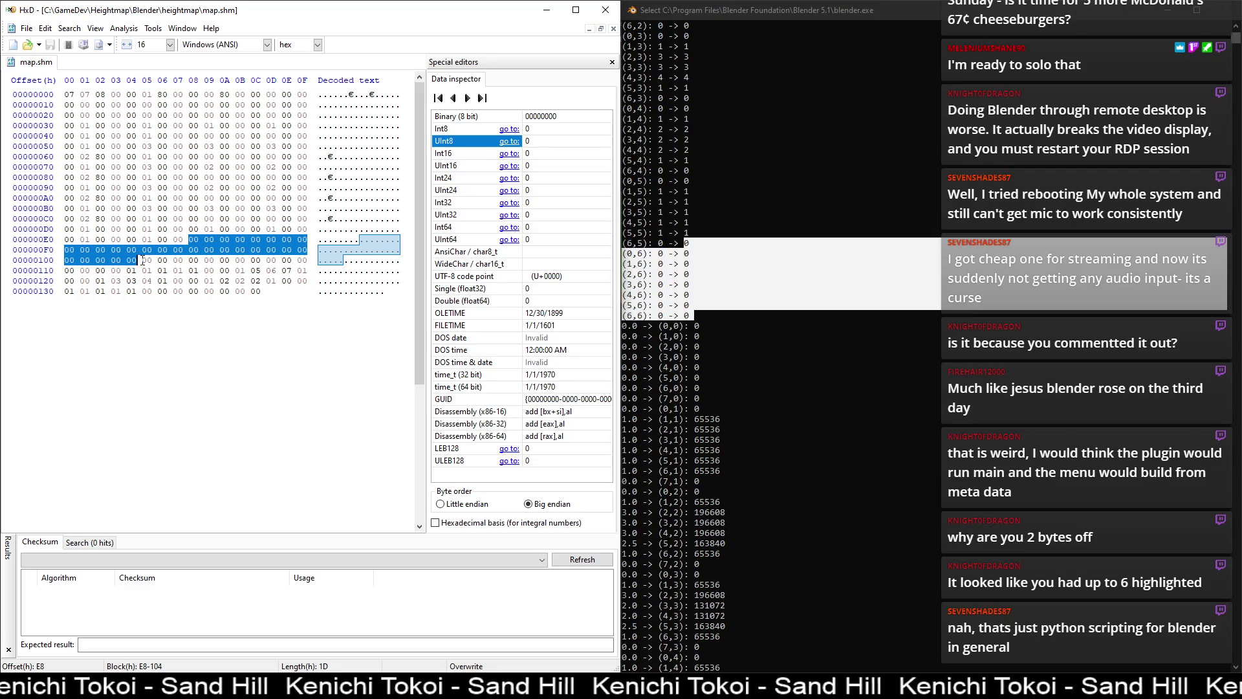
click(699, 336)
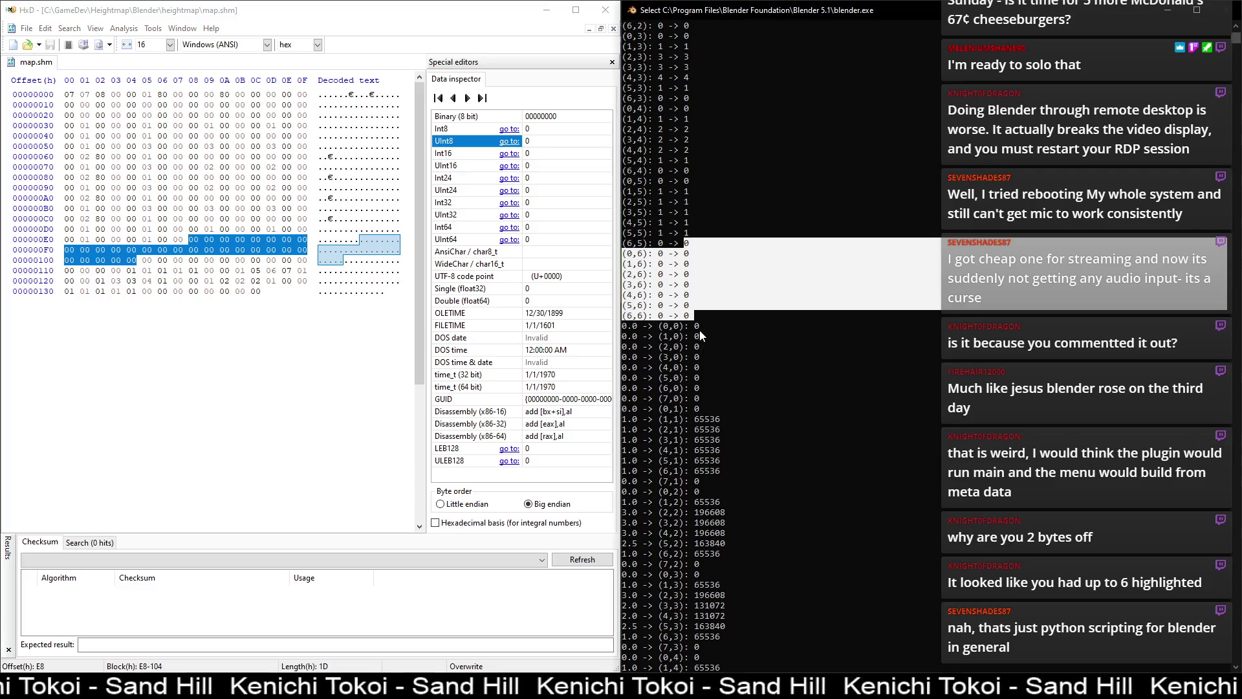
click(700, 333)
mouse_move(690, 326)
mouse_down()
mouse_move(707, 351)
mouse_move(703, 409)
mouse_up()
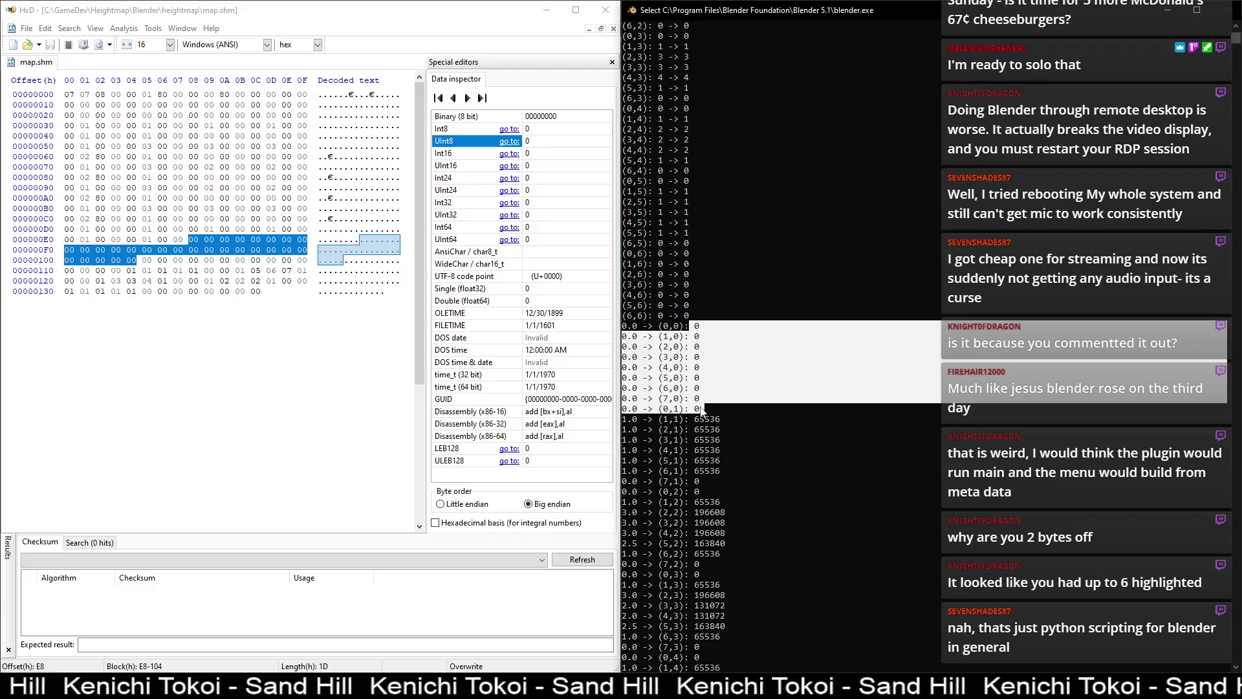
right_click(702, 409)
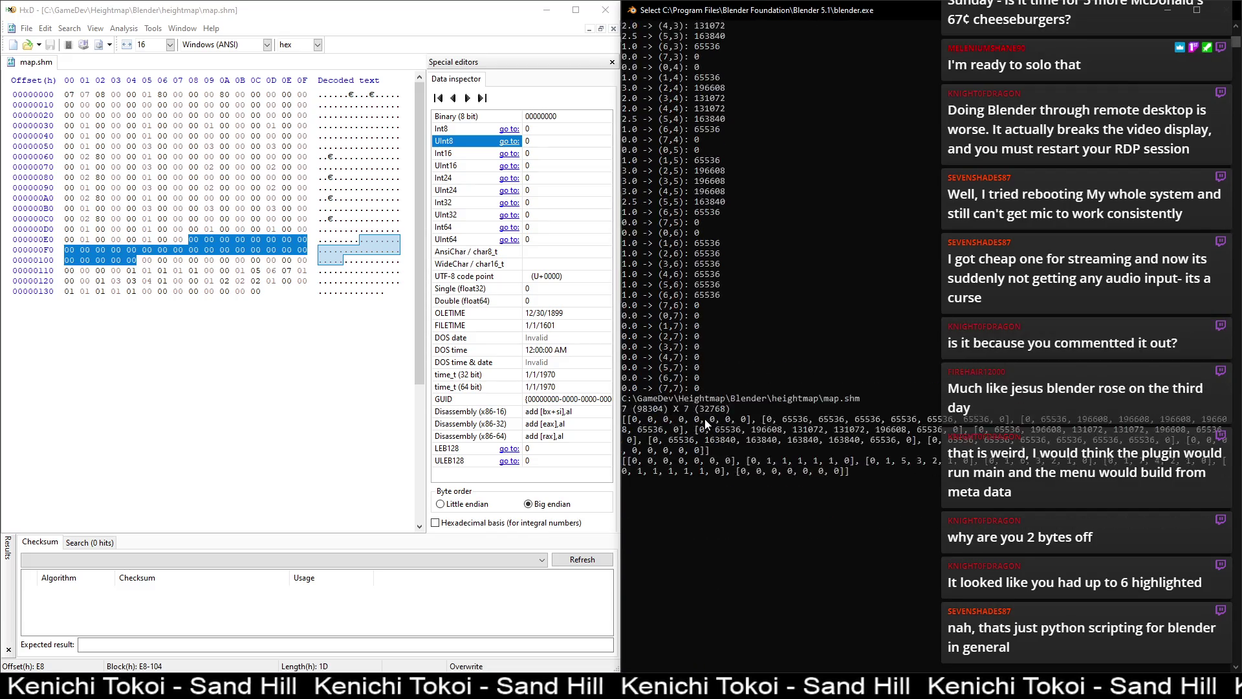
mouse_move(691, 428)
mouse_down()
mouse_move(708, 445)
mouse_move(707, 512)
mouse_up()
click(195, 241)
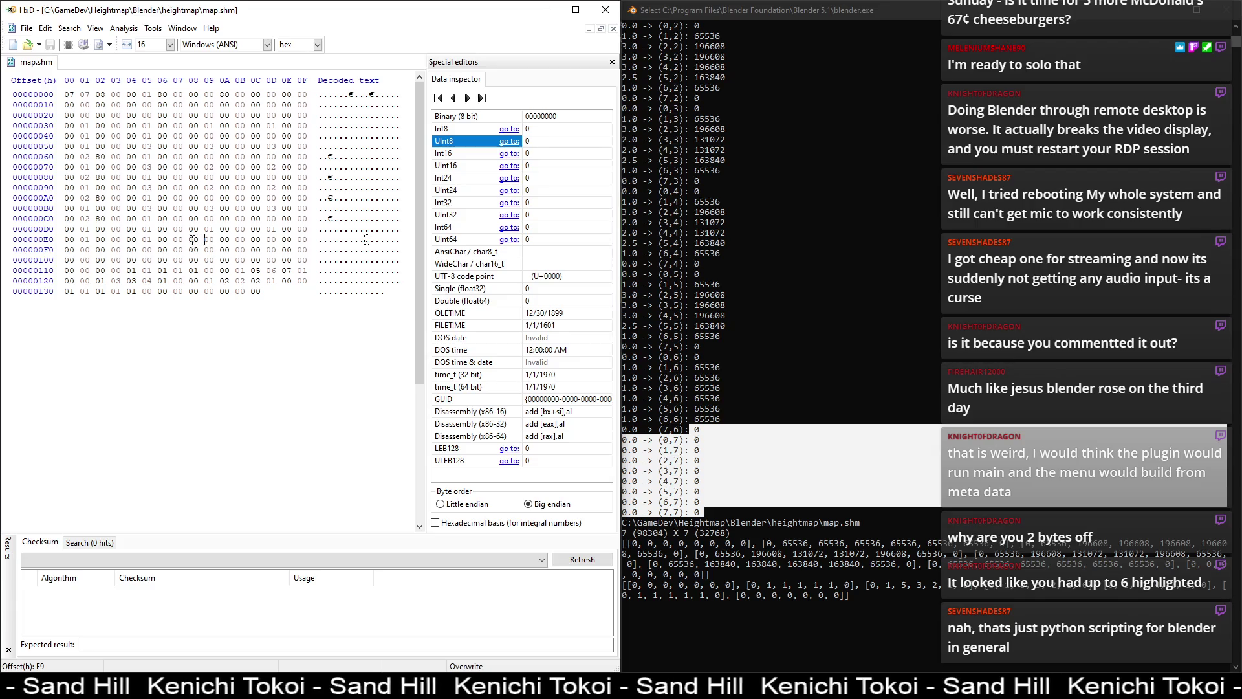
mouse_move(201, 240)
mouse_down()
mouse_move(310, 251)
mouse_move(110, 260)
mouse_move(242, 261)
mouse_up()
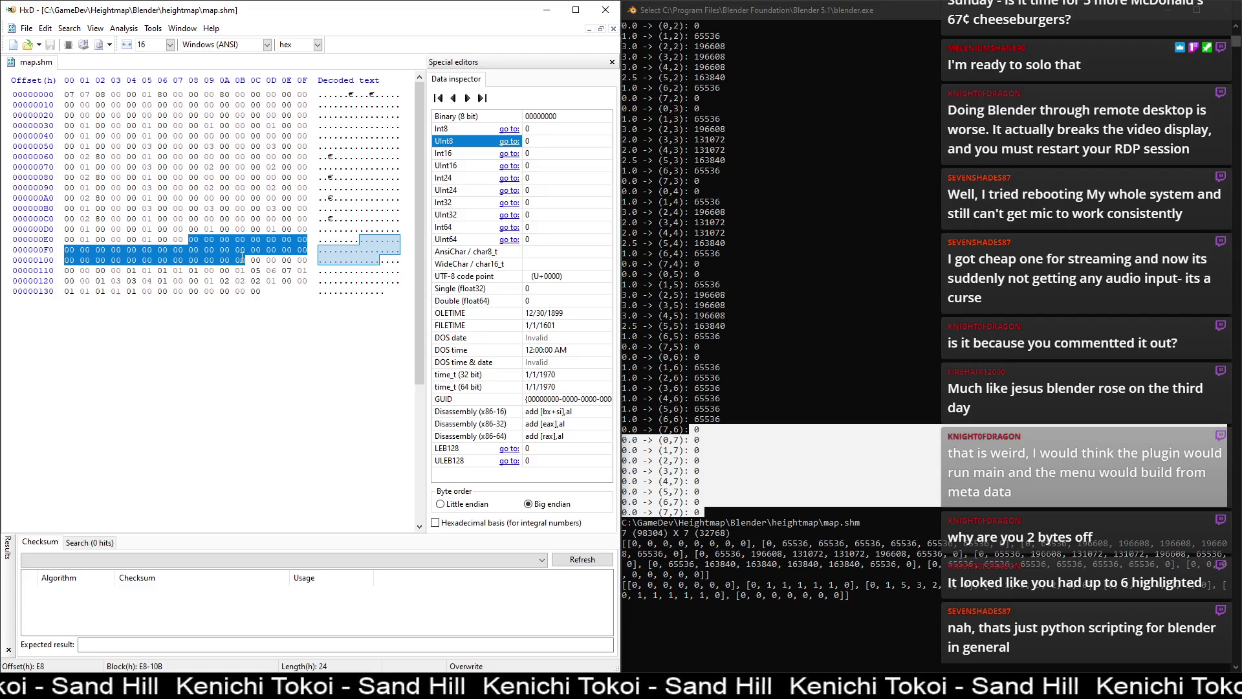
click(873, 363)
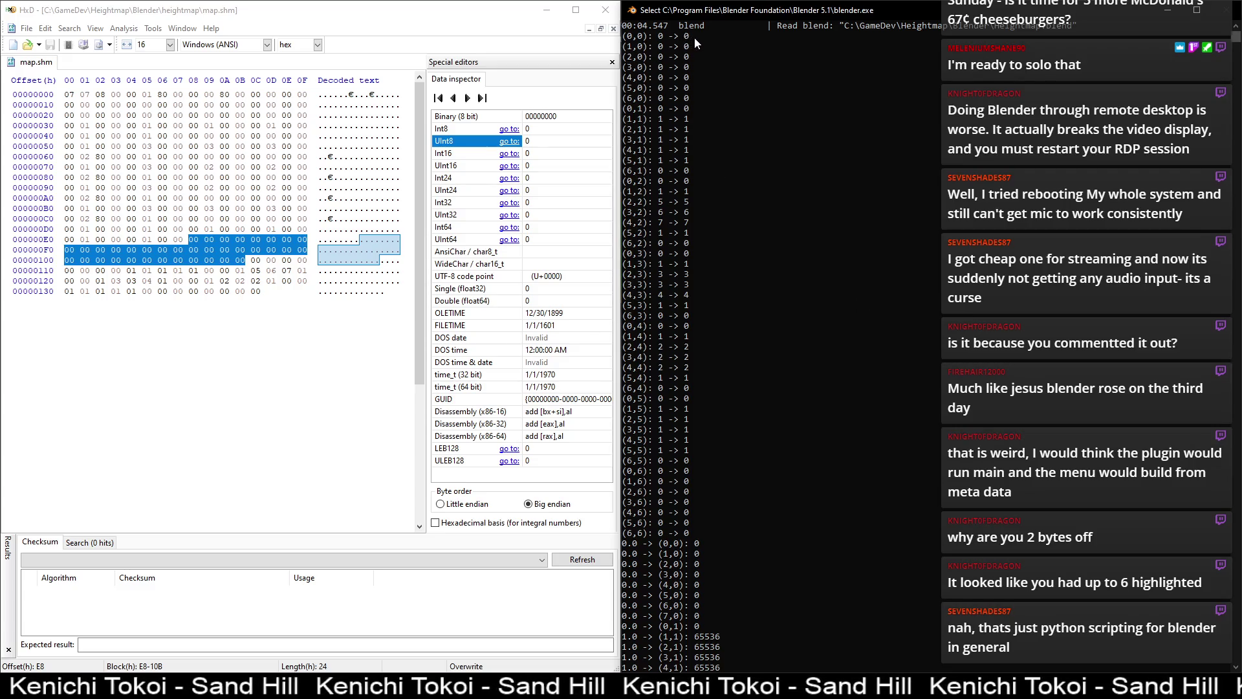
drag(684, 35, 697, 114)
mouse_move(256, 260)
mouse_down()
mouse_move(294, 270)
mouse_move(116, 270)
mouse_move(196, 267)
mouse_up()
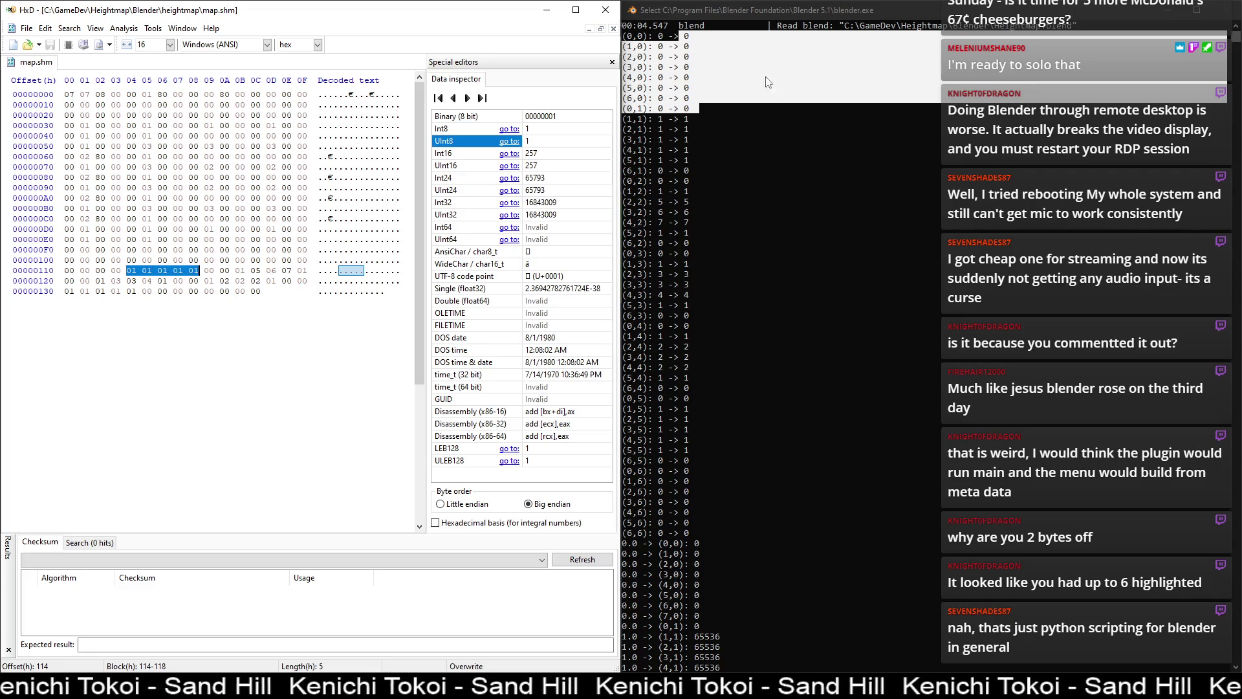
click(686, 120)
drag(685, 120, 694, 184)
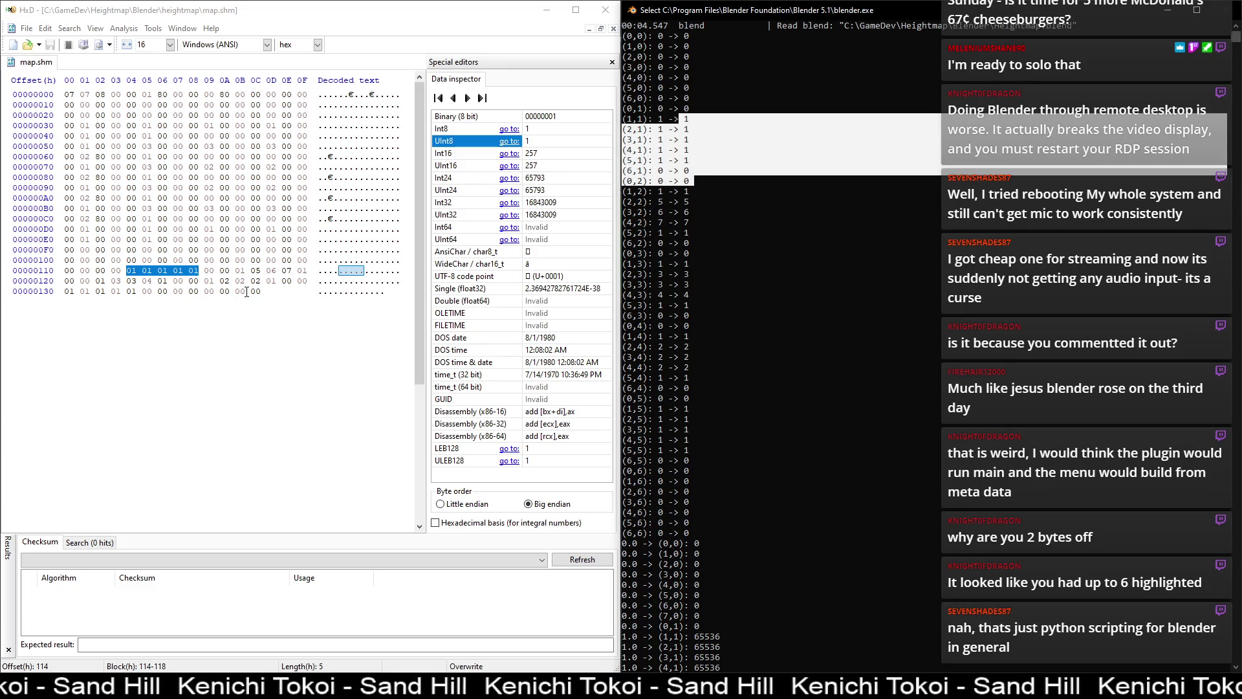
drag(208, 270, 226, 270)
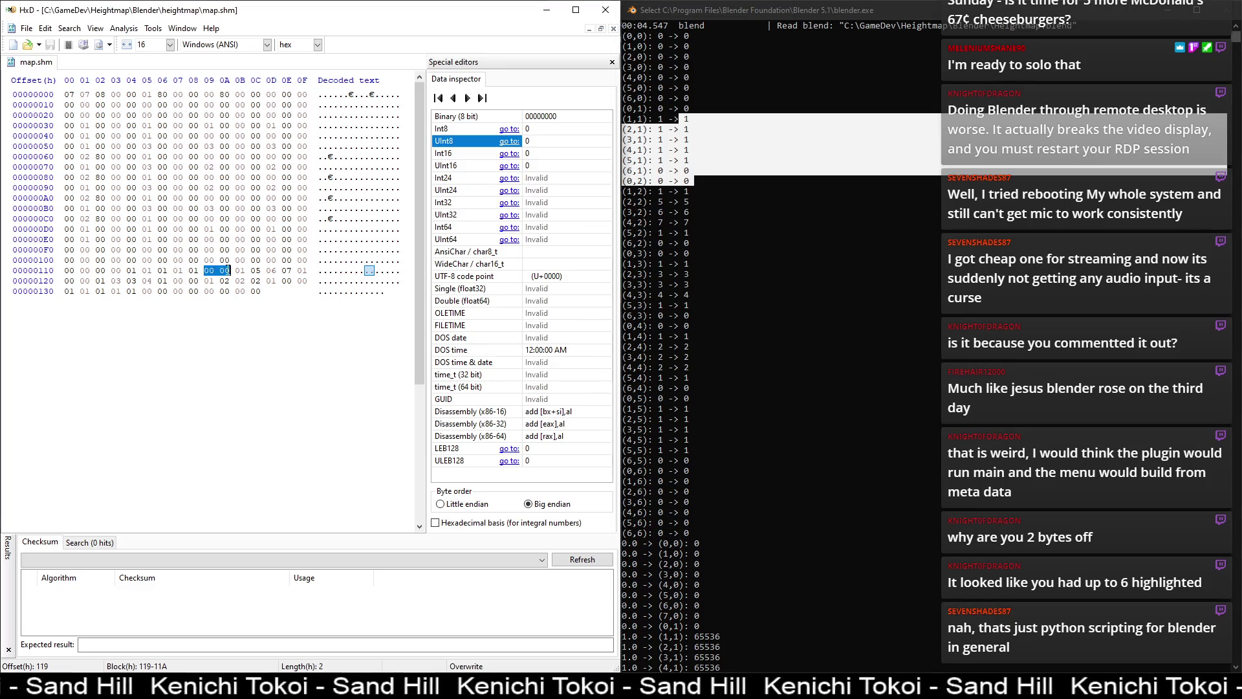
click(688, 195)
drag(696, 195, 695, 235)
click(255, 272)
drag(238, 270, 308, 269)
drag(102, 281, 69, 291)
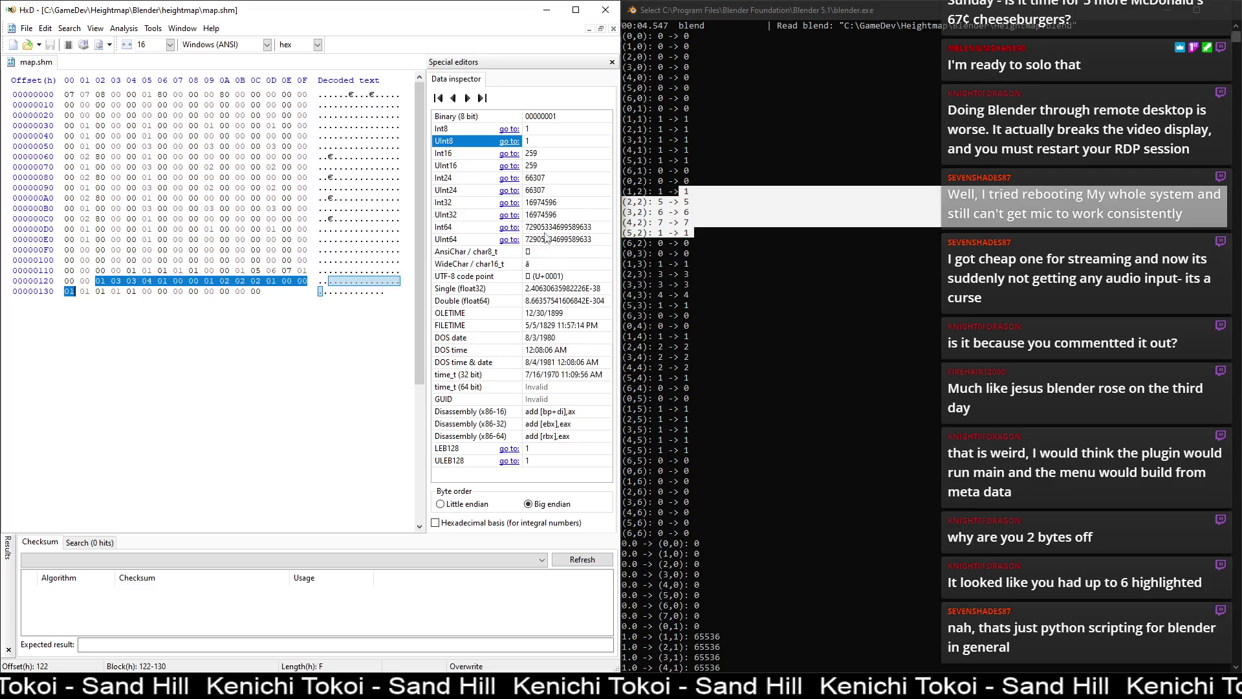
click(697, 267)
click(697, 264)
drag(697, 266, 690, 328)
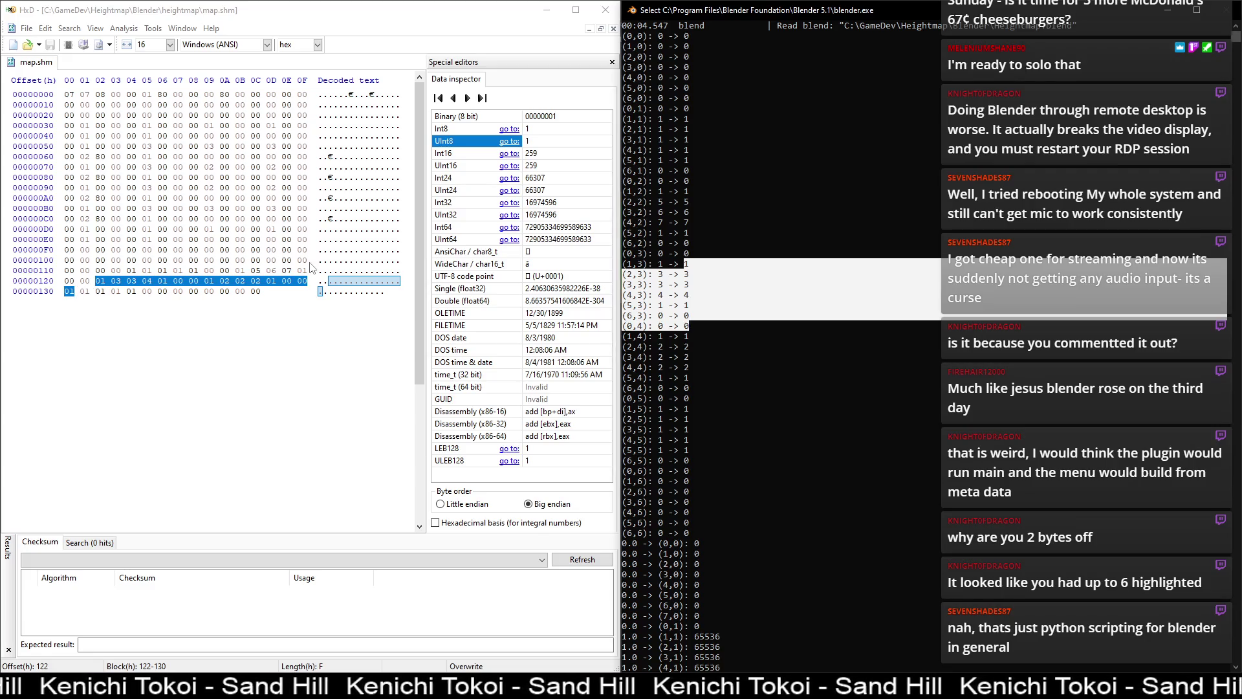
click(79, 291)
drag(100, 281, 194, 281)
click(210, 281)
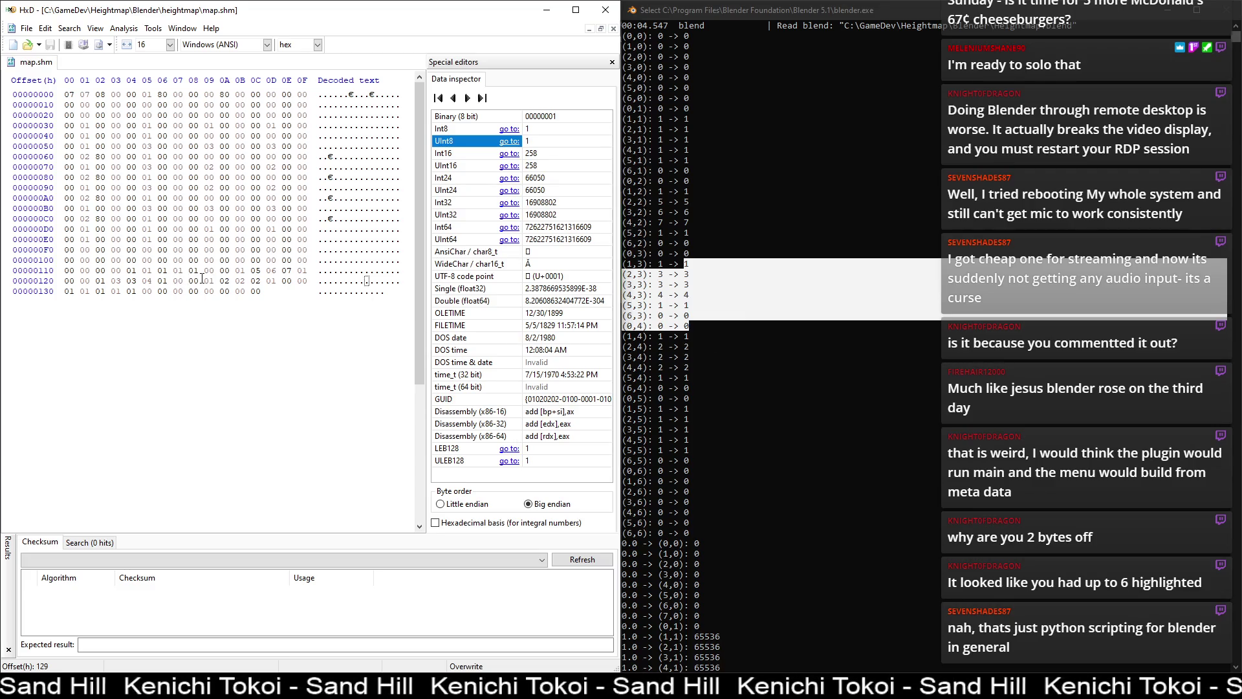
drag(182, 281, 194, 281)
click(689, 342)
drag(676, 336, 695, 400)
click(205, 282)
drag(204, 282, 305, 282)
click(690, 418)
mouse_move(683, 408)
mouse_down()
mouse_move(694, 436)
mouse_move(698, 413)
mouse_move(690, 453)
mouse_up()
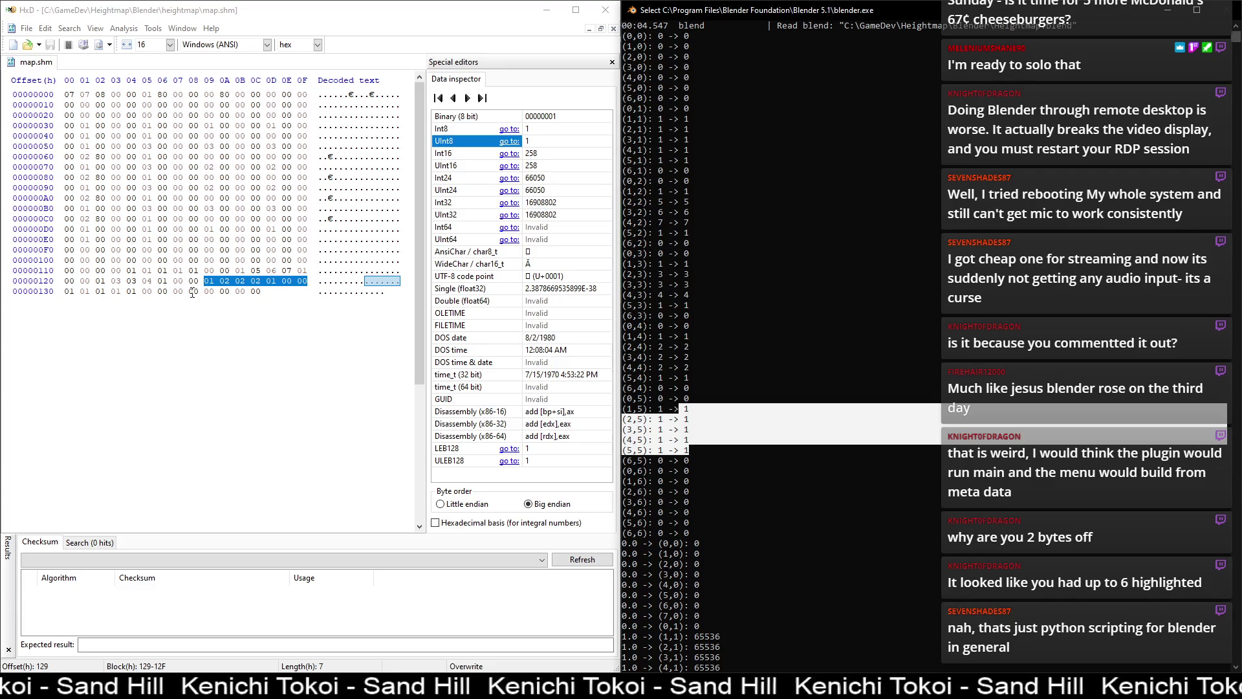
drag(65, 292, 140, 291)
click(664, 458)
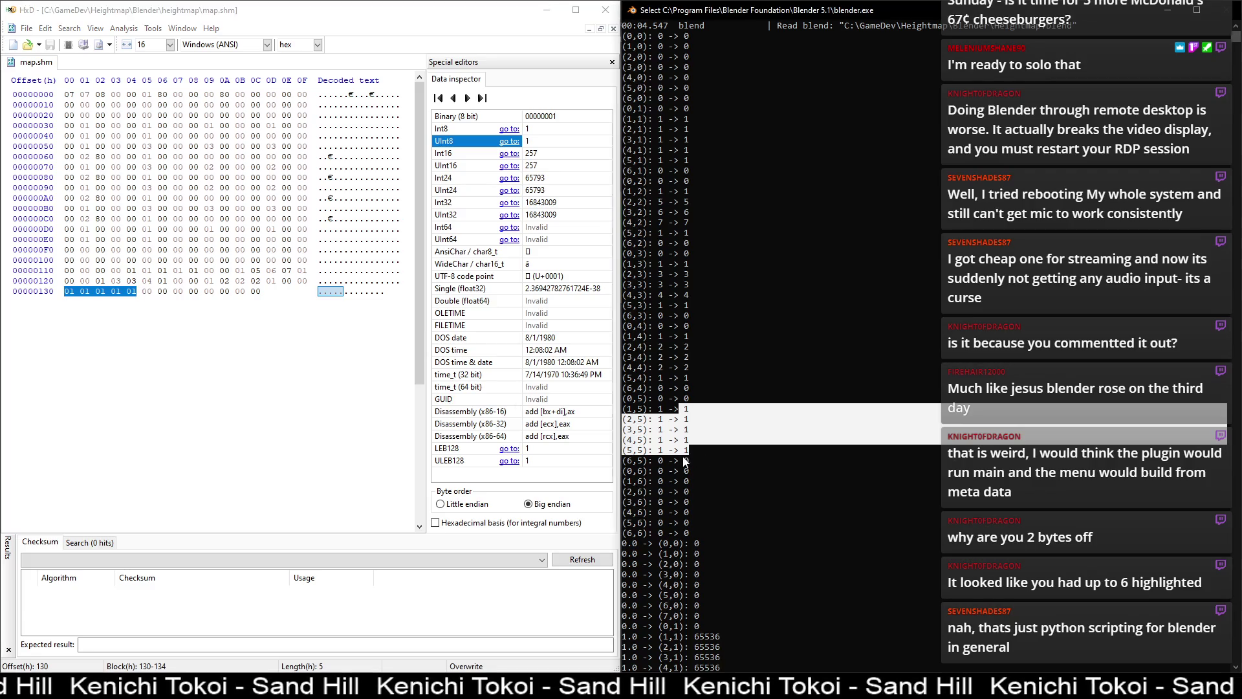
click(687, 462)
mouse_move(673, 467)
mouse_down()
mouse_move(692, 485)
mouse_move(690, 533)
mouse_up()
drag(144, 291, 264, 291)
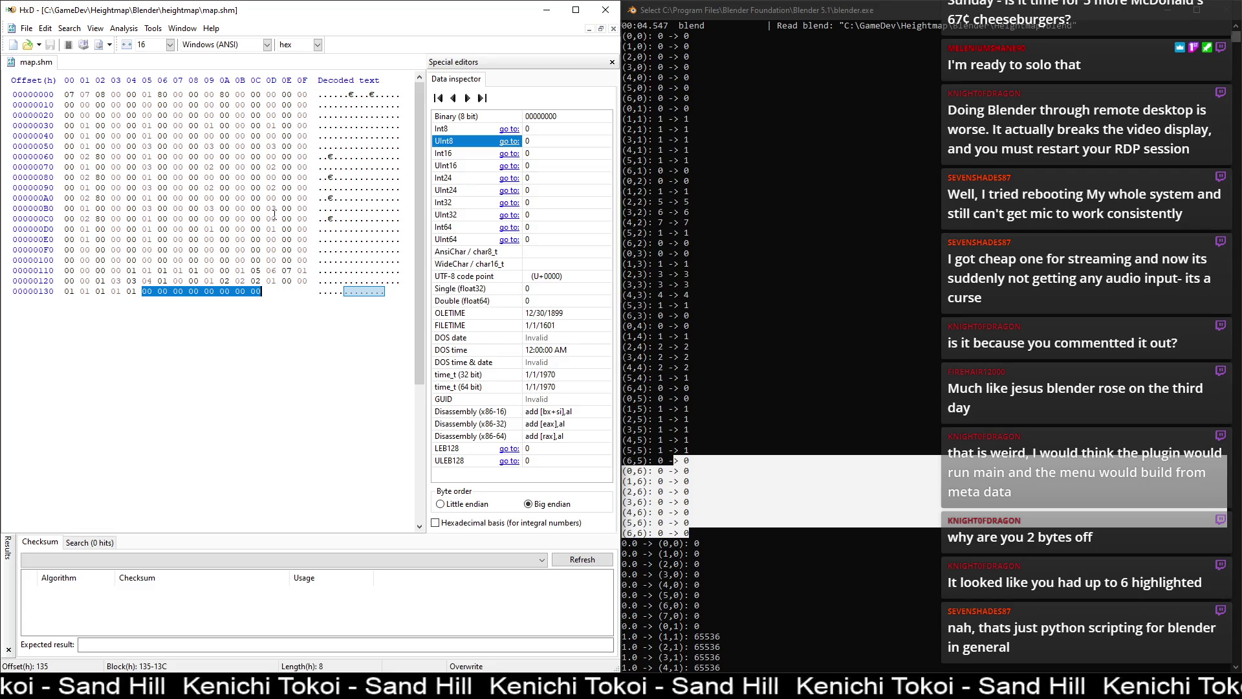
drag(76, 96, 68, 96)
- Inspect map.shm header bytes at offsets 1 and 2 (value 08), then return to Blender's script
click(82, 96)
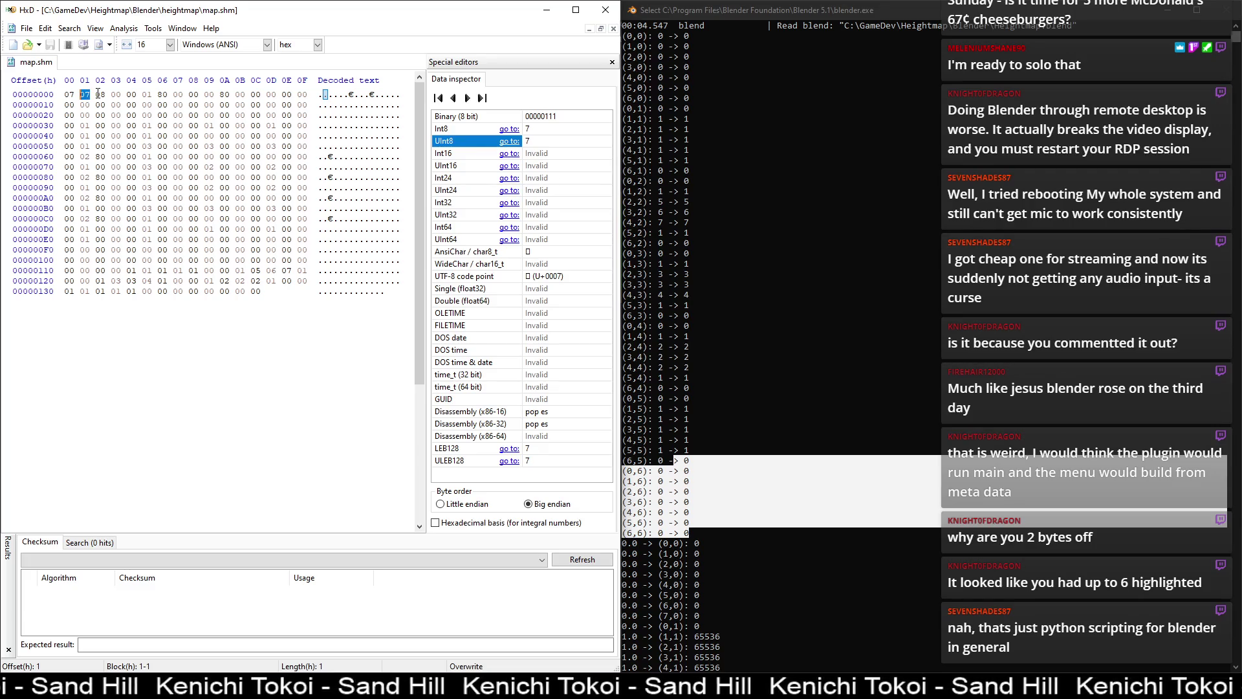
click(96, 95)
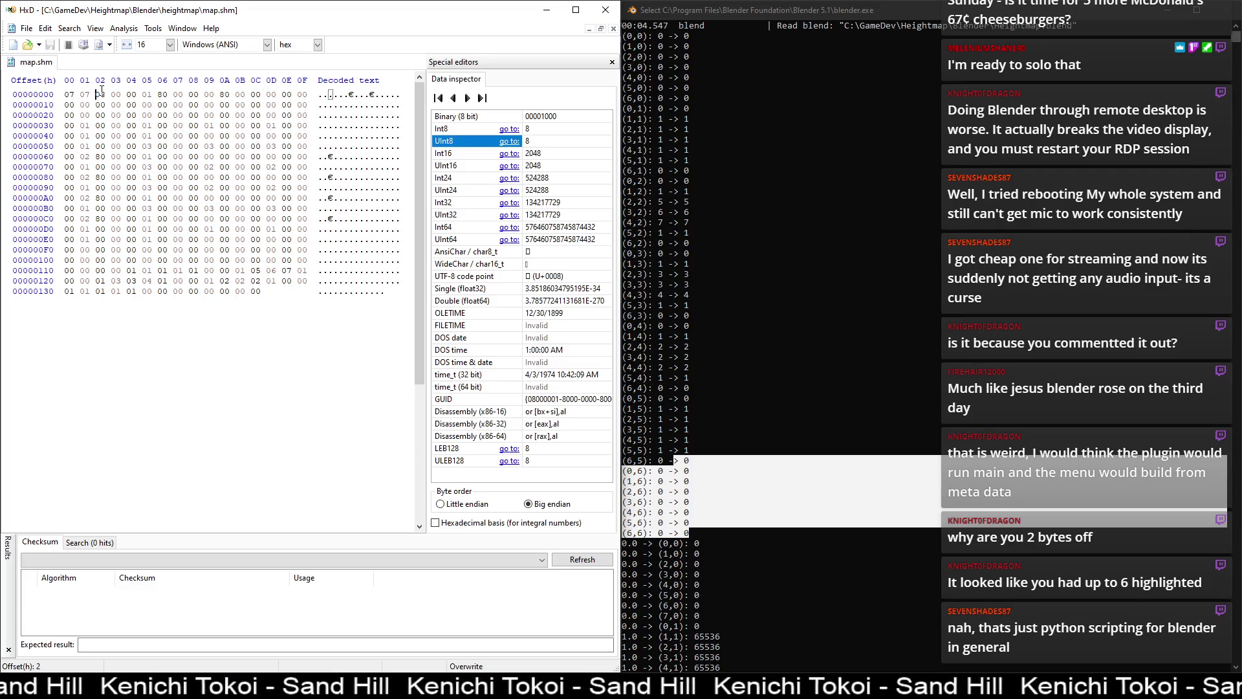
mouse_move(96, 95)
mouse_down()
mouse_move(259, 117)
mouse_move(250, 180)
mouse_move(222, 208)
mouse_up()
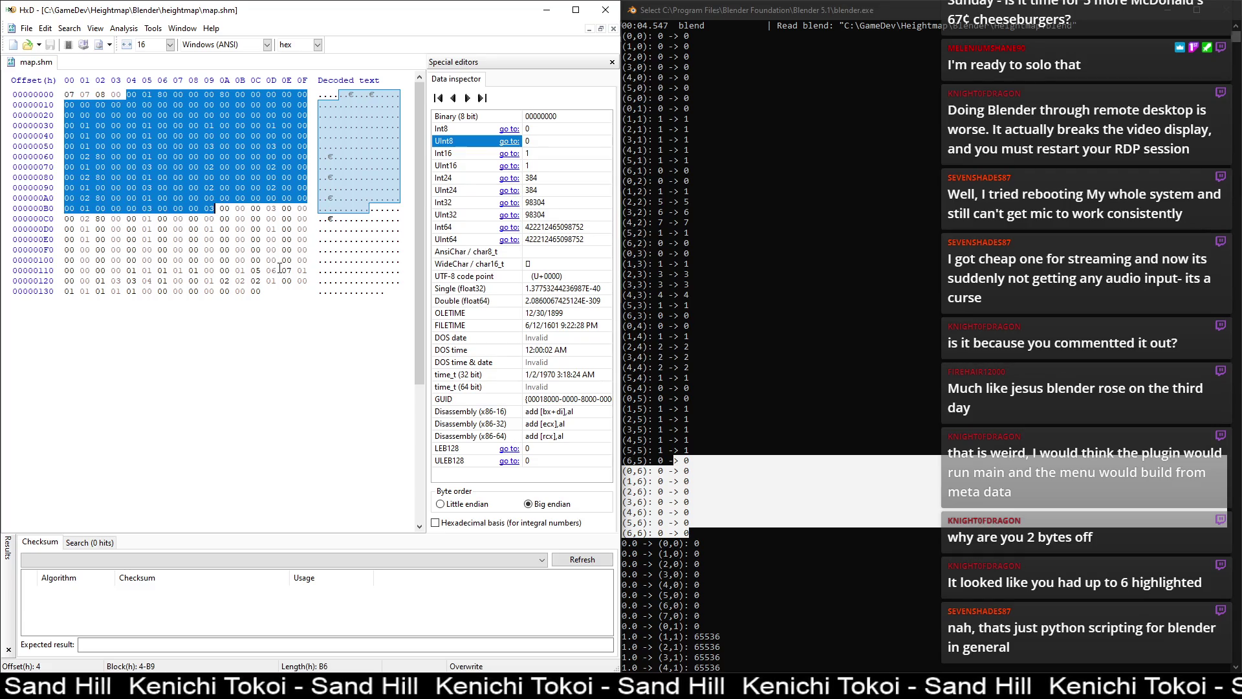
key(alt+Tab)
scroll(222, 337, down, 2)
scroll(194, 292, up, 1)
- Move the self.mapHeight() call above self.mapTextures() in calculate and remove the leftover blank line
scroll(193, 293, down, 2)
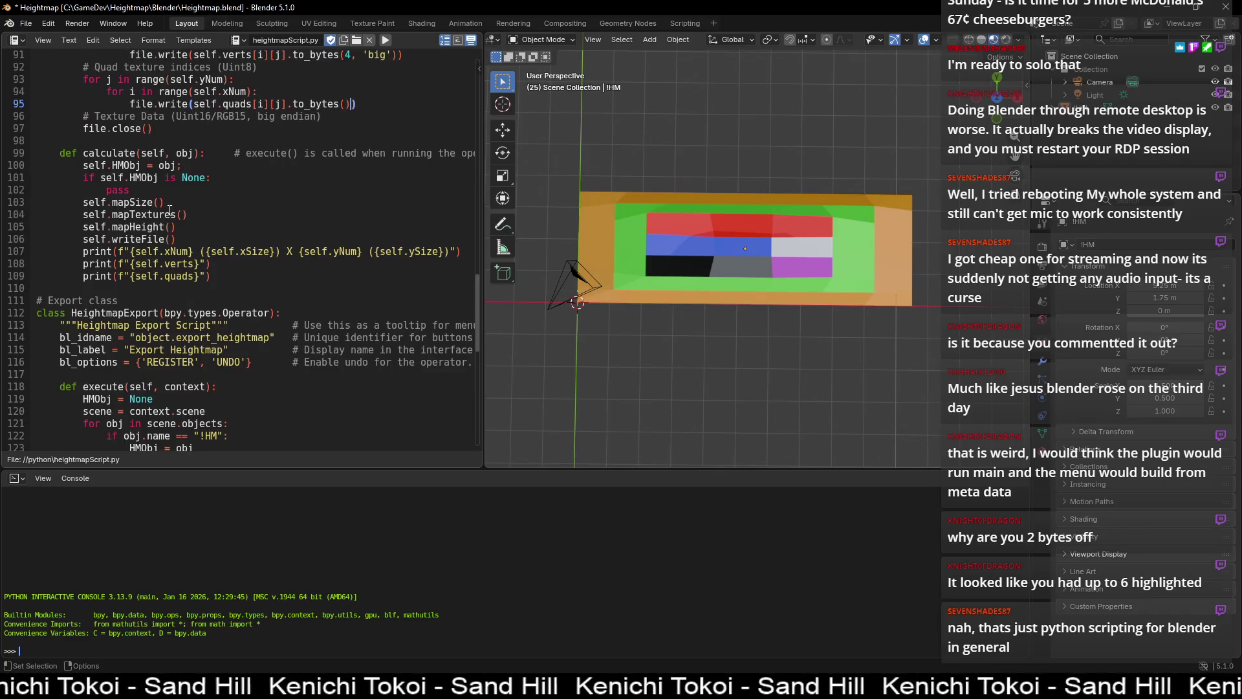
click(183, 224)
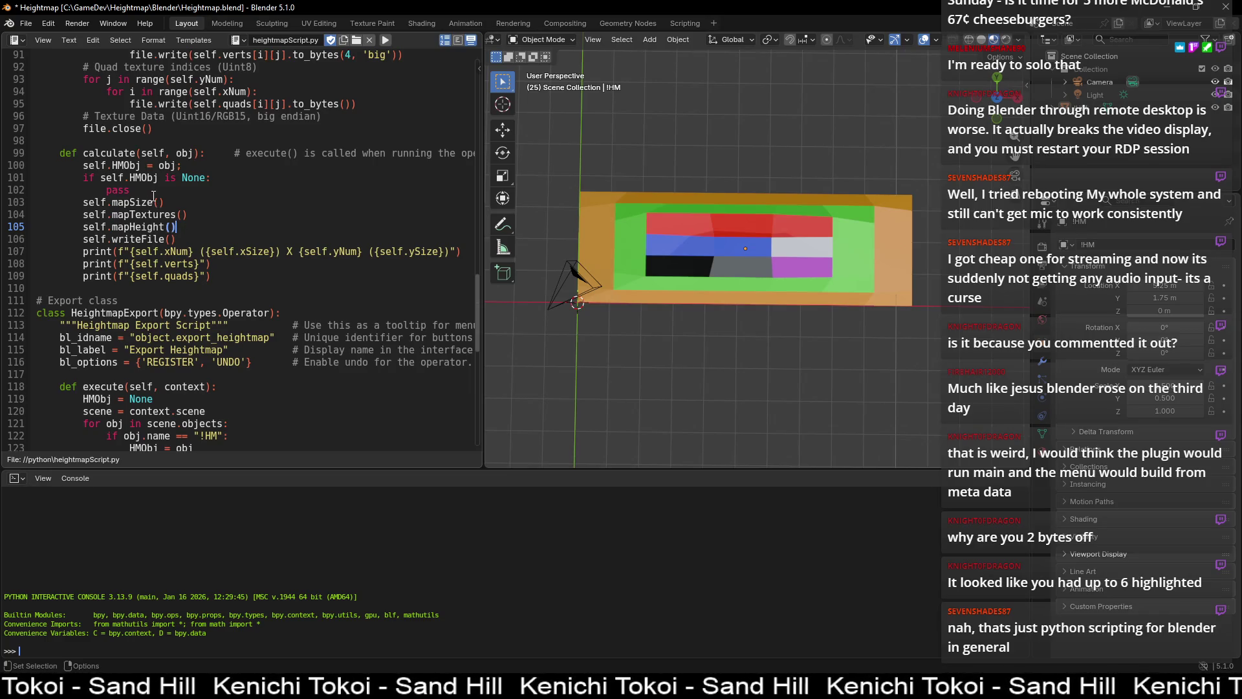
triple_click(200, 228)
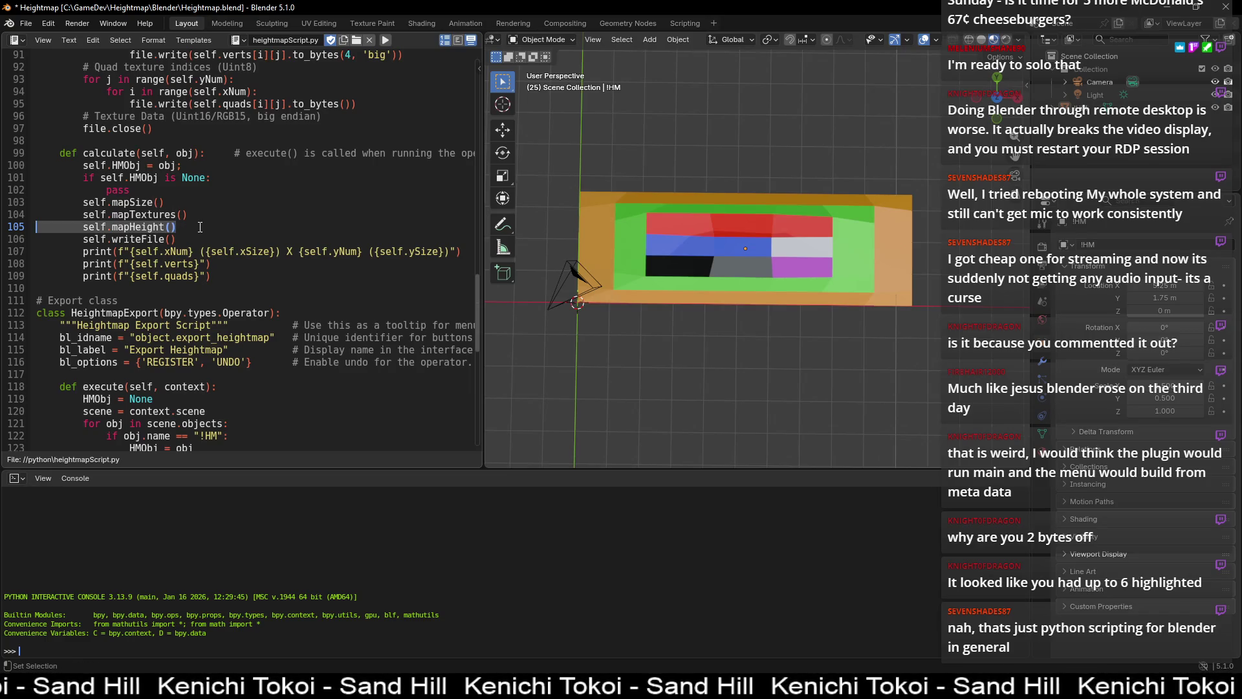
key(ctrl+x)
key(Up)
key(Return)
key(Up)
key(ctrl+v)
key(Down)
key(Down)
key(BackSpace)
key(BackSpace)
key(BackSpace)
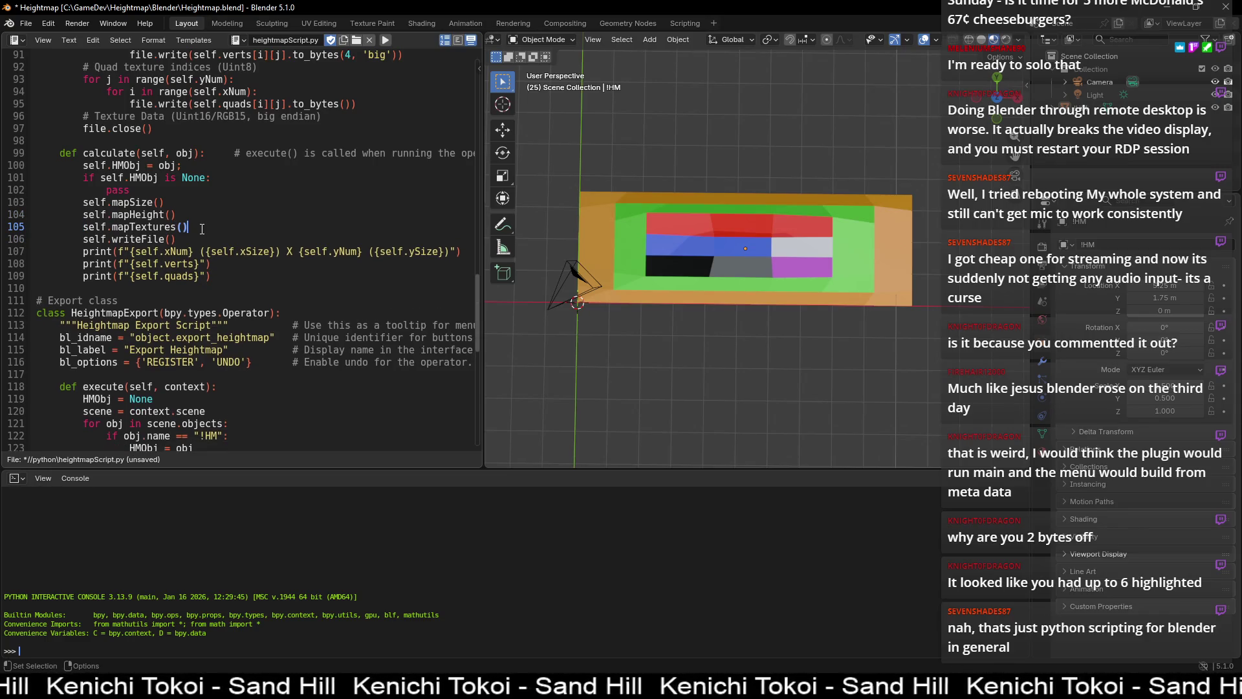
click(222, 188)
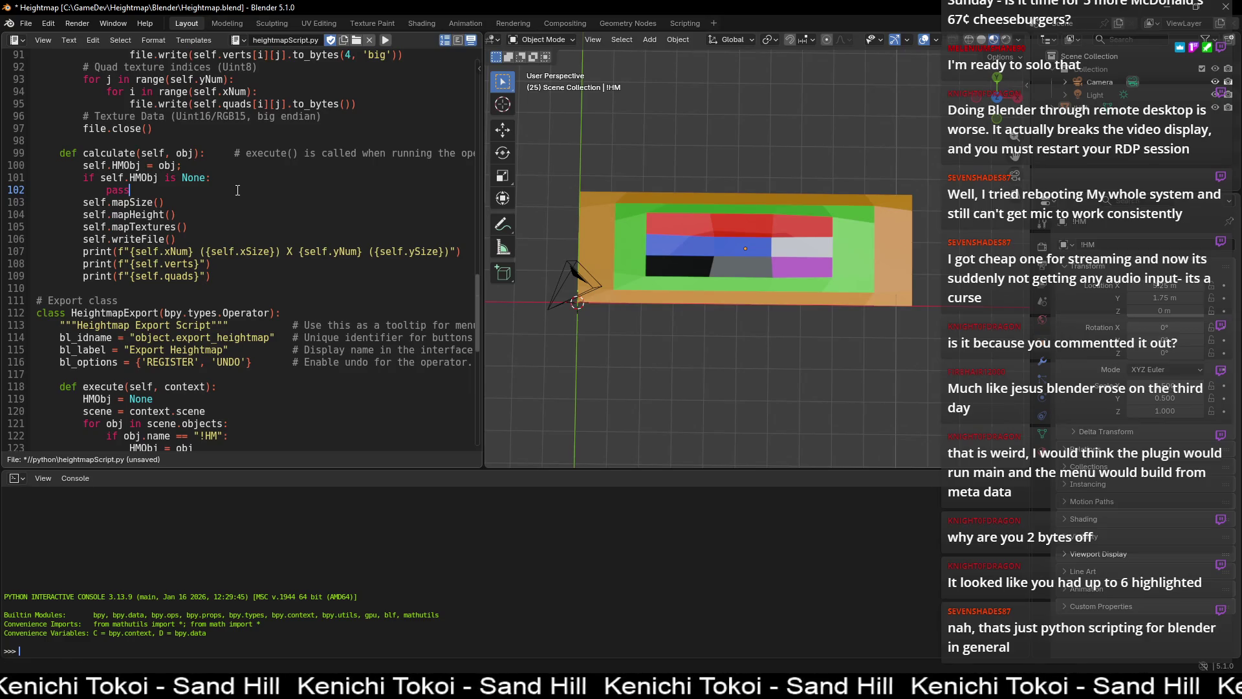
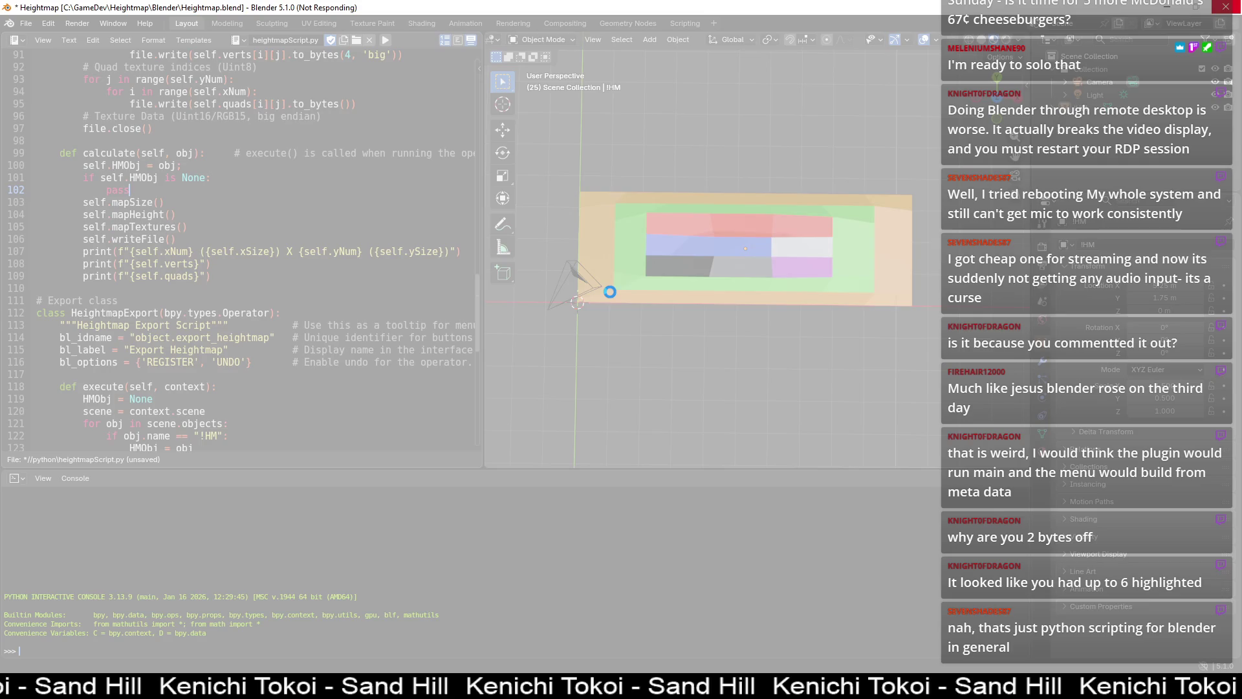
- Force-end the frozen Blender, relaunch it and reopen the recent Heightmap.blend project
click(1229, 7)
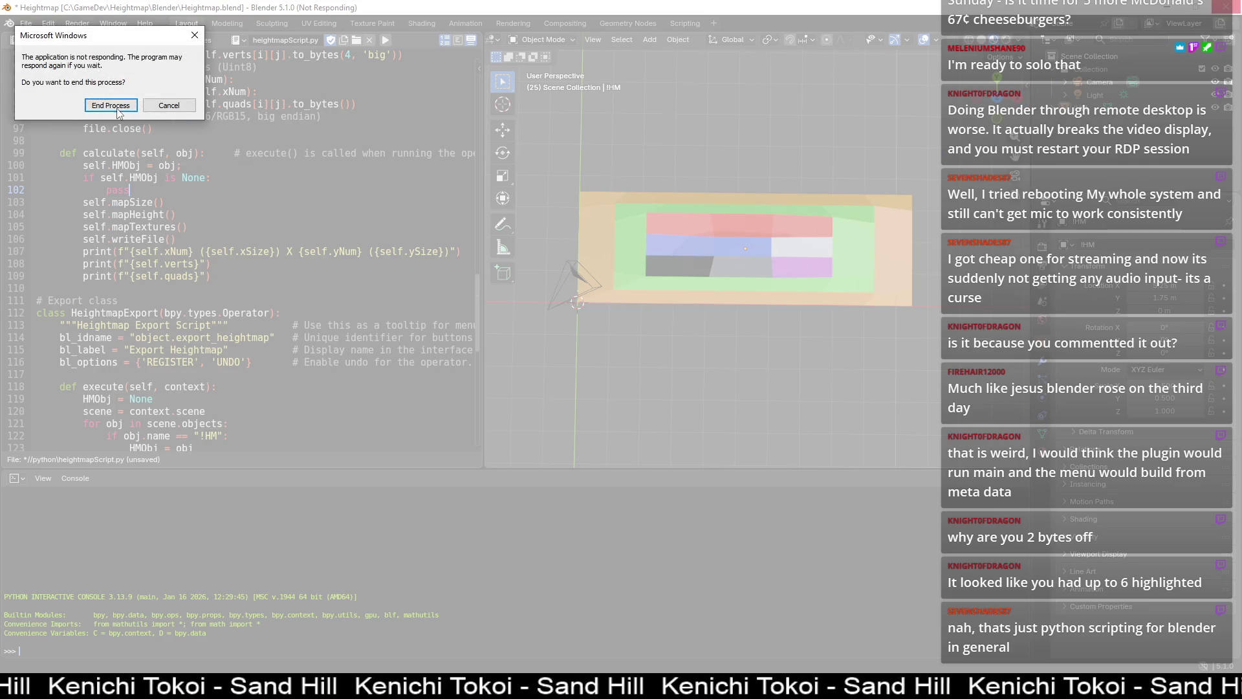
click(110, 105)
double_click(320, 350)
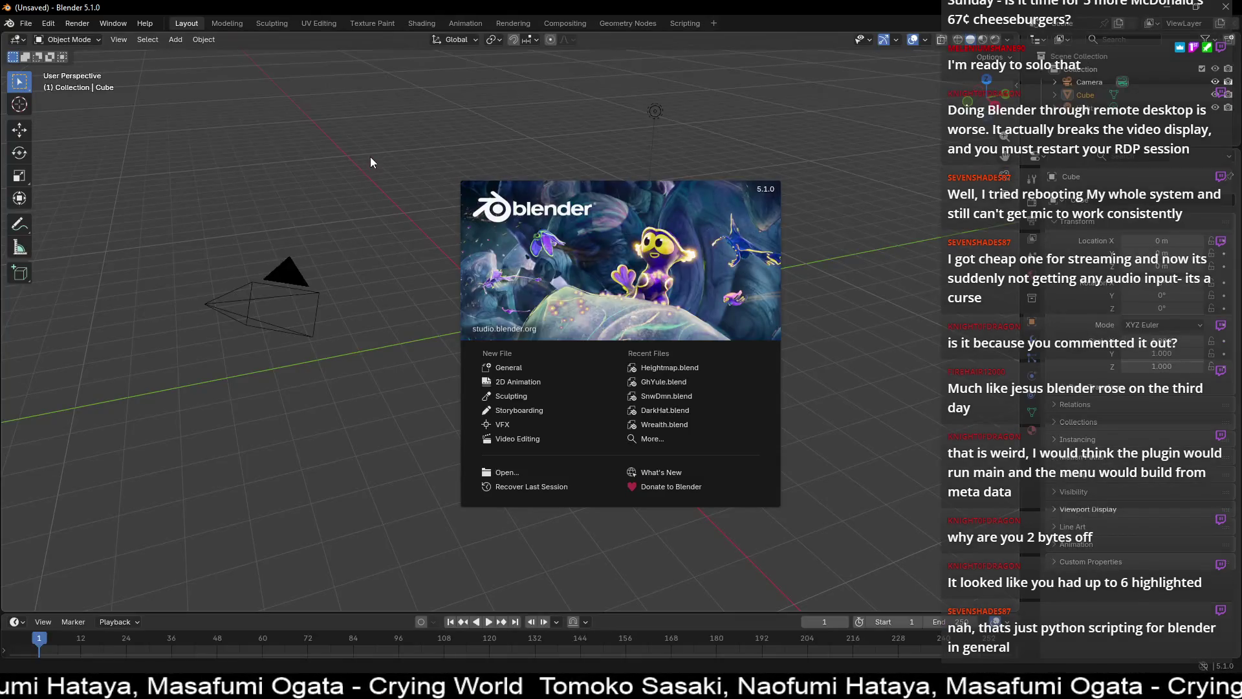
click(635, 368)
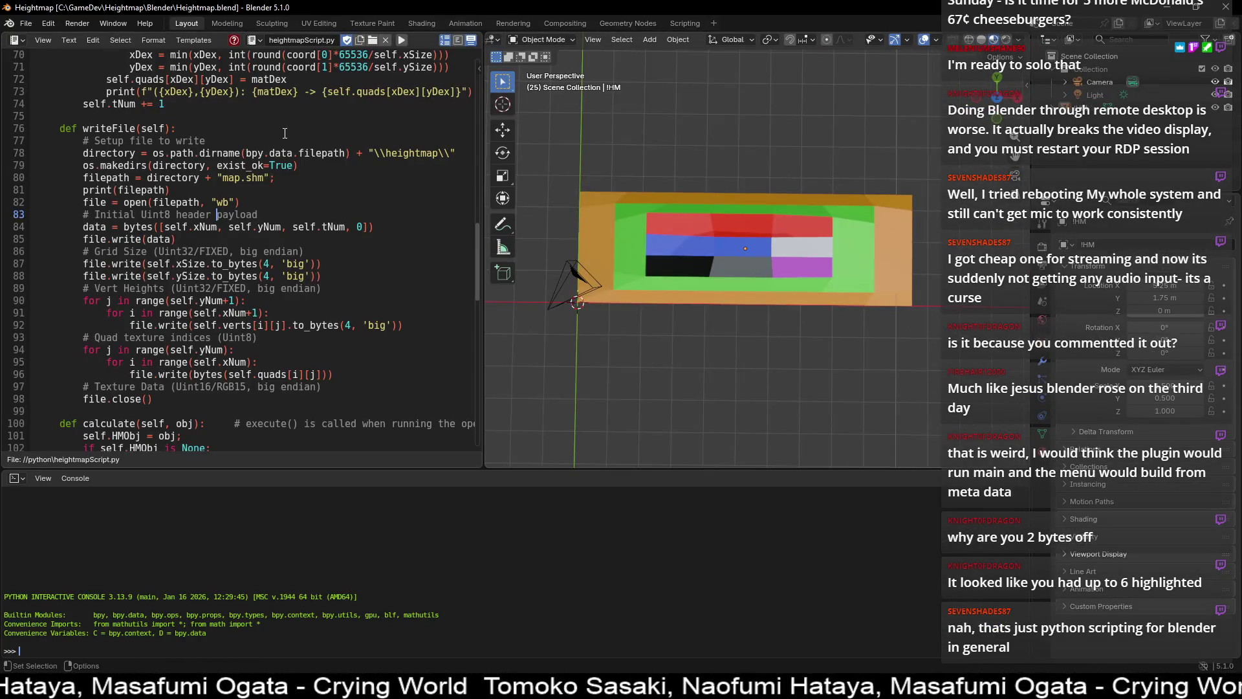
- Unlink the stale heightmapScript.py and reload it from disk, selecting mapHeight() on line 104
click(386, 39)
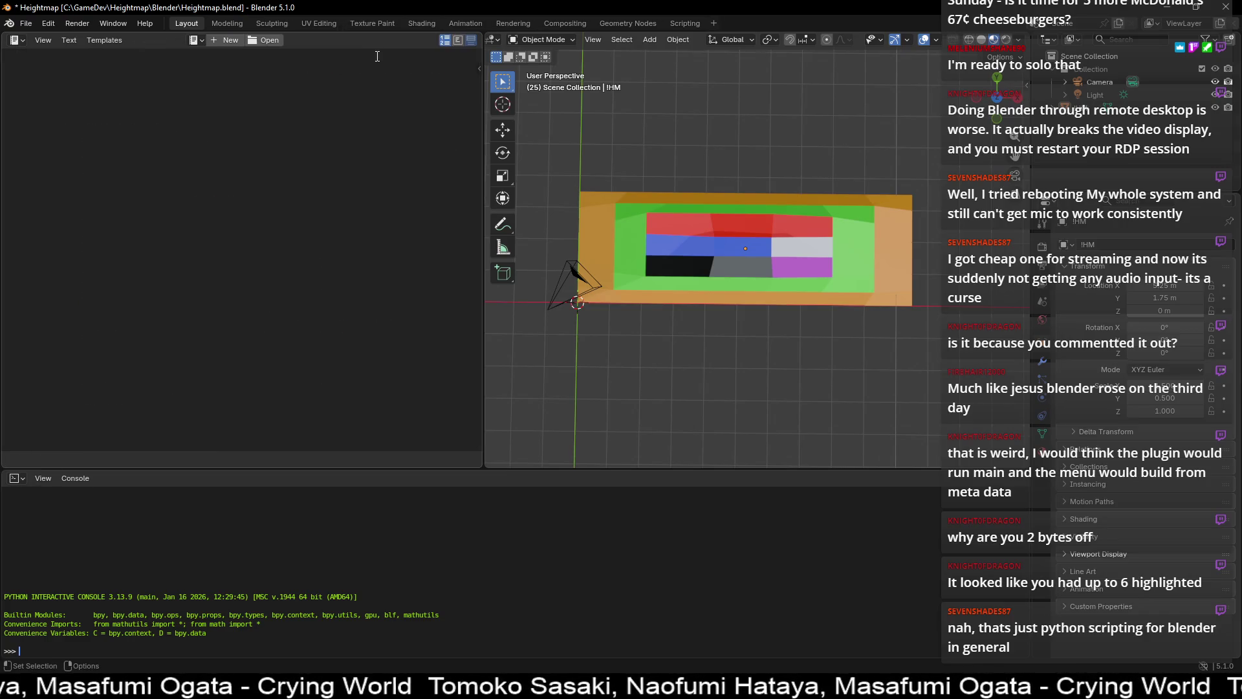
click(277, 40)
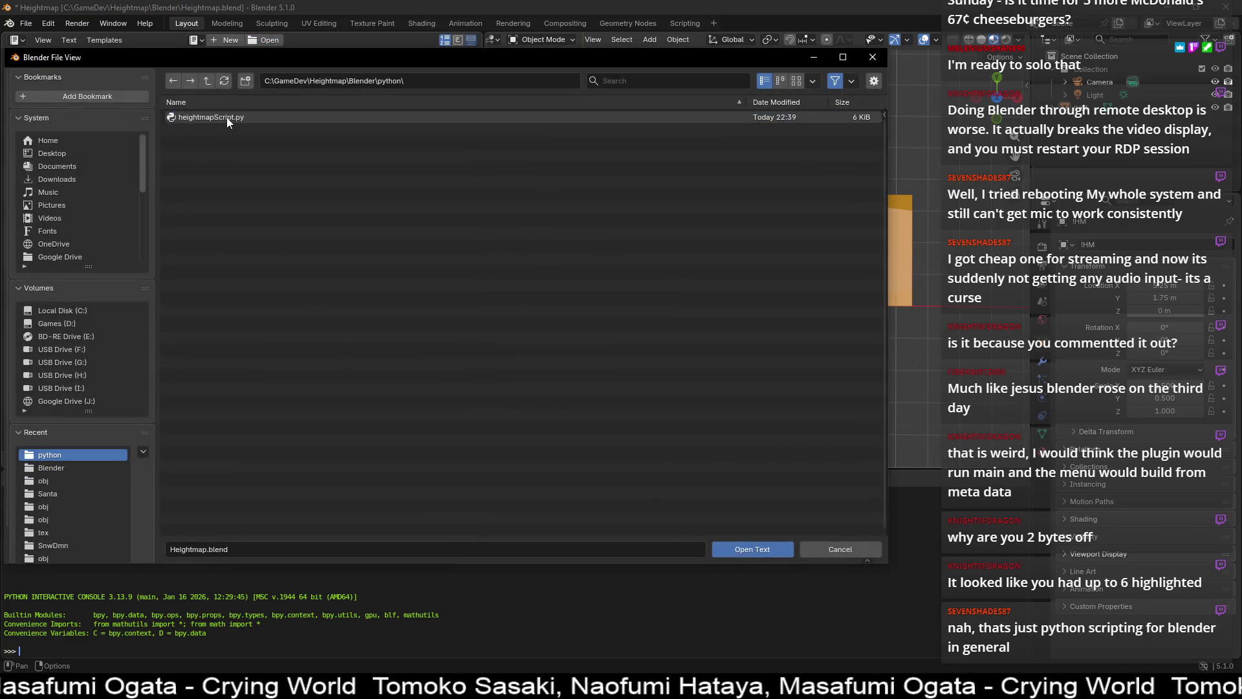
double_click(226, 118)
scroll(255, 231, down, 20)
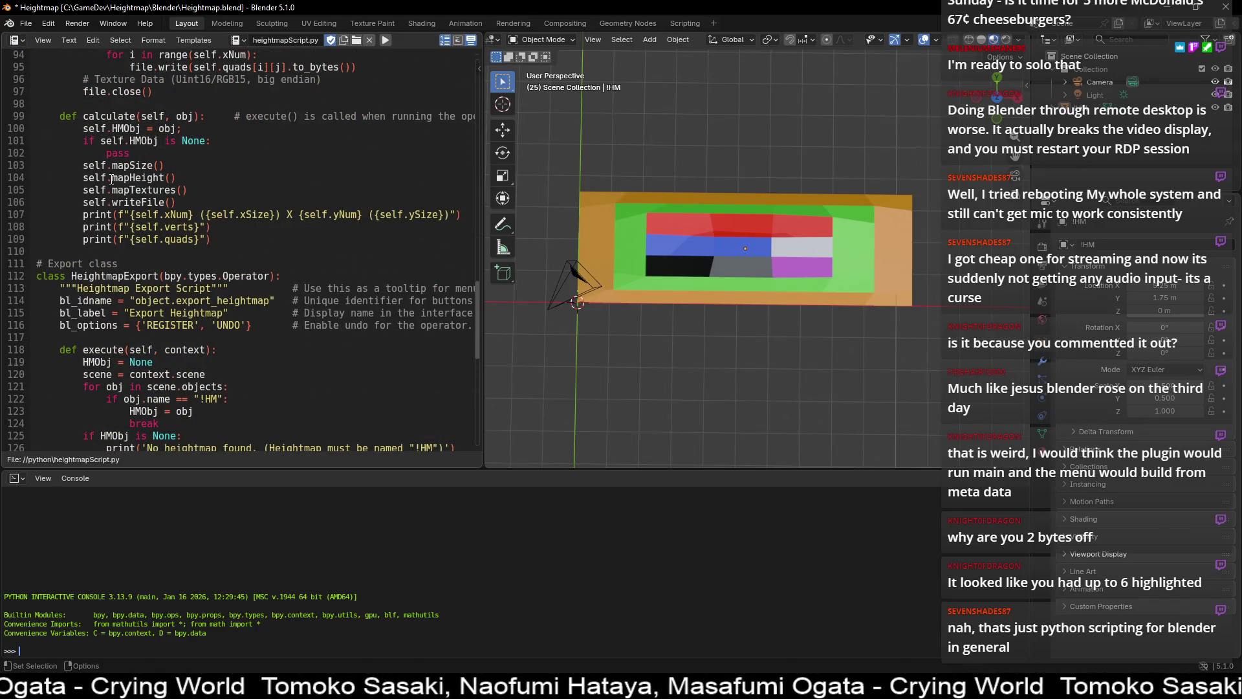
mouse_move(108, 180)
mouse_down()
mouse_move(176, 180)
mouse_move(187, 199)
mouse_up()
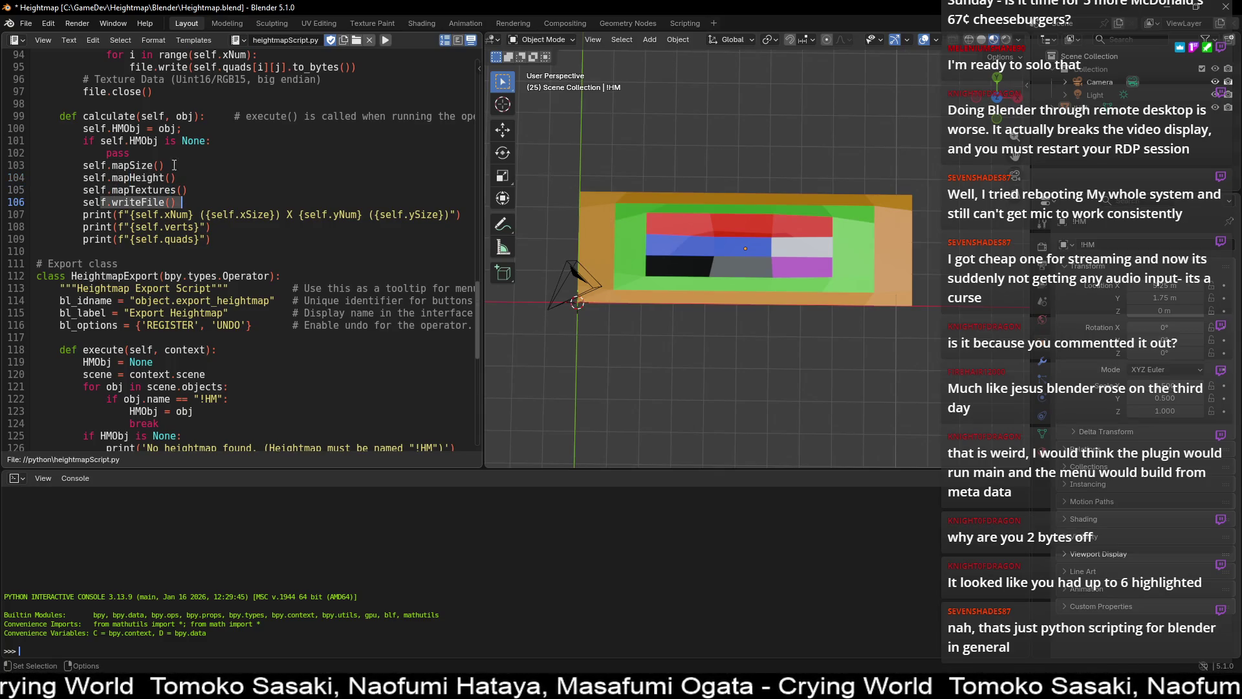
- Show Blender's system console via Window > Toggle System Console
click(26, 23)
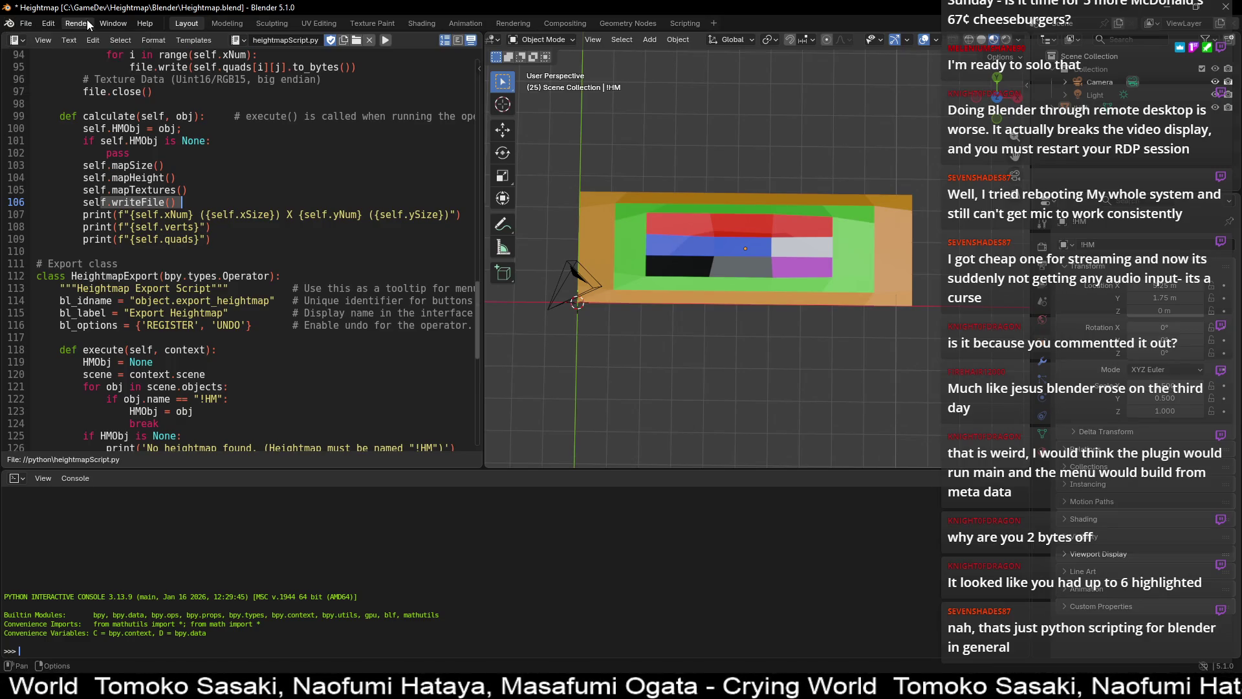
mouse_move(104, 25)
click(158, 164)
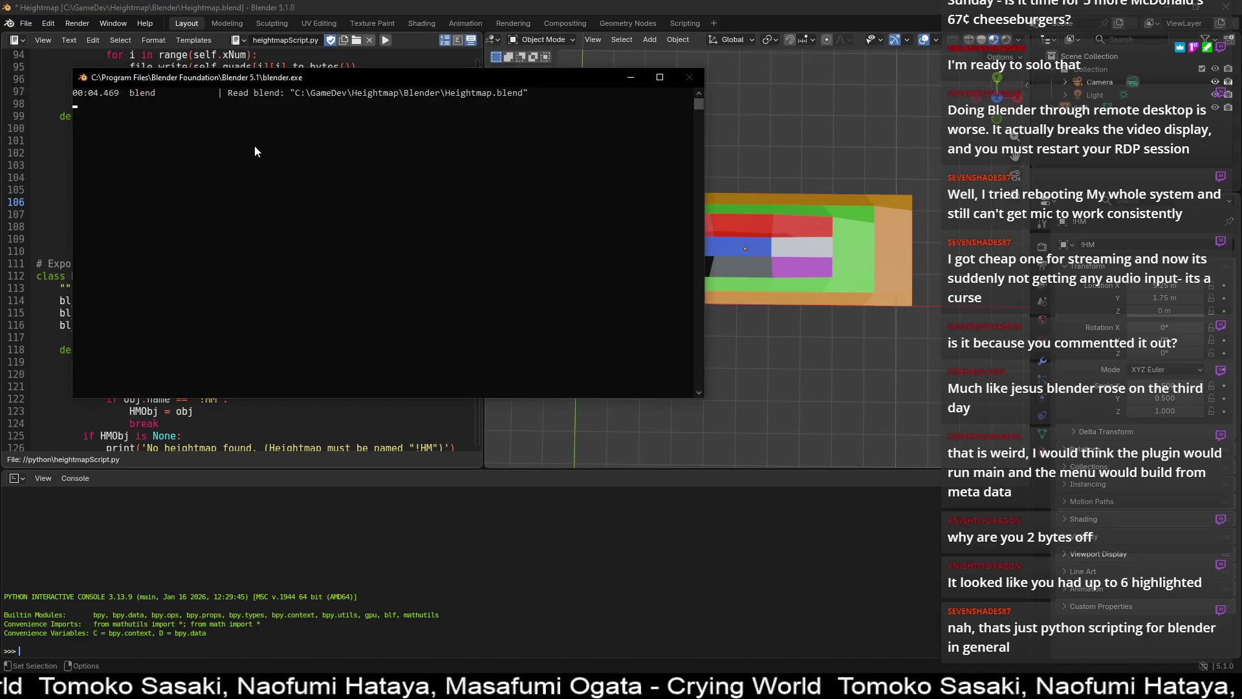
- Snap the console to the right half and run Object > Export Heightmap
key(super+Right)
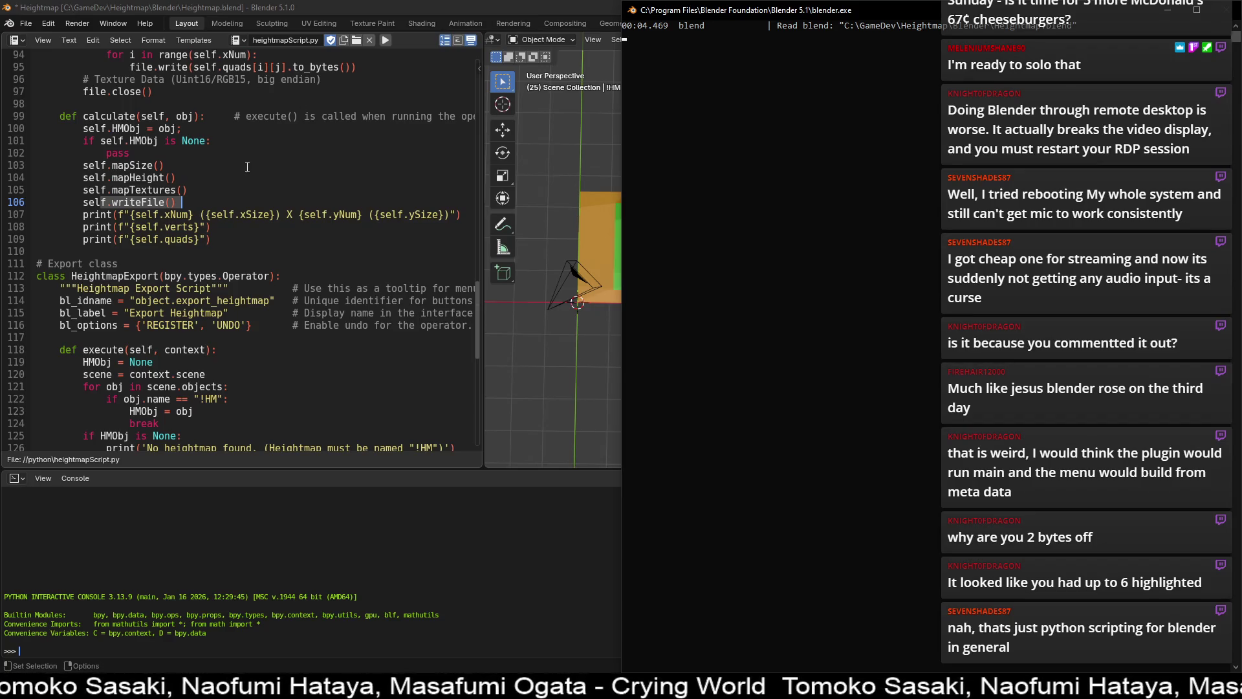
click(247, 167)
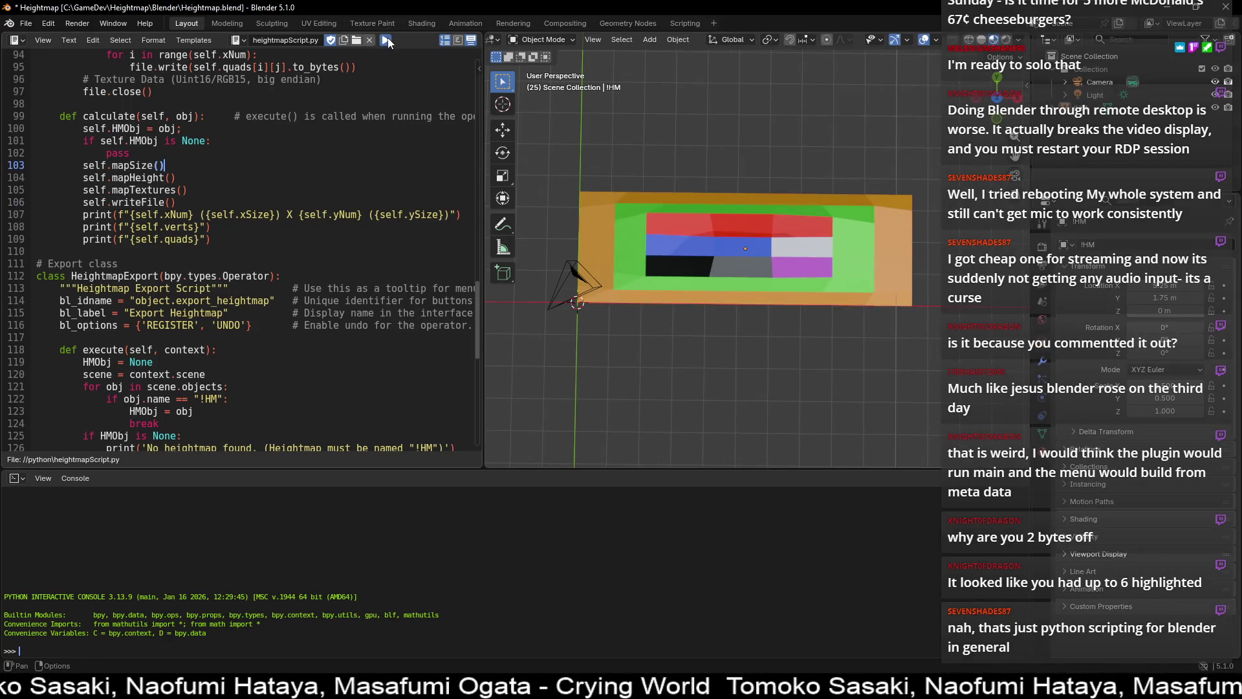
click(681, 43)
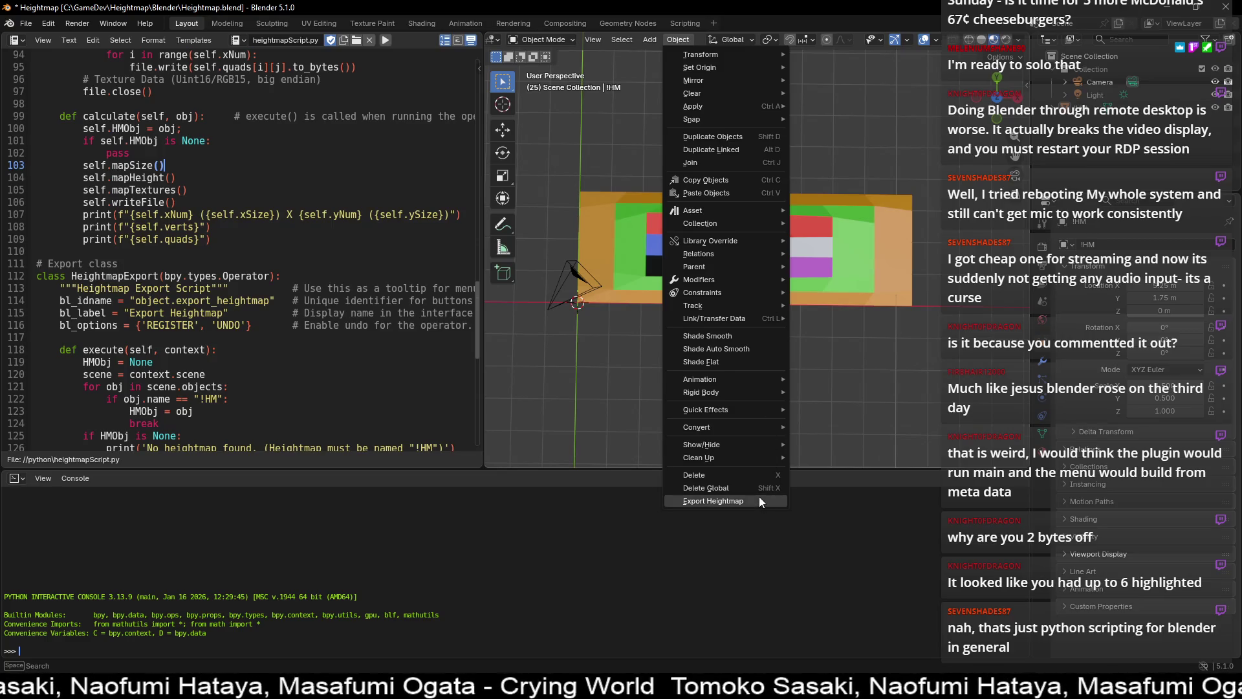
click(363, 233)
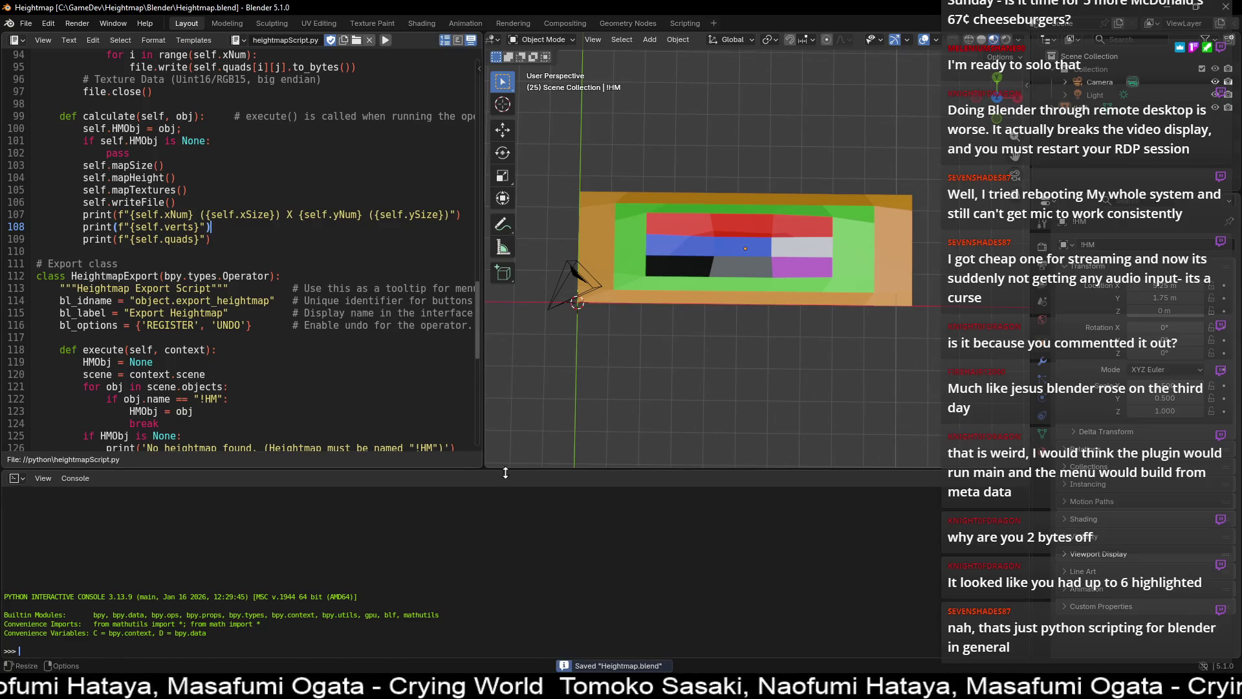
- Review the printed 7 × 7 grid rows from (0,0) in the system console
key(alt+Tab)
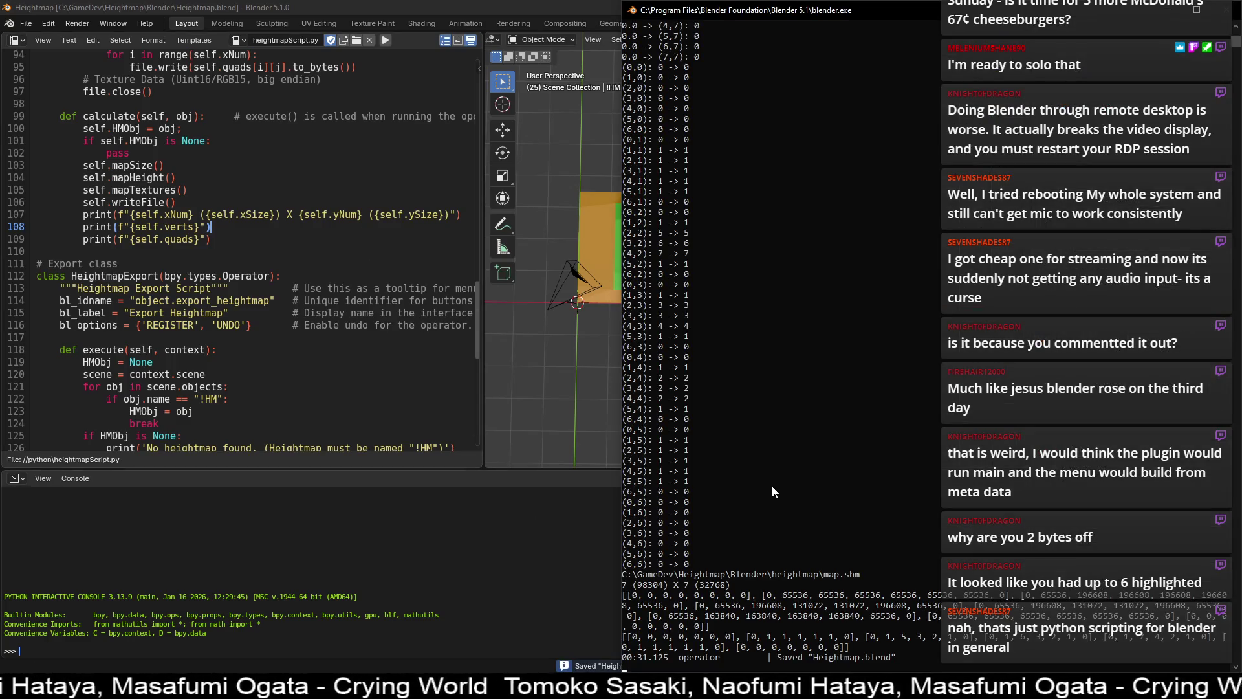
scroll(777, 473, up, 20)
mouse_move(691, 36)
mouse_down()
mouse_move(723, 228)
mouse_move(715, 123)
mouse_move(728, 322)
mouse_move(725, 189)
mouse_move(728, 299)
mouse_move(753, 371)
mouse_move(725, 436)
mouse_move(708, 394)
mouse_up()
scroll(750, 365, down, 13)
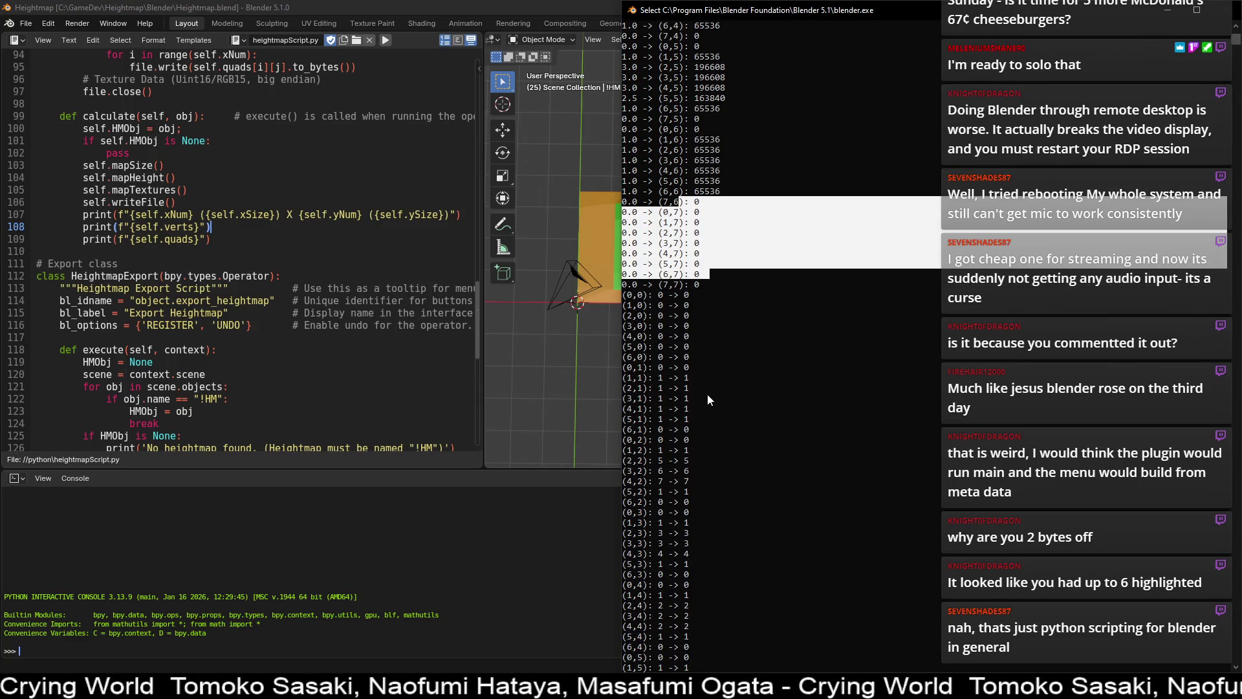
mouse_move(684, 294)
mouse_down()
mouse_move(676, 349)
mouse_move(684, 298)
mouse_move(714, 387)
mouse_move(725, 527)
mouse_up()
scroll(714, 387, down, 3)
scroll(720, 463, down, 5)
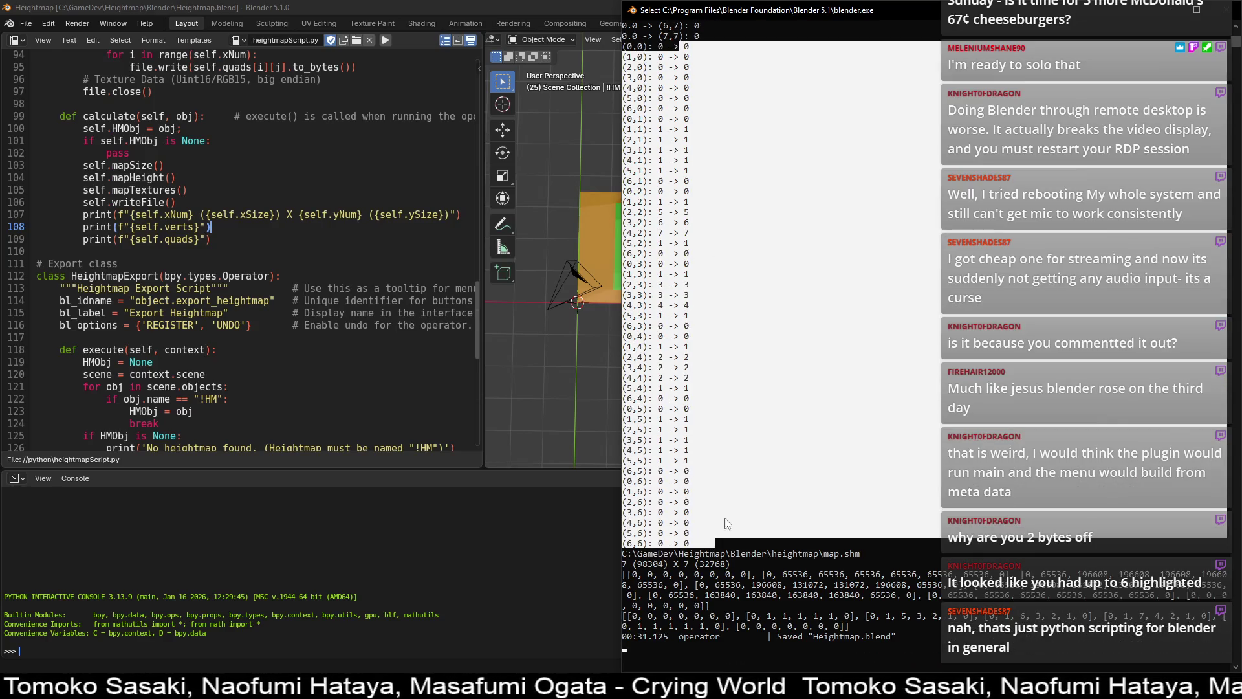
key(alt+Tab)
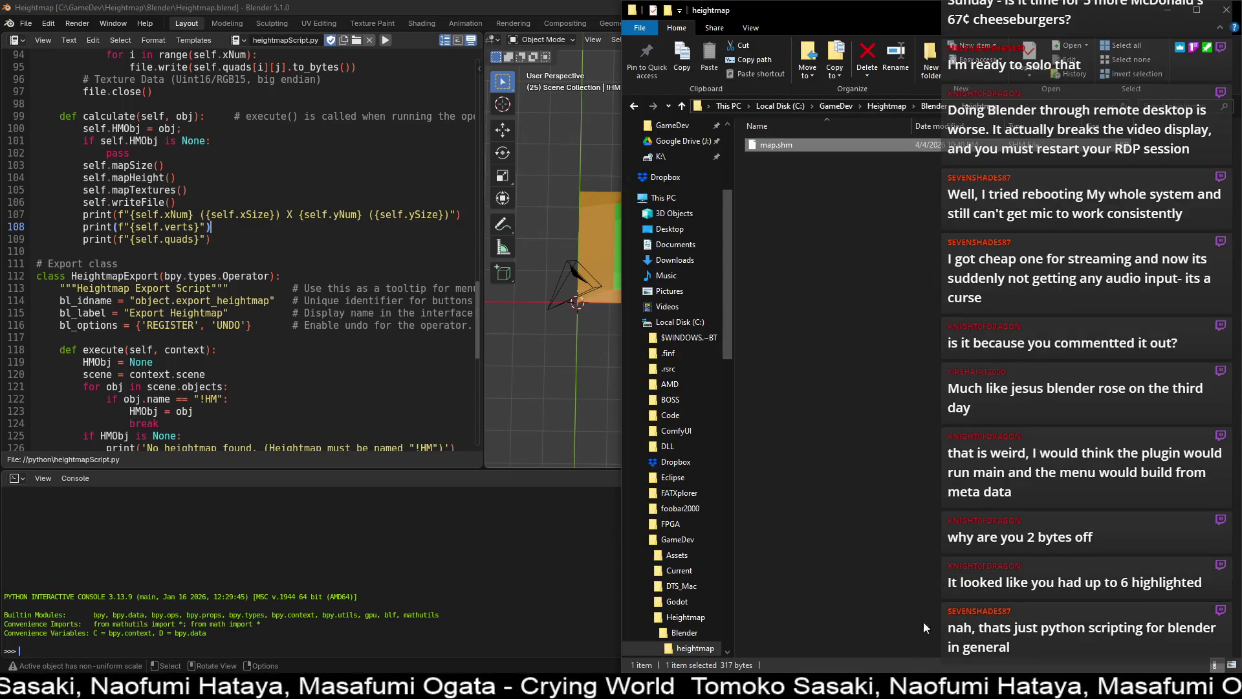
- Inspect map.shm's bytes in the HxD hex editor
mouse_move(644, 686)
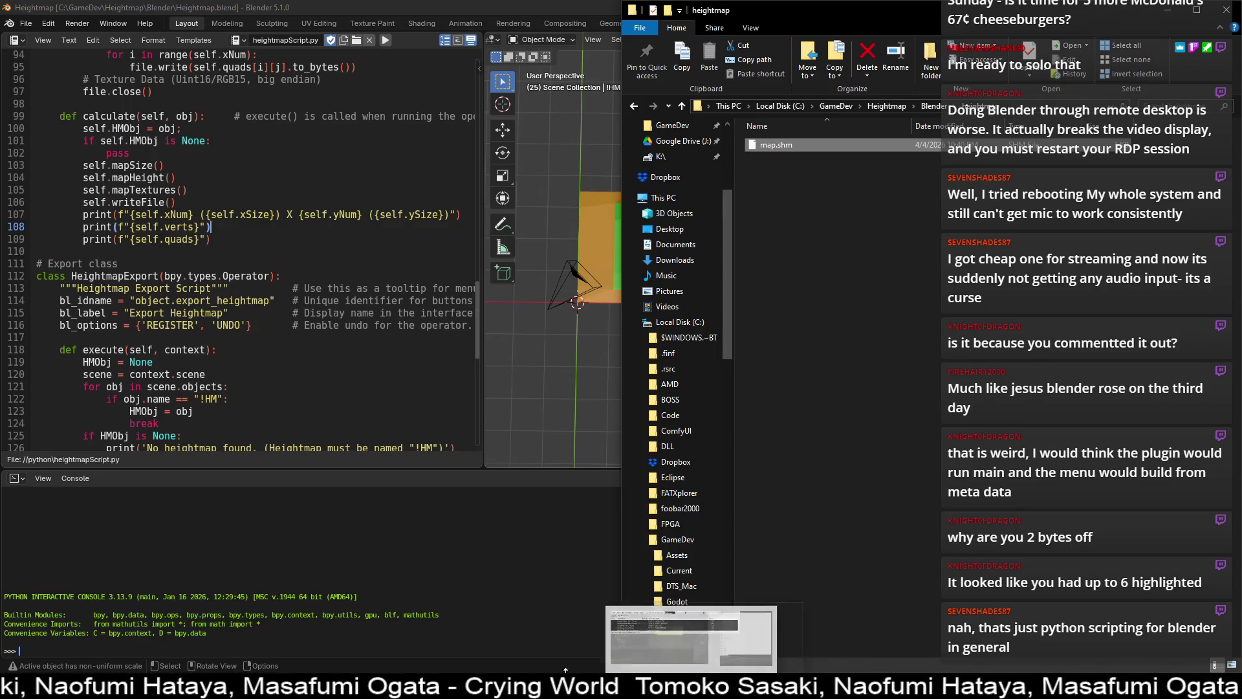
click(712, 637)
mouse_move(285, 291)
mouse_down()
mouse_move(194, 172)
mouse_move(68, 91)
mouse_up()
- Return to Blender at the Texture Data (Uint16/RGB15) comment in writeFile
click(546, 10)
scroll(352, 233, up, 3)
drag(321, 189, 77, 189)
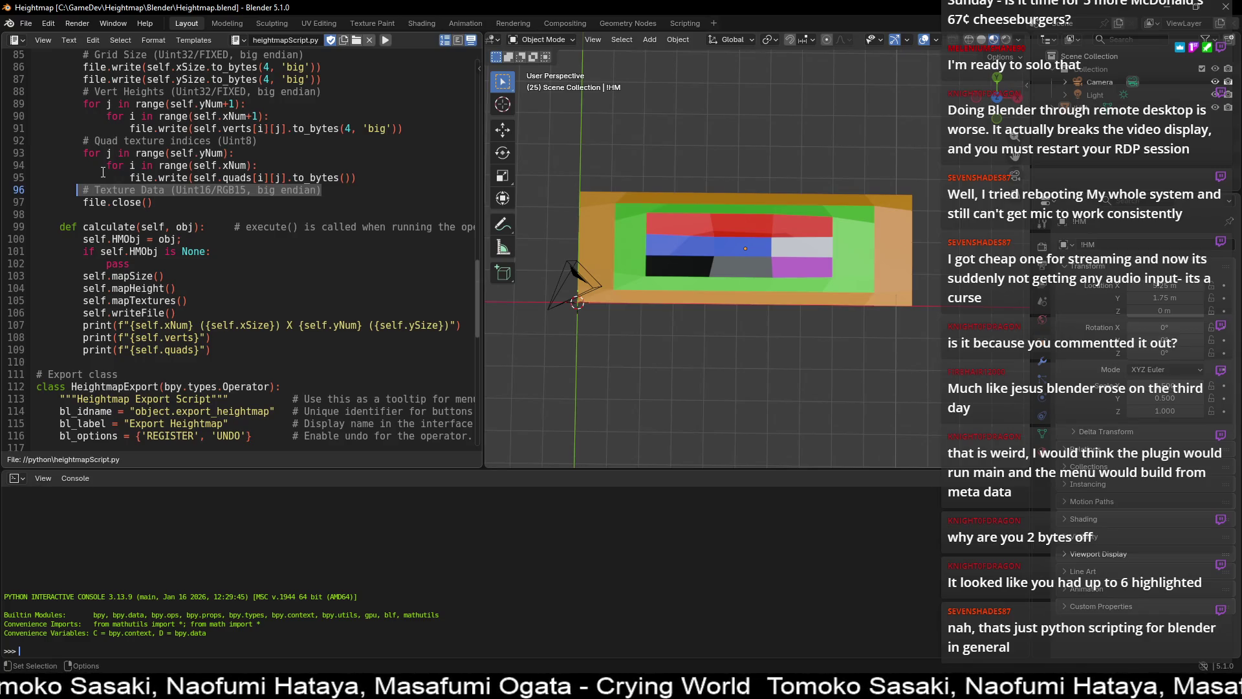
- Select a bottom-edge face of the grid in Edit Mode and show its HM00–HM07 material slots
click(705, 223)
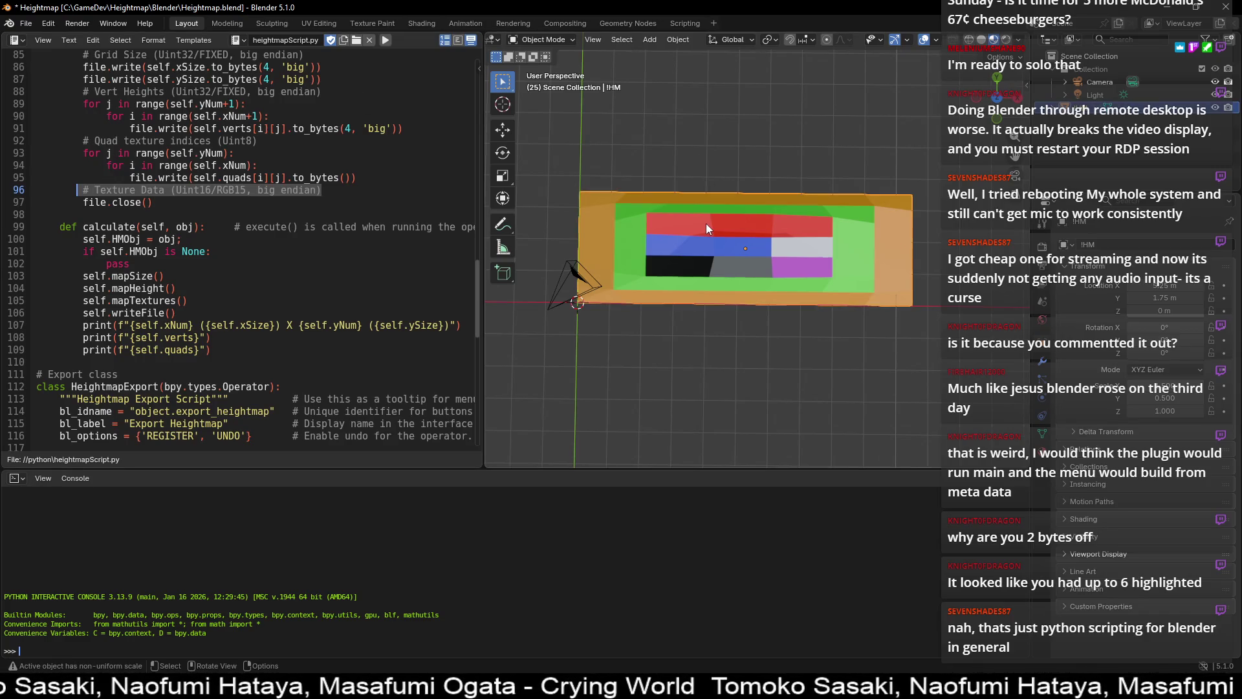
key(Tab)
click(637, 297)
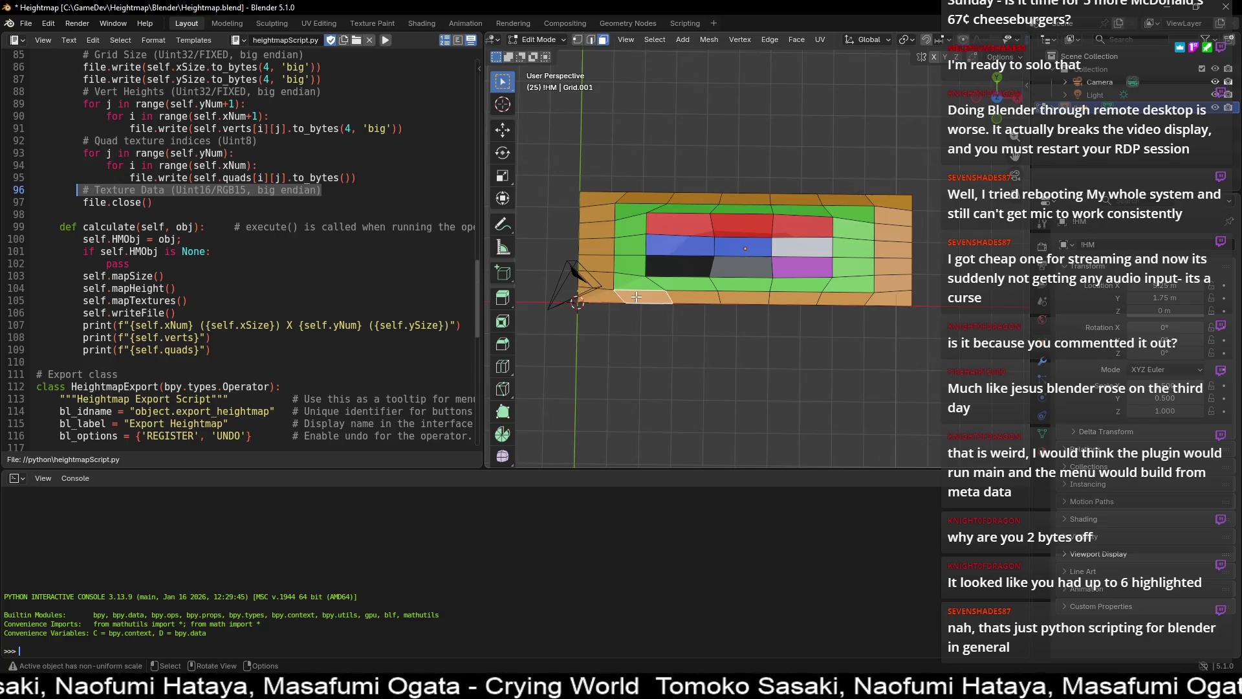
click(1045, 448)
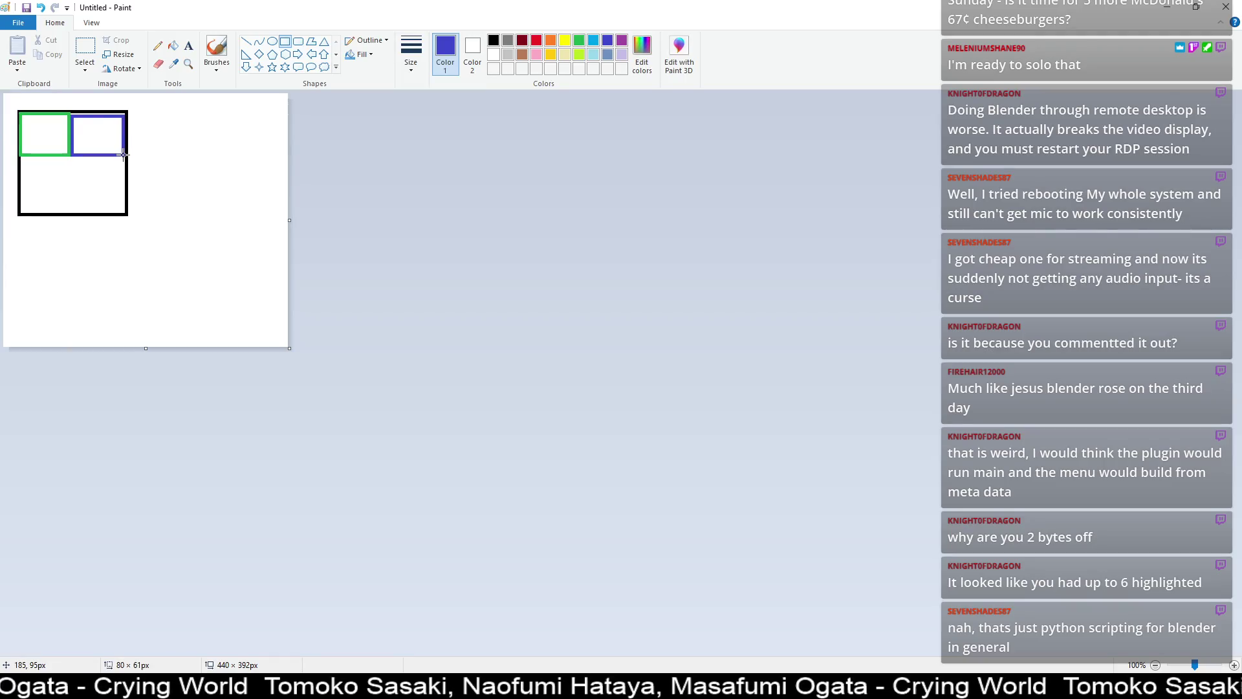
- Draw red and yellow rectangles in the lower-left and lower-right grid cells
click(177, 150)
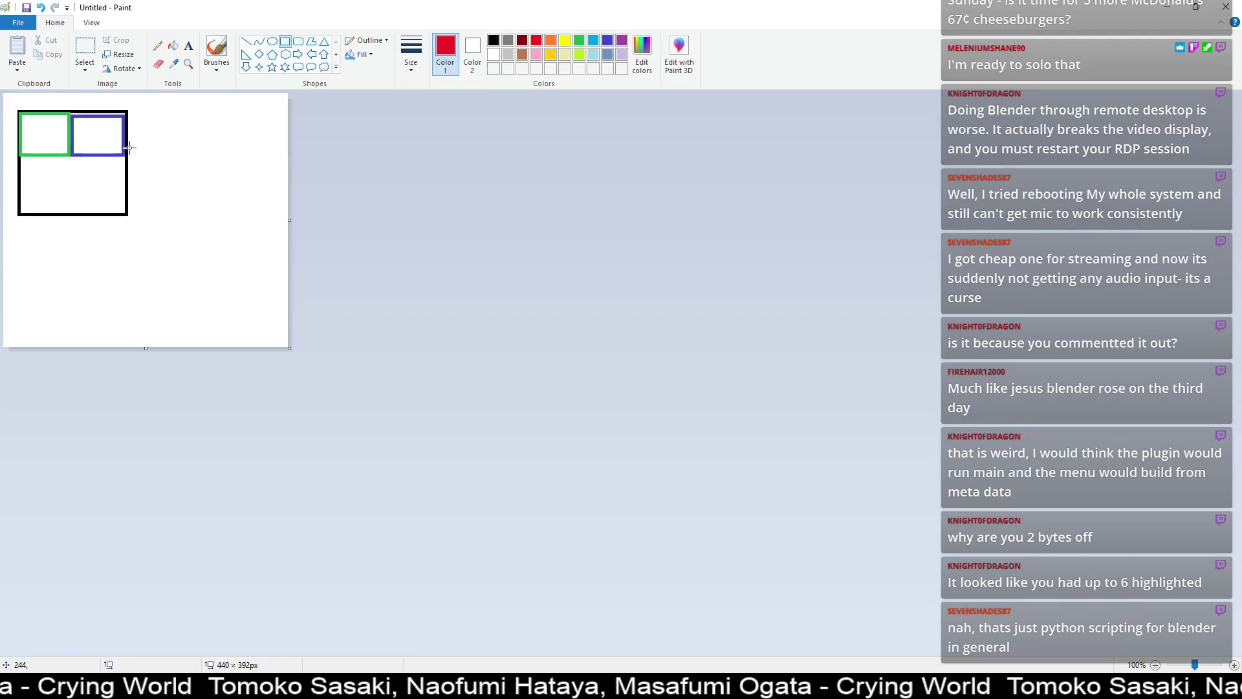
drag(68, 161, 25, 211)
click(25, 211)
click(565, 40)
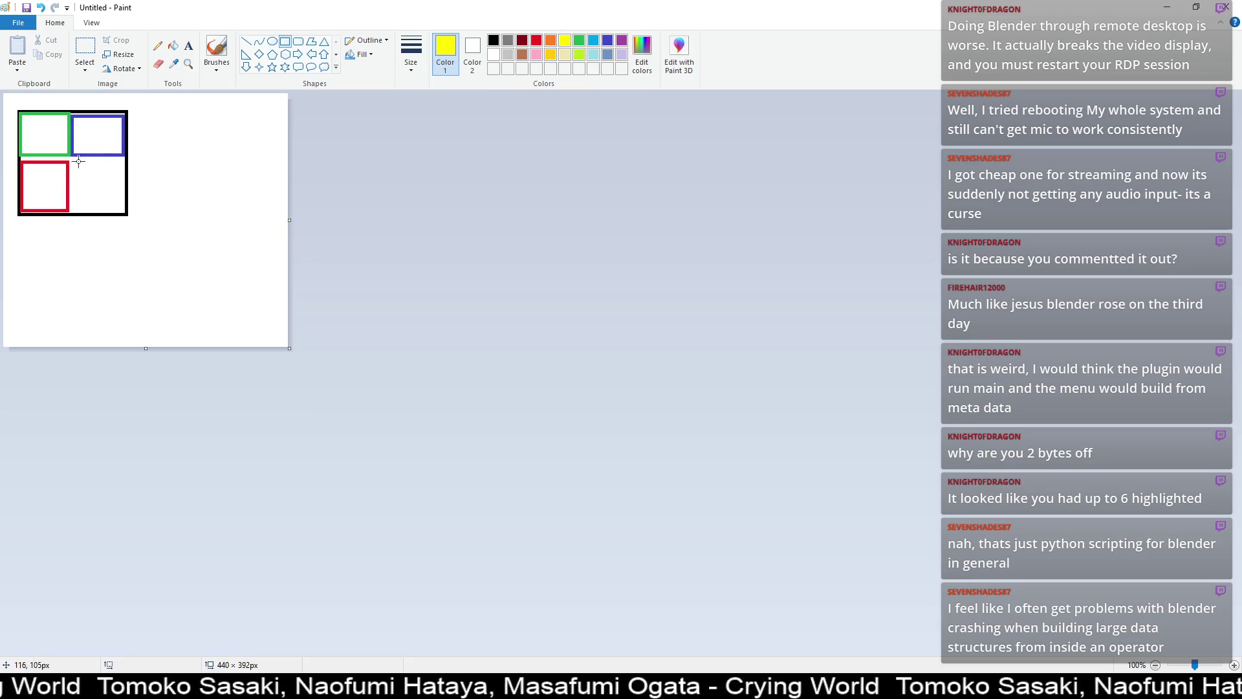
drag(71, 163, 123, 211)
click(158, 207)
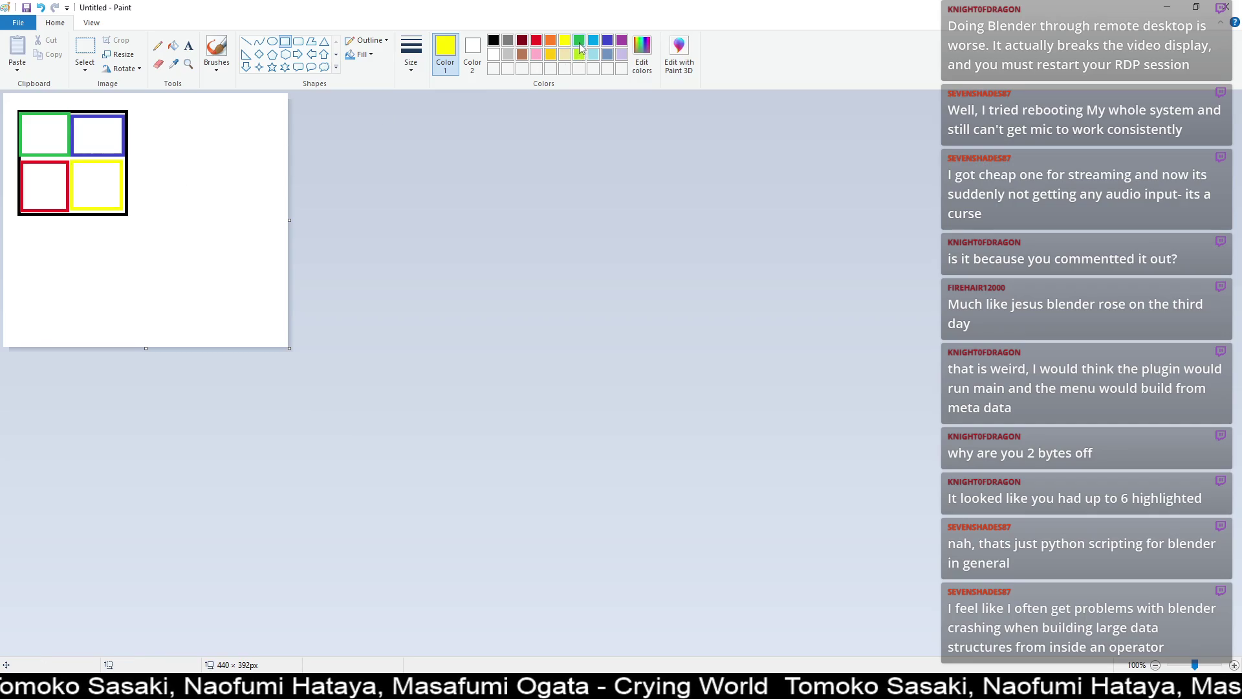
- Try green, blue and red bars below the grid, then undo them
click(581, 44)
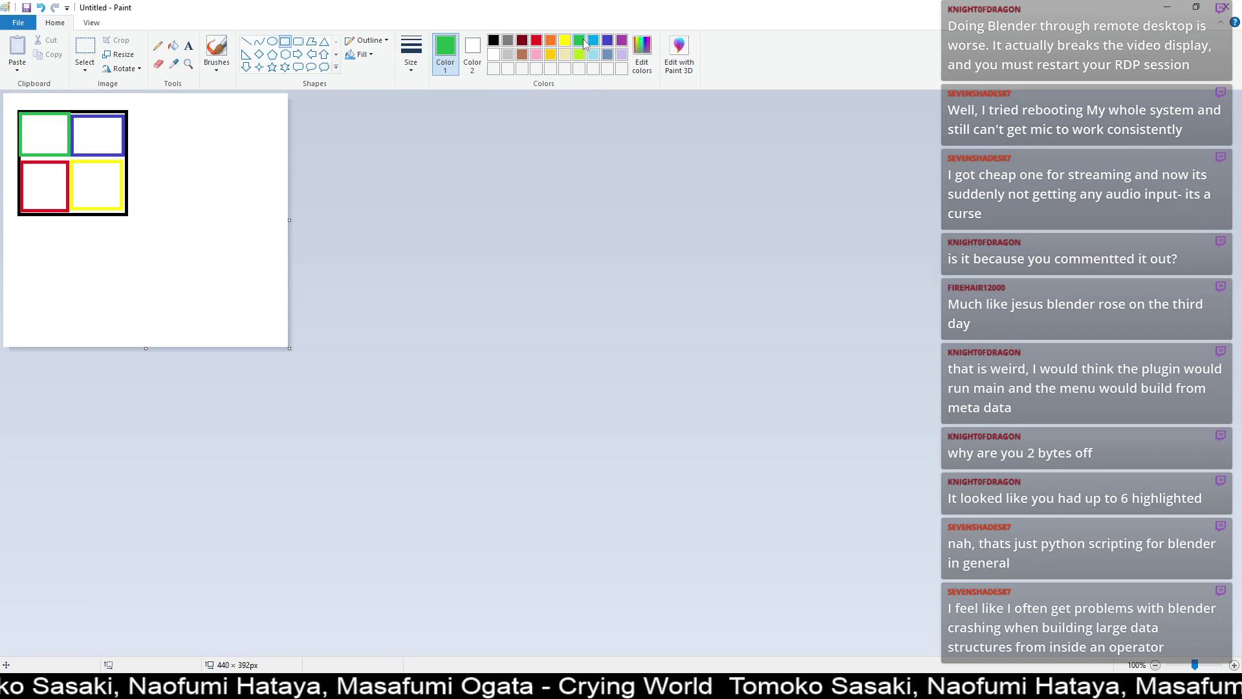
drag(23, 222, 69, 266)
click(608, 41)
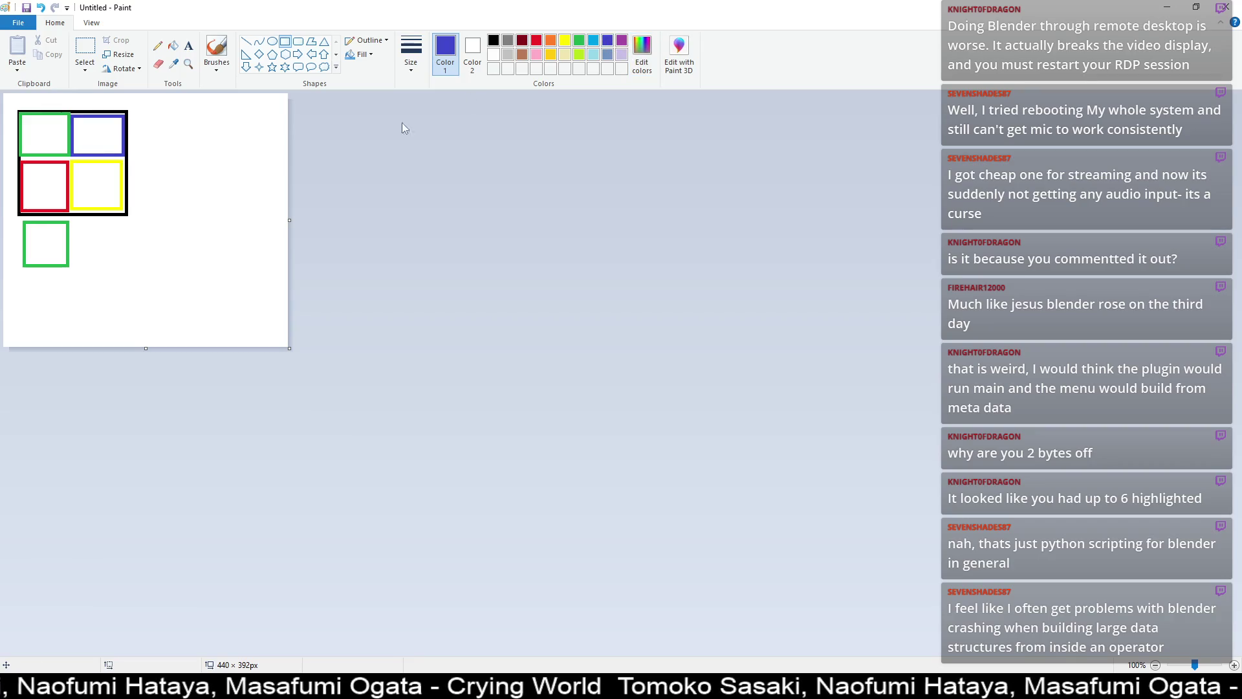
drag(21, 273, 66, 302)
click(537, 43)
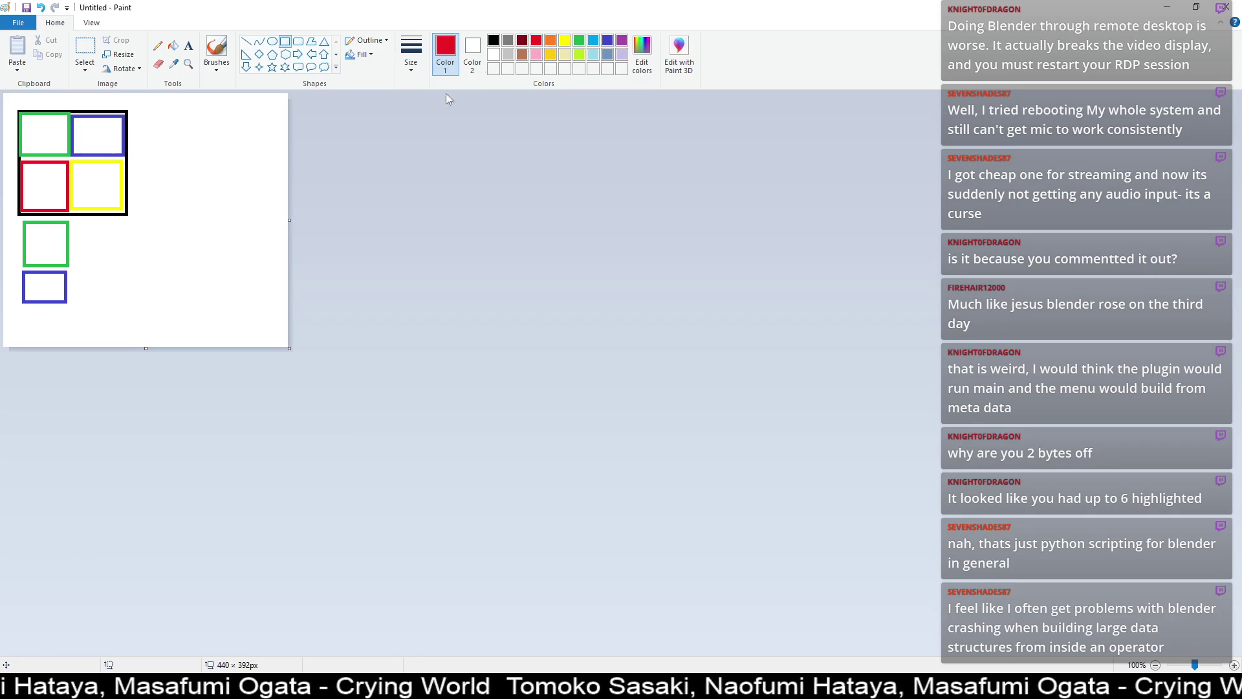
drag(26, 308, 133, 322)
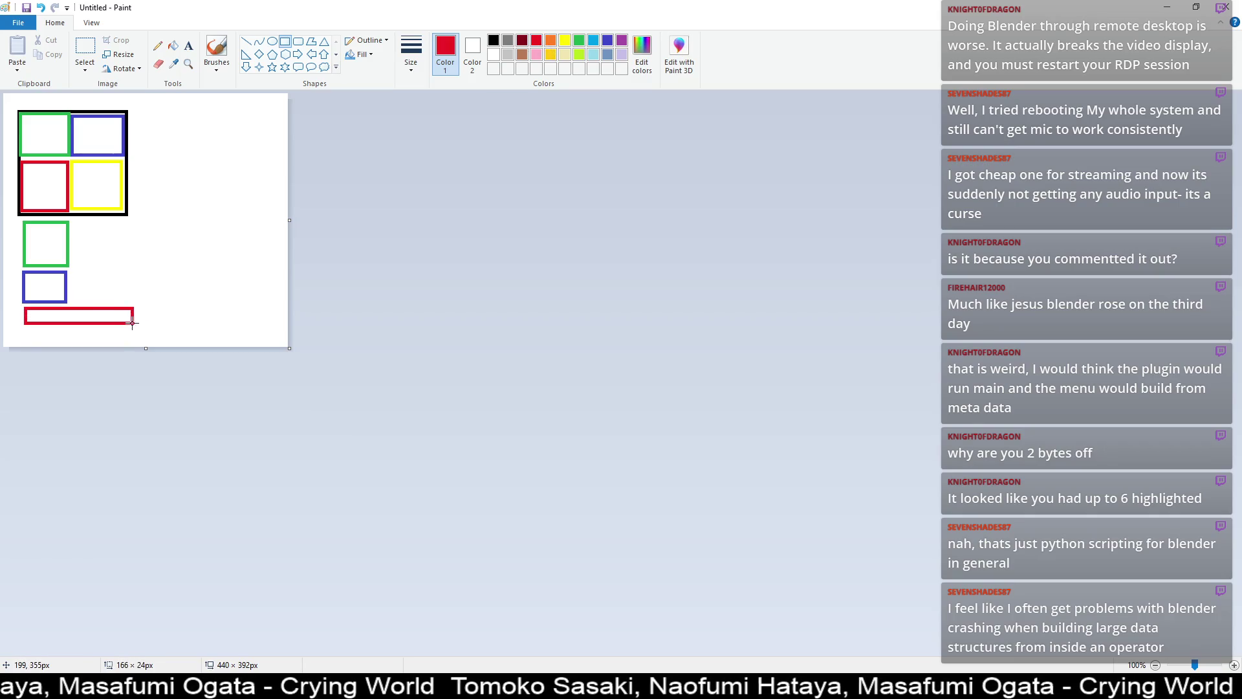
key(ctrl+z)
key(ctrl+z)
key(ctrl+z)
click(565, 40)
- Draw wide green, blue, red and yellow bars stacked below the grid
click(579, 40)
drag(22, 221, 132, 243)
click(608, 40)
drag(23, 249, 131, 274)
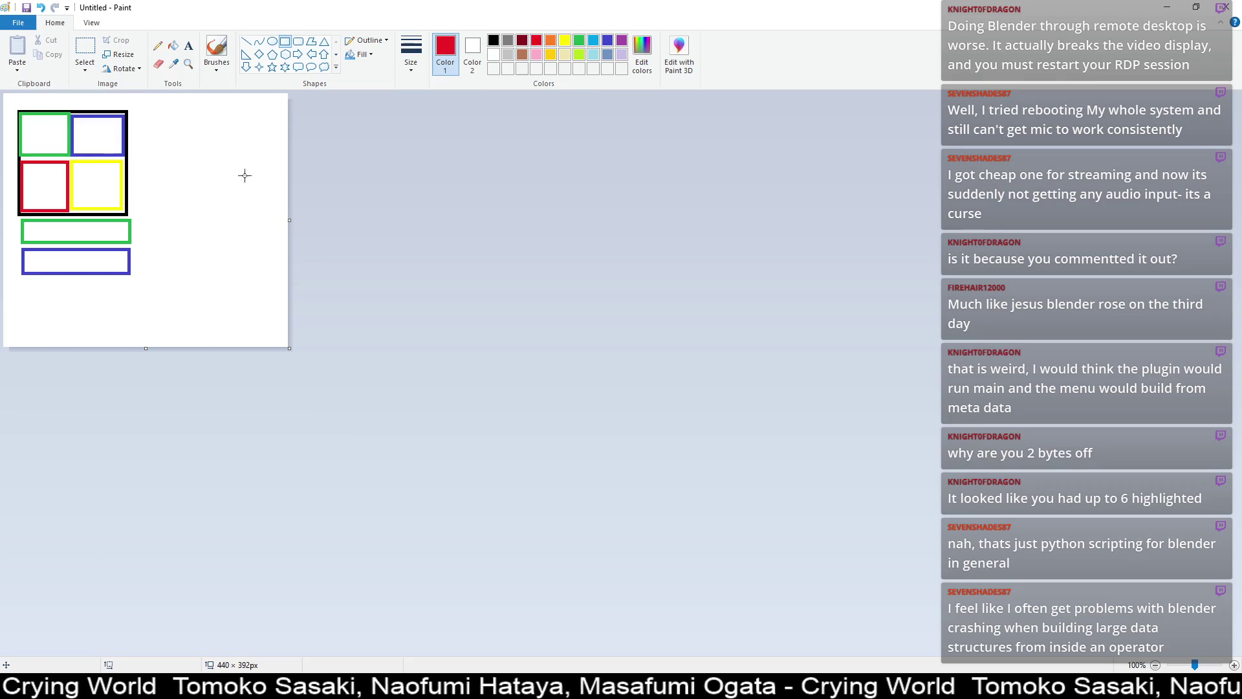
drag(24, 282, 133, 302)
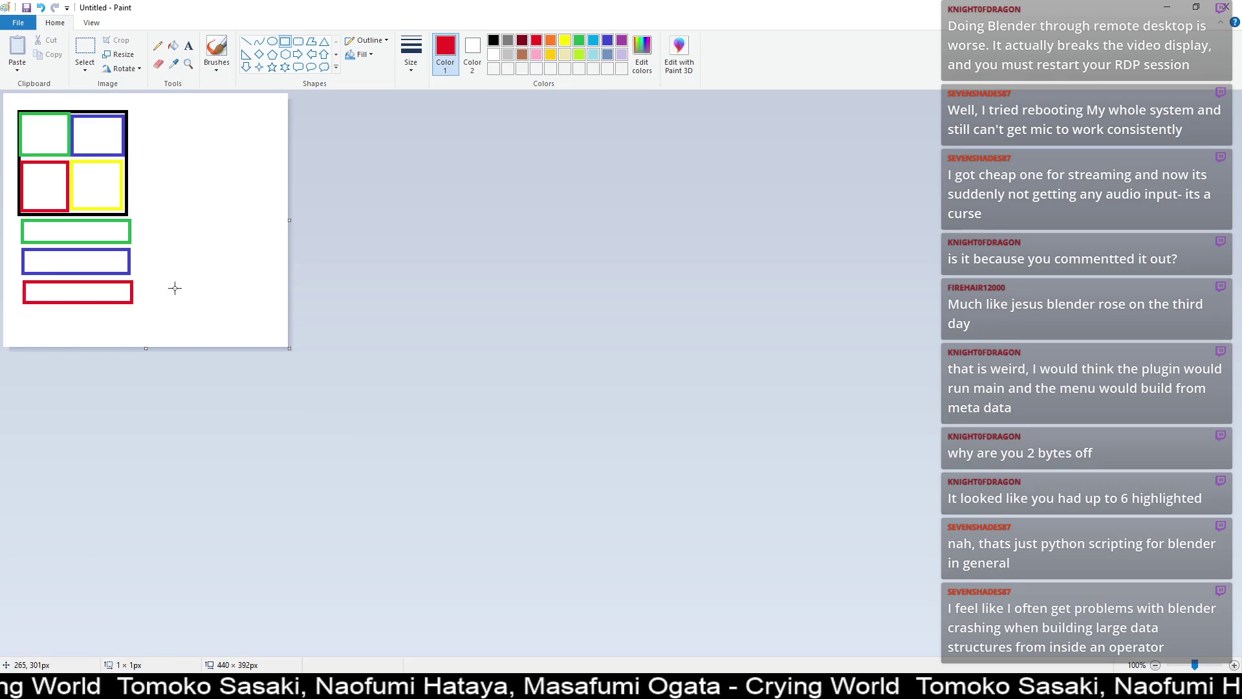
click(565, 40)
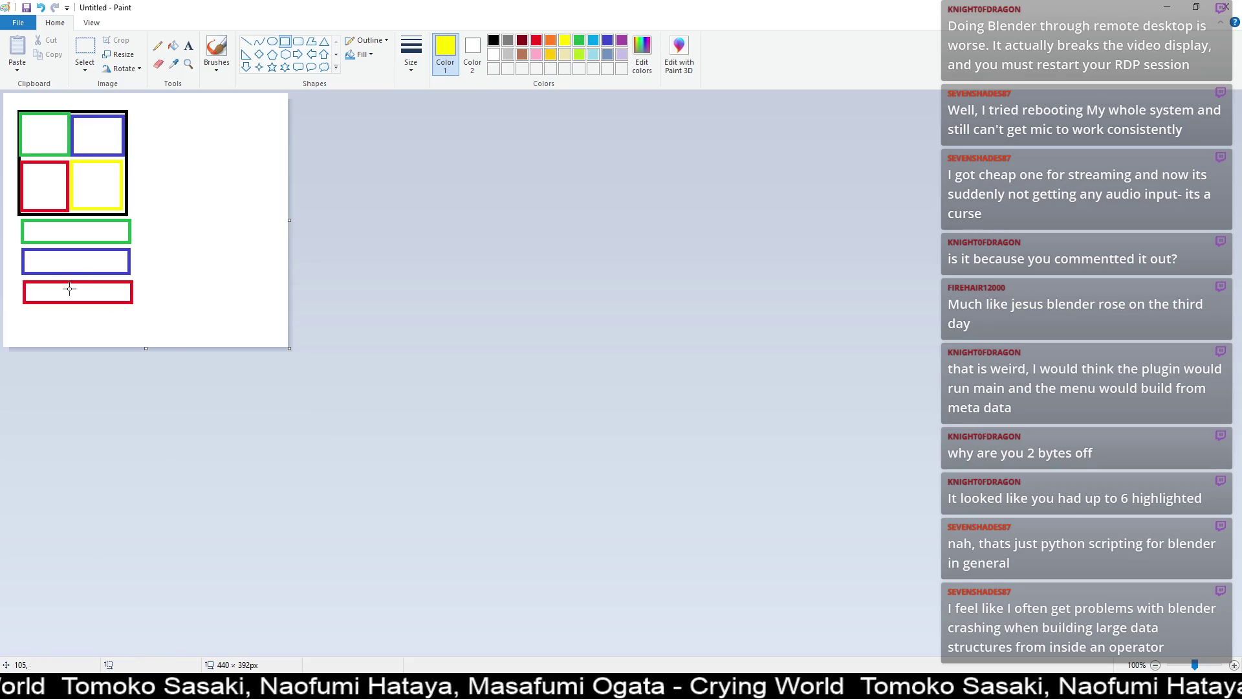
drag(23, 308, 130, 330)
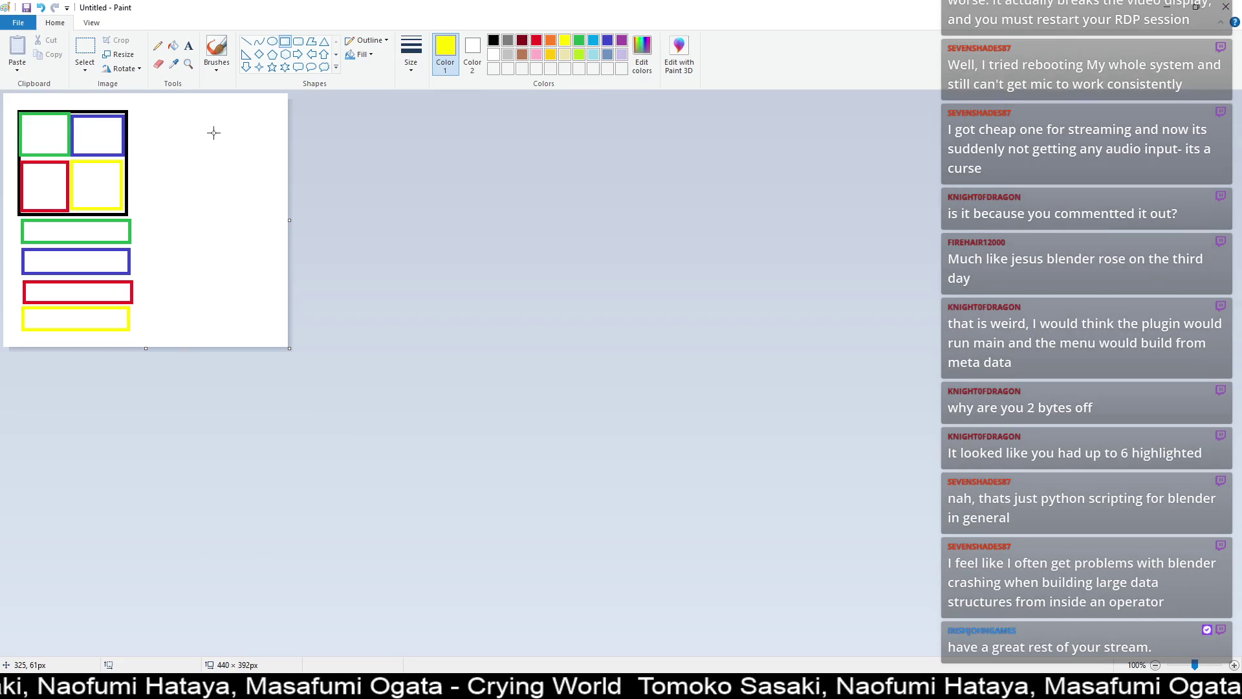
- Switch to the Line shape with black as the drawing colour
click(246, 42)
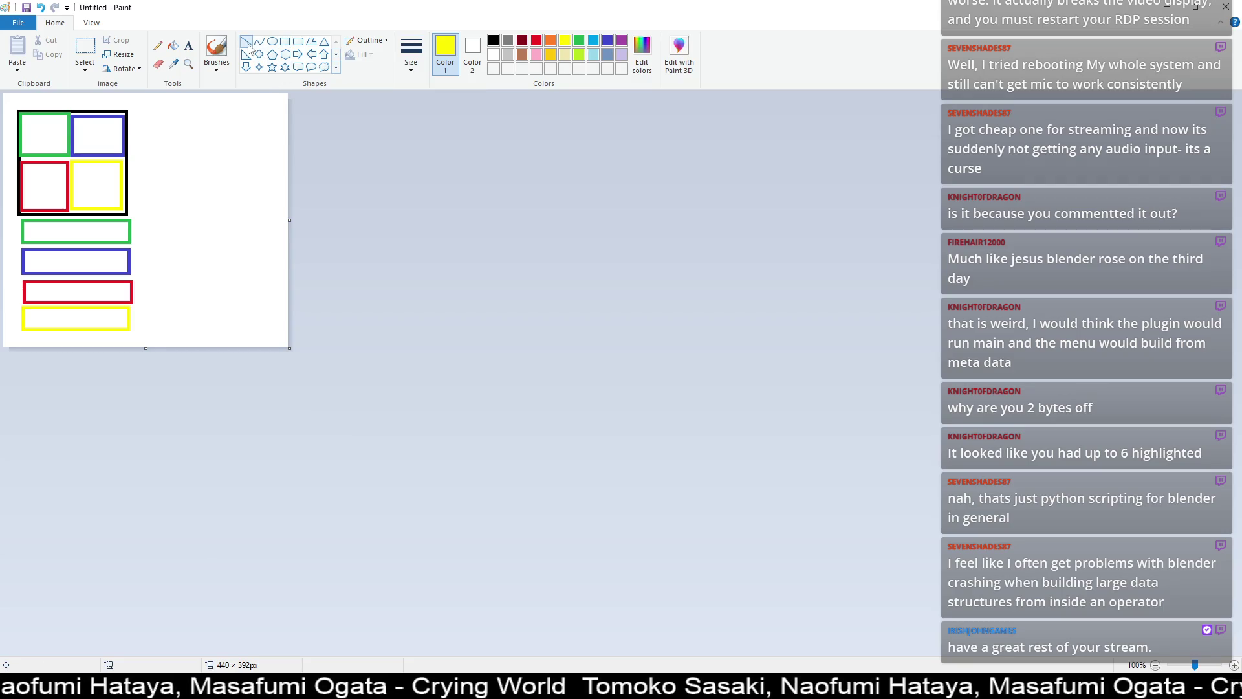
click(494, 41)
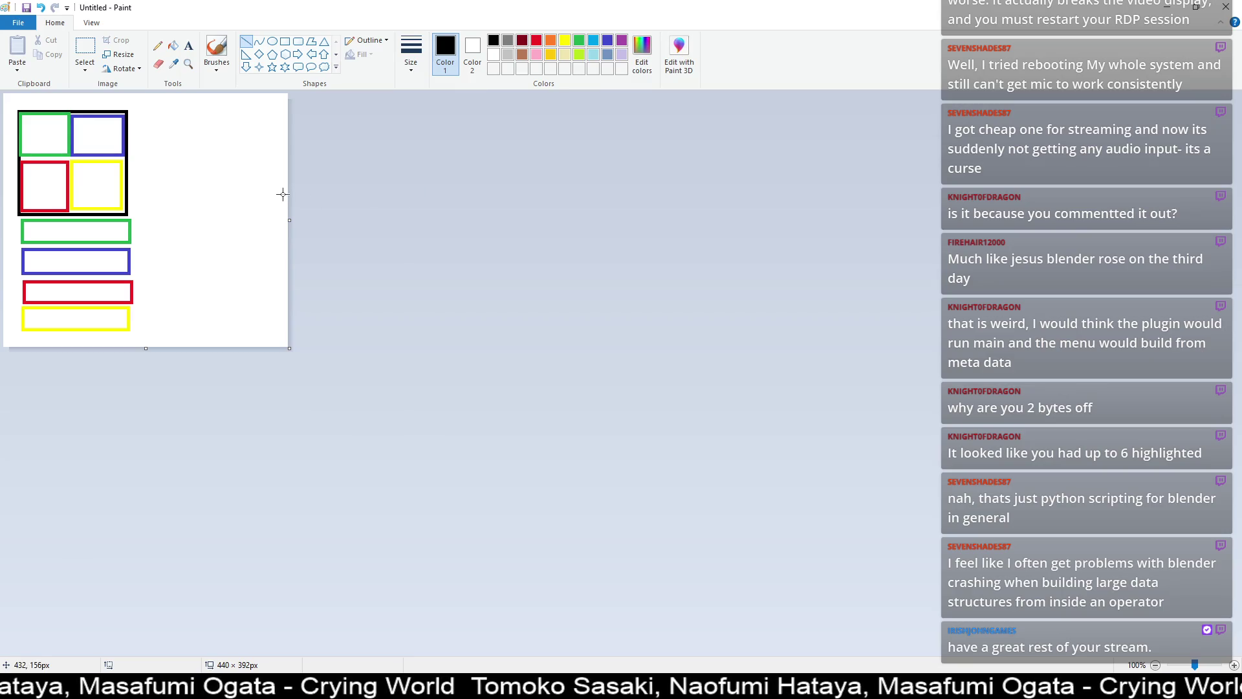
ctrl+scroll(232, 234, up, 5)
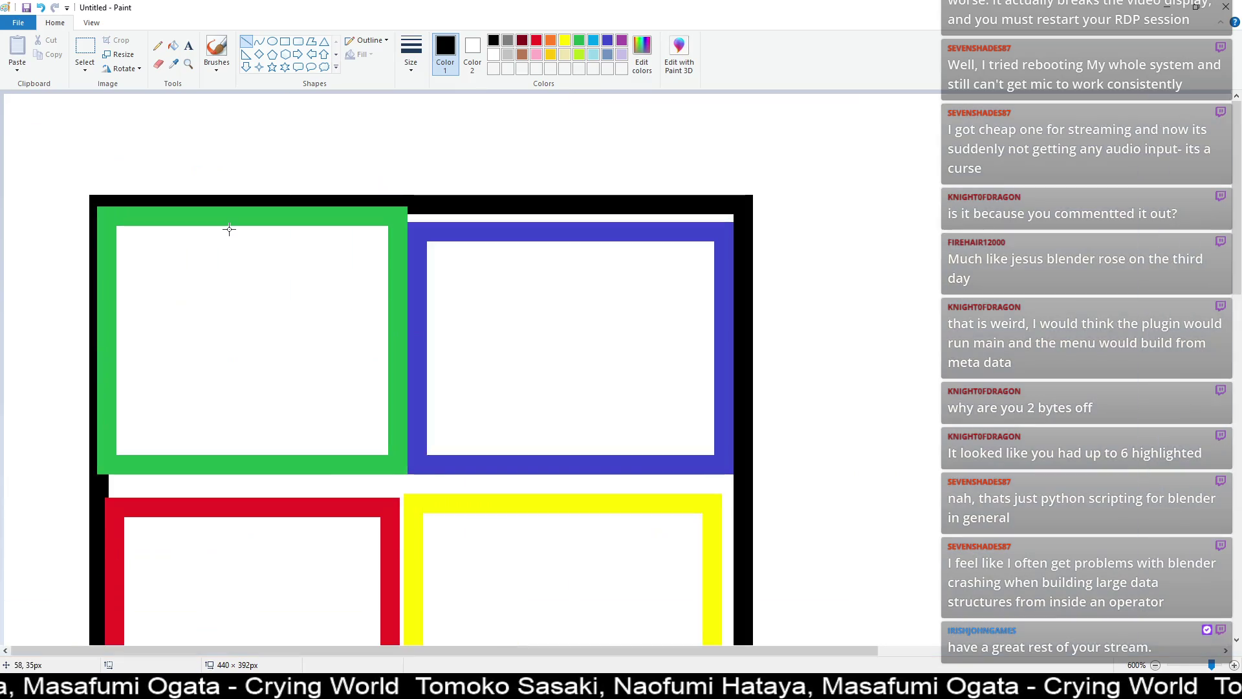
- Attempt several black lines across the top squares, undoing each one
ctrl+scroll(230, 229, down, 3)
ctrl+scroll(230, 225, down, 1)
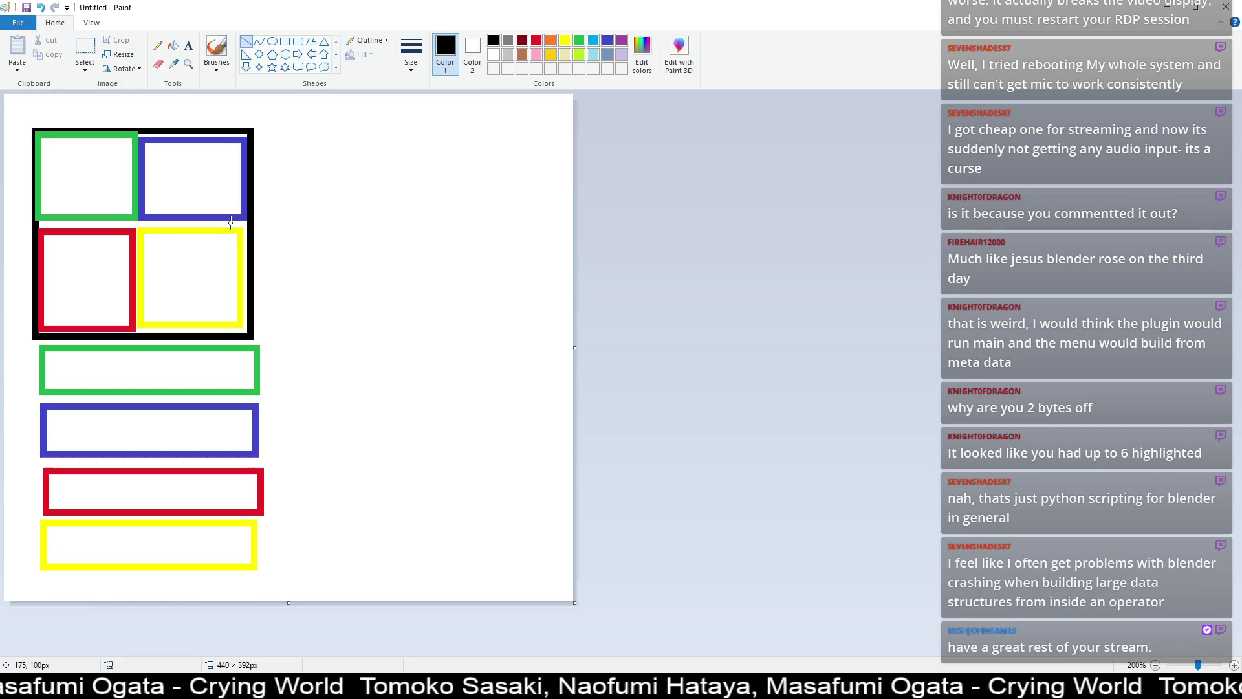
drag(38, 143, 258, 143)
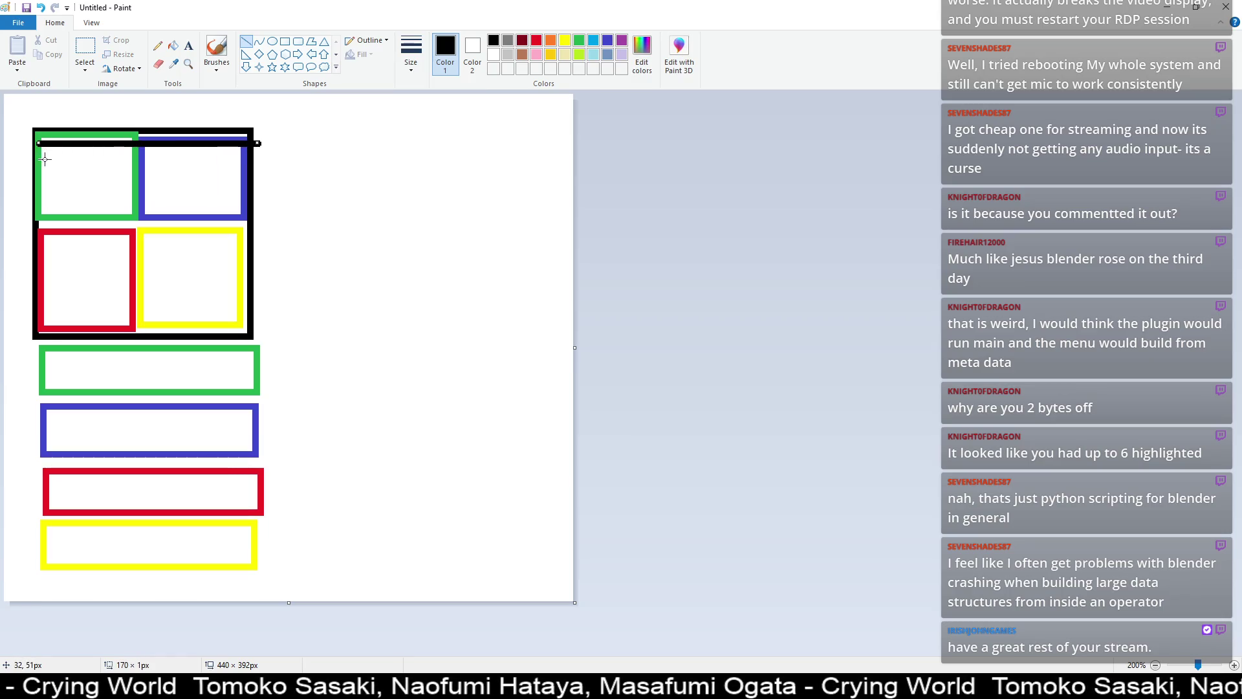
key(ctrl+z)
drag(39, 159, 253, 159)
key(ctrl+z)
mouse_move(36, 173)
mouse_down()
mouse_move(269, 173)
mouse_move(259, 173)
mouse_up()
key(ctrl+z)
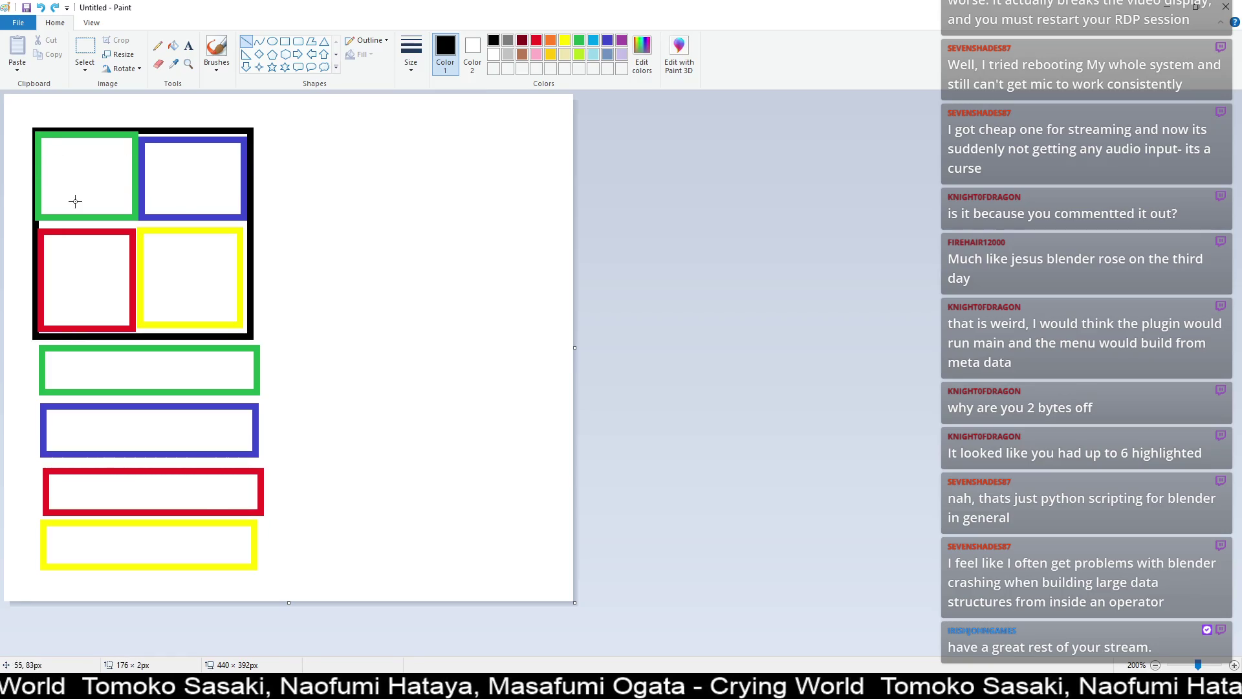
drag(39, 198, 278, 196)
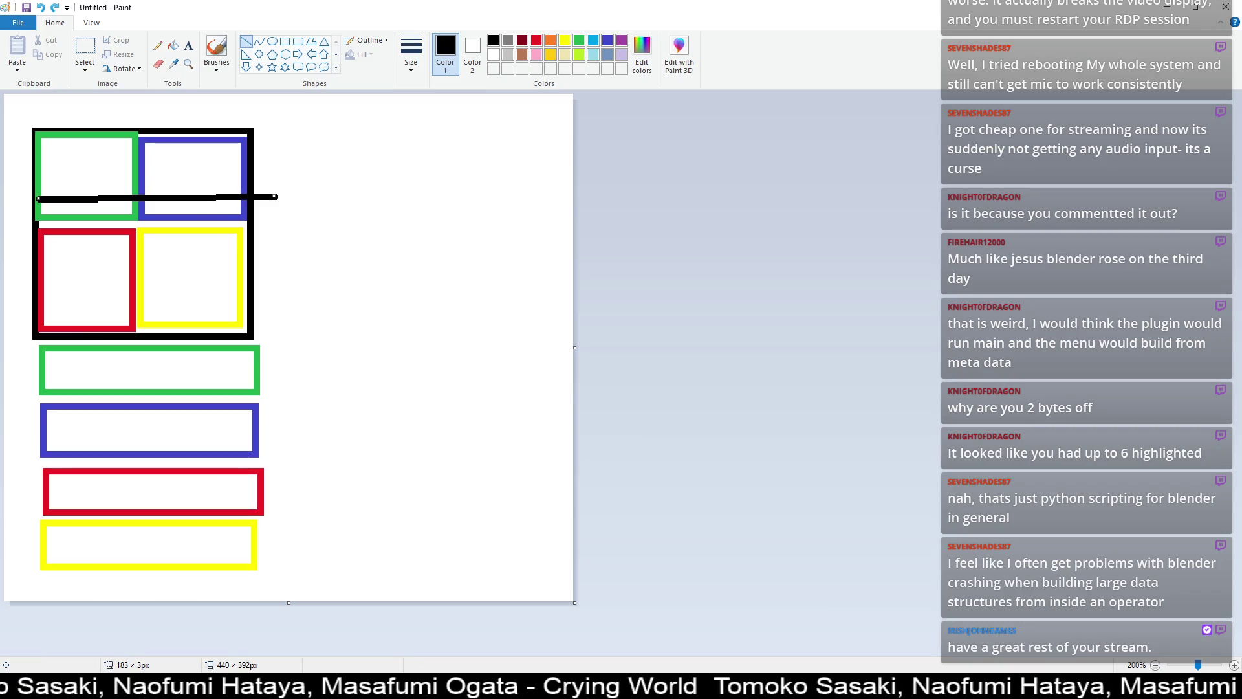
click(124, 165)
key(ctrl+z)
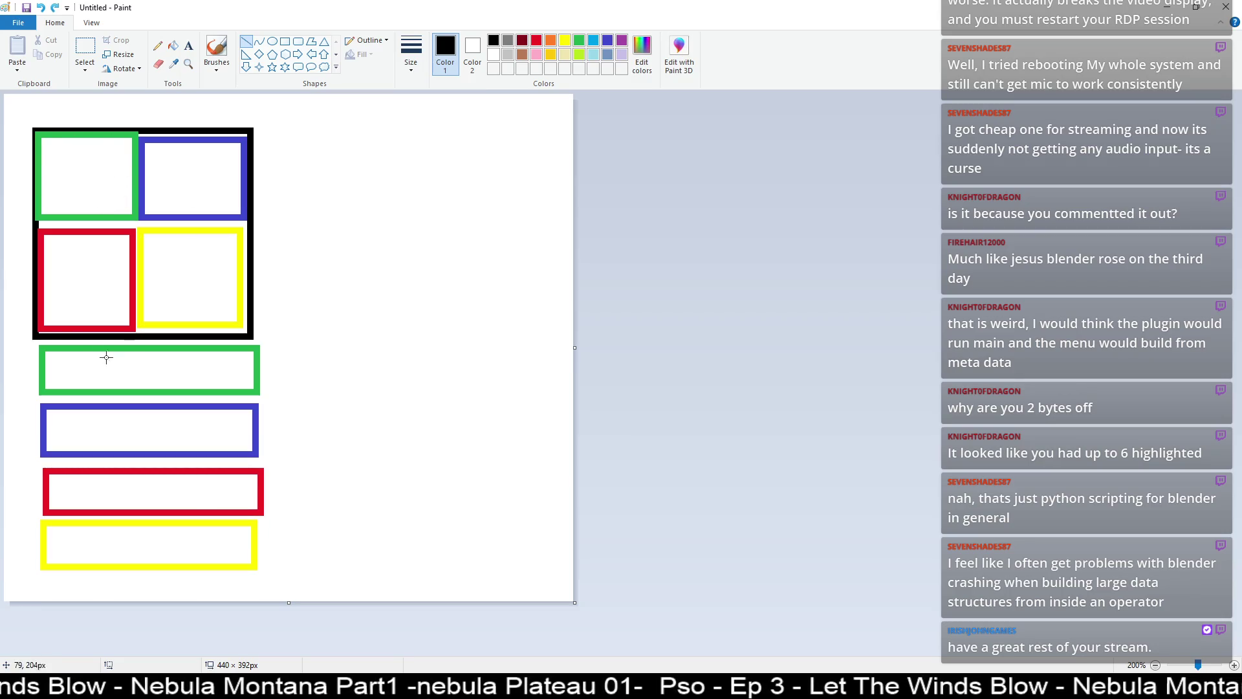
- Draw black lines across the green, blue and red squares and the yellow bar
drag(37, 351, 270, 348)
drag(45, 369, 275, 367)
drag(42, 384, 283, 376)
key(ctrl+z)
key(ctrl+z)
key(ctrl+z)
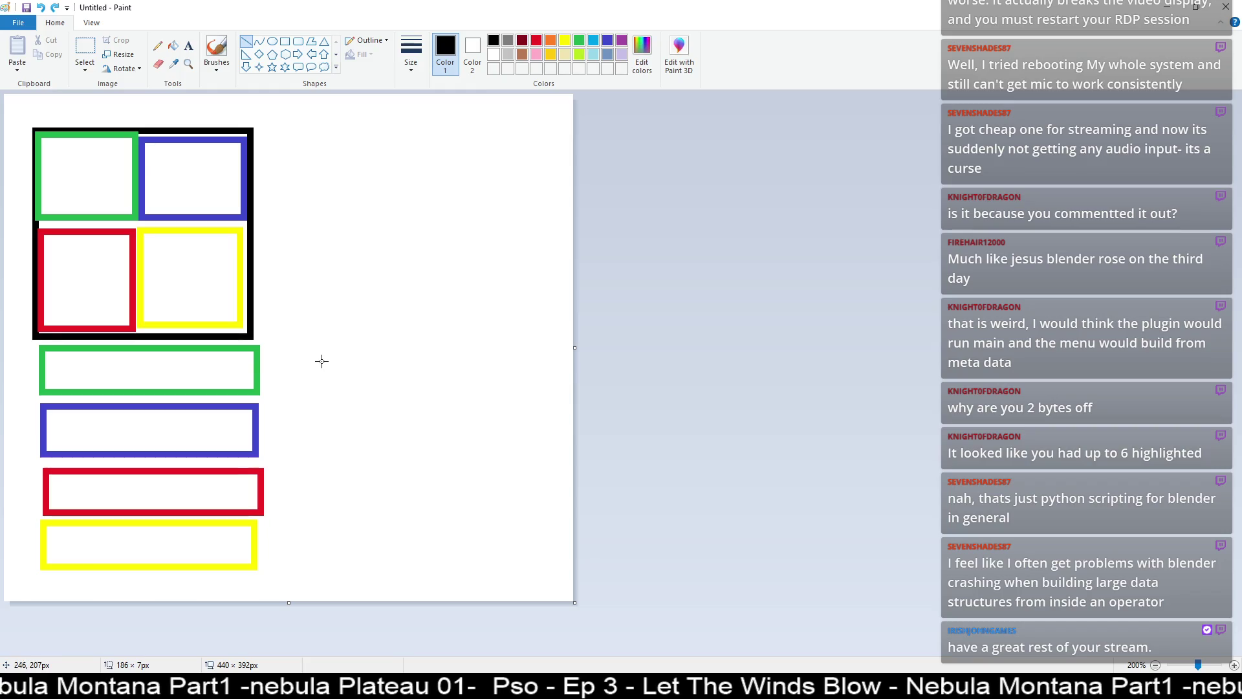
mouse_move(44, 415)
mouse_down()
mouse_move(306, 403)
mouse_move(291, 419)
mouse_up()
drag(49, 447, 291, 422)
key(ctrl+z)
key(ctrl+z)
key(ctrl+z)
mouse_move(54, 477)
mouse_down()
mouse_move(283, 476)
mouse_move(84, 495)
mouse_move(271, 488)
mouse_up()
drag(50, 503, 277, 492)
key(ctrl+z)
key(ctrl+z)
key(ctrl+z)
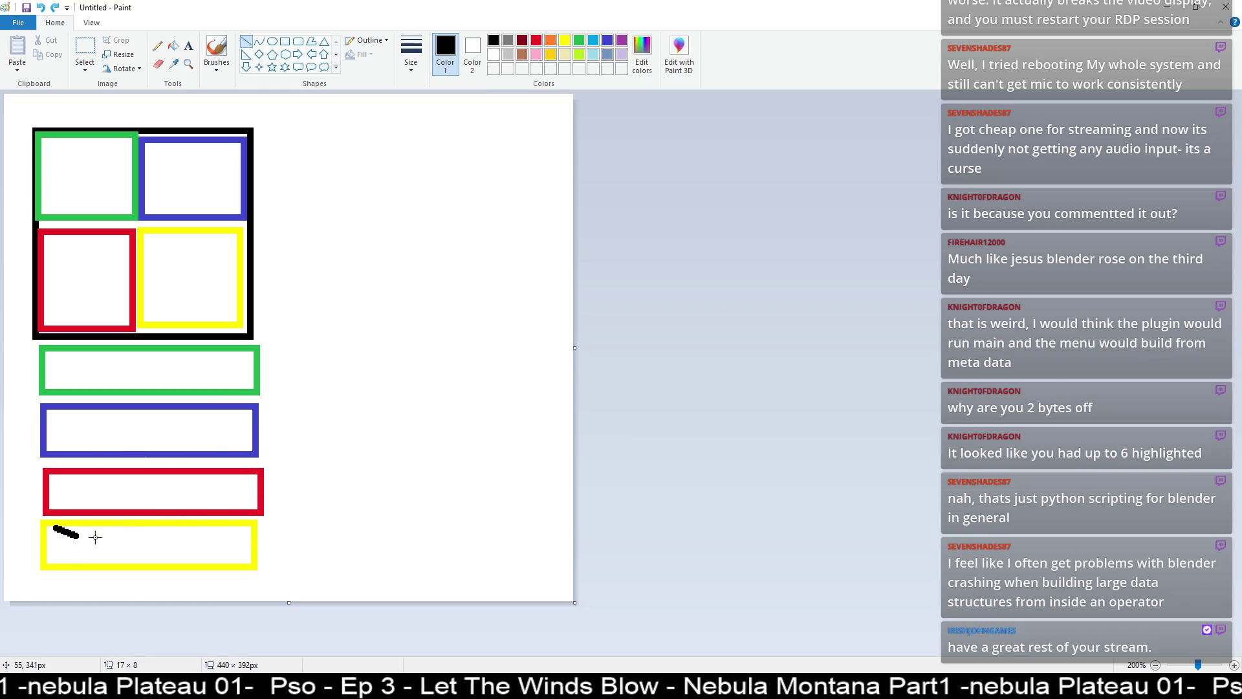
drag(54, 528, 285, 524)
drag(64, 551, 199, 551)
- Add black lines in the yellow square and across the green and blue squares
drag(146, 239, 244, 236)
drag(150, 261, 224, 261)
drag(153, 316, 283, 303)
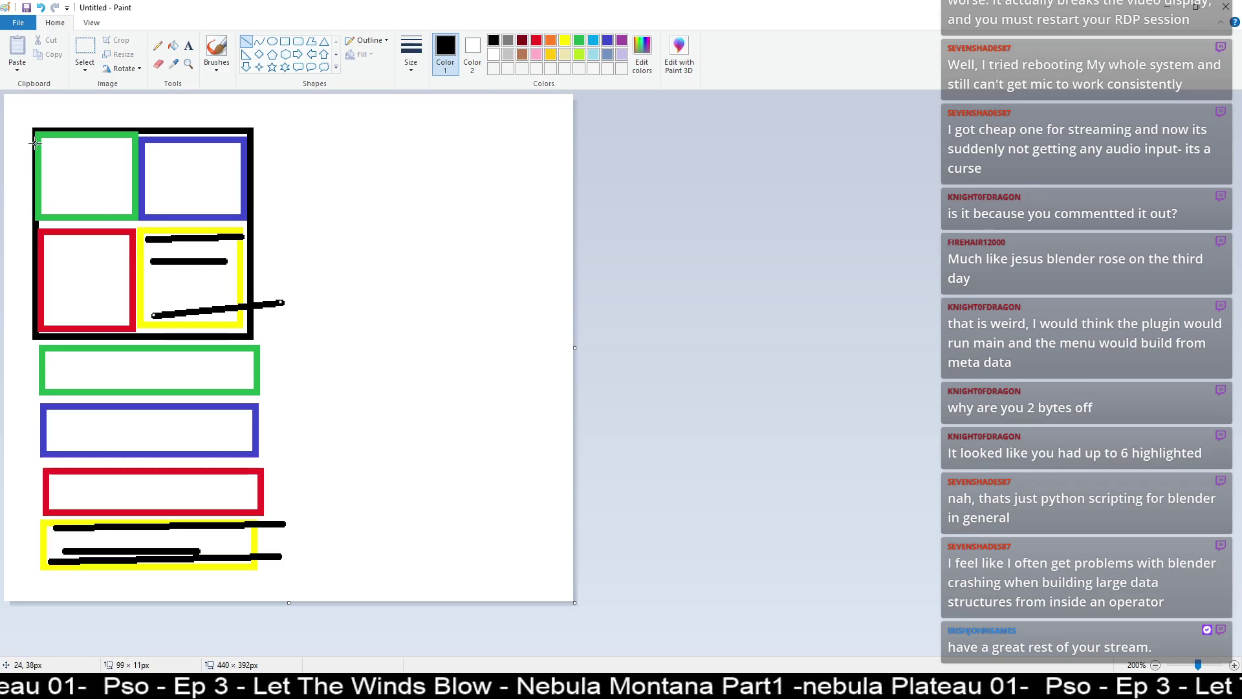
drag(37, 140, 270, 151)
drag(35, 171, 310, 171)
drag(42, 205, 251, 194)
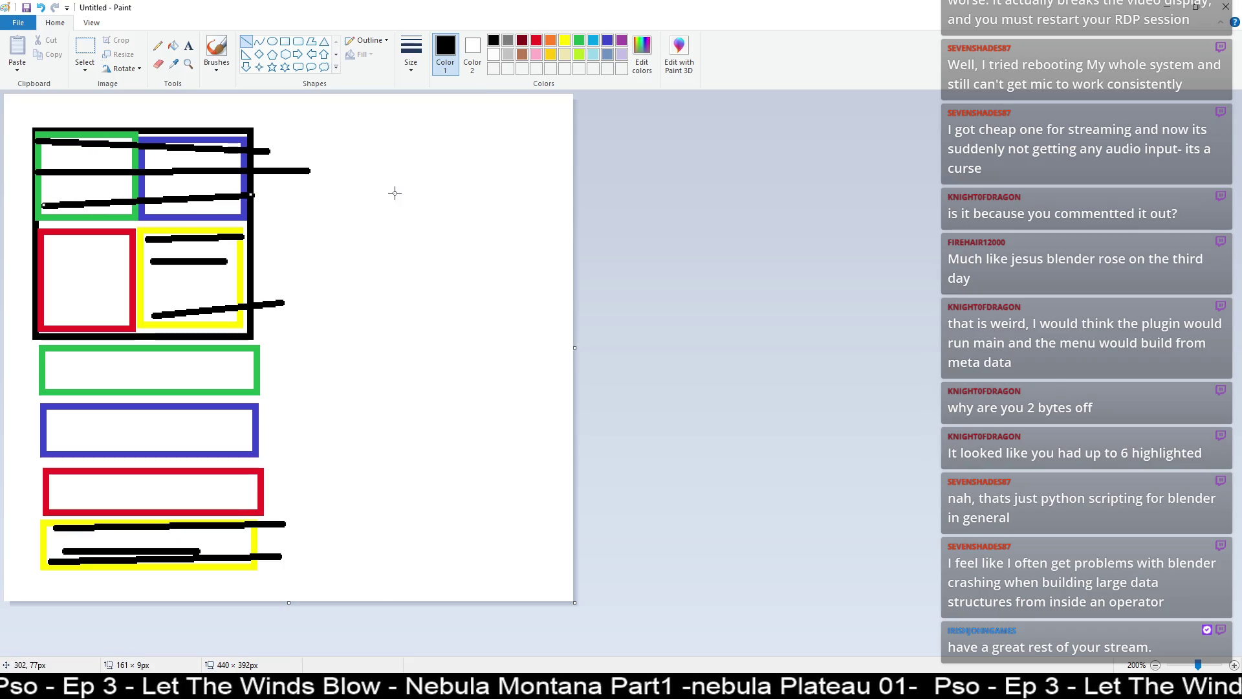
click(404, 226)
key(ctrl+z)
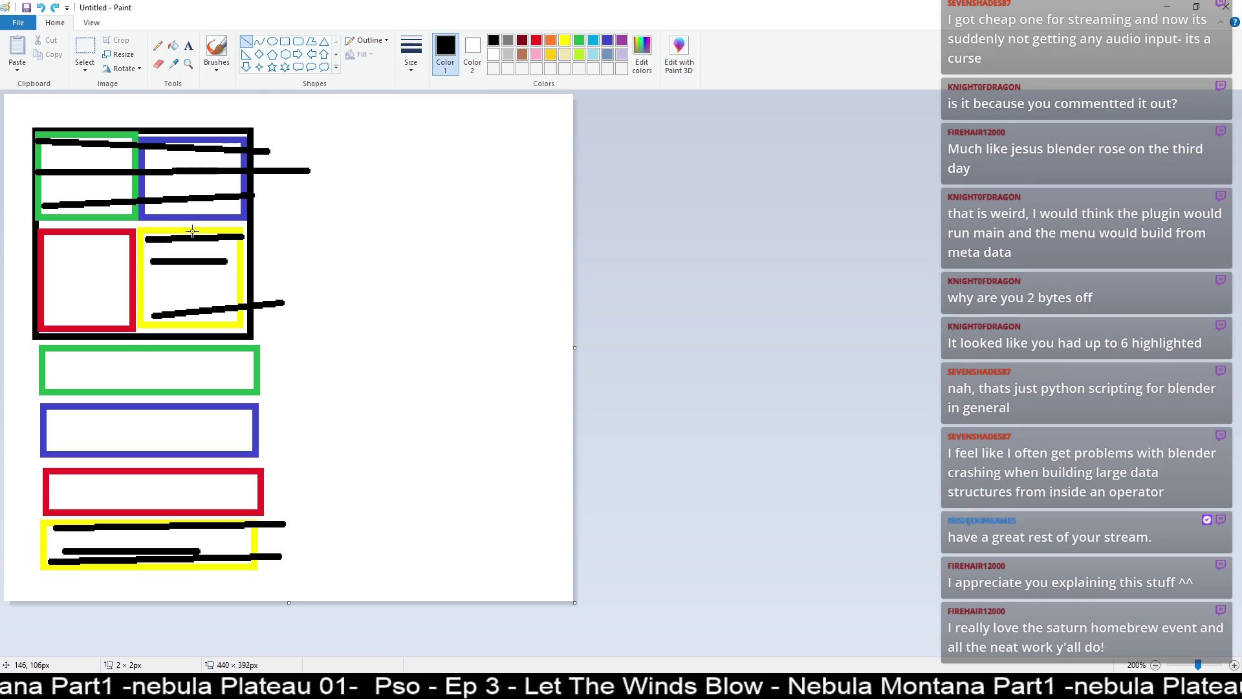
- Close Paint choosing Don't Save, then switch to the browser
click(1225, 7)
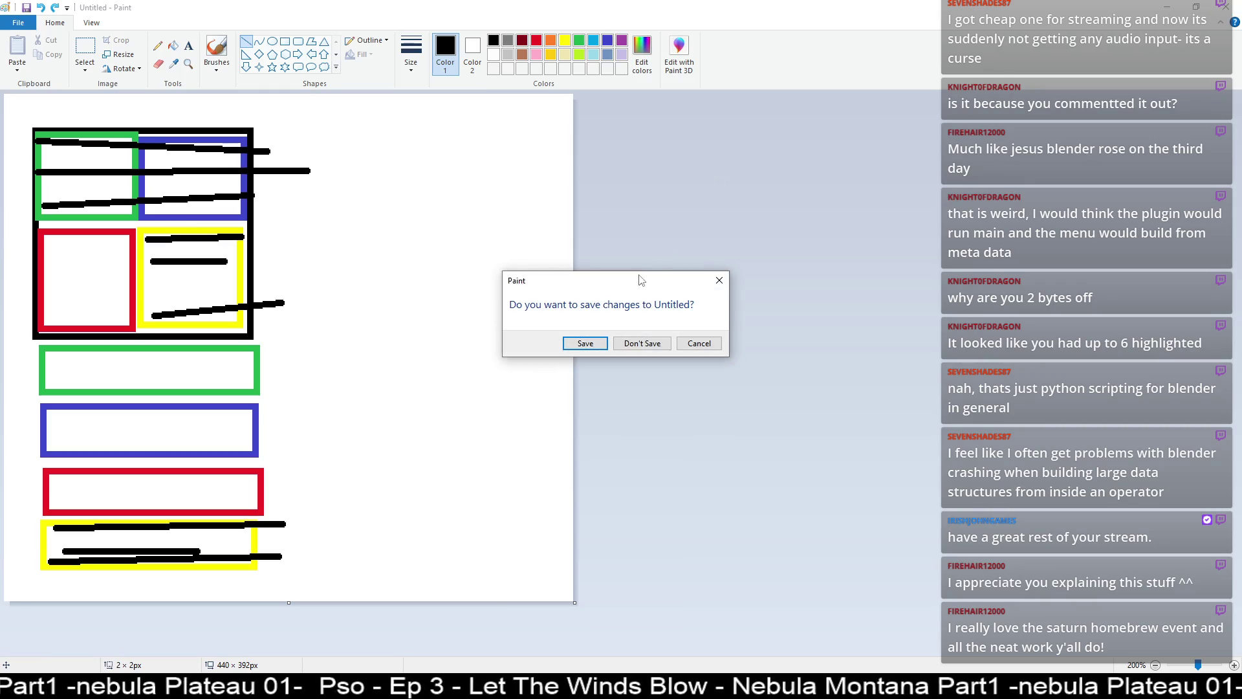
click(642, 343)
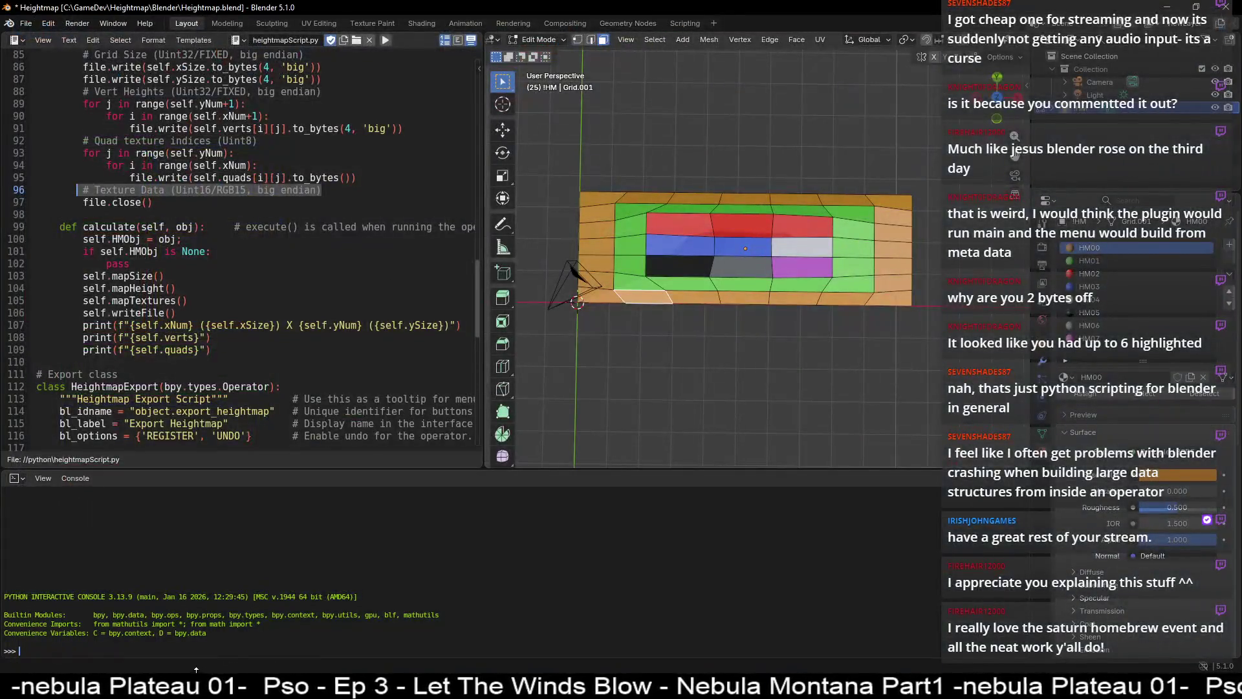
key(alt+Tab)
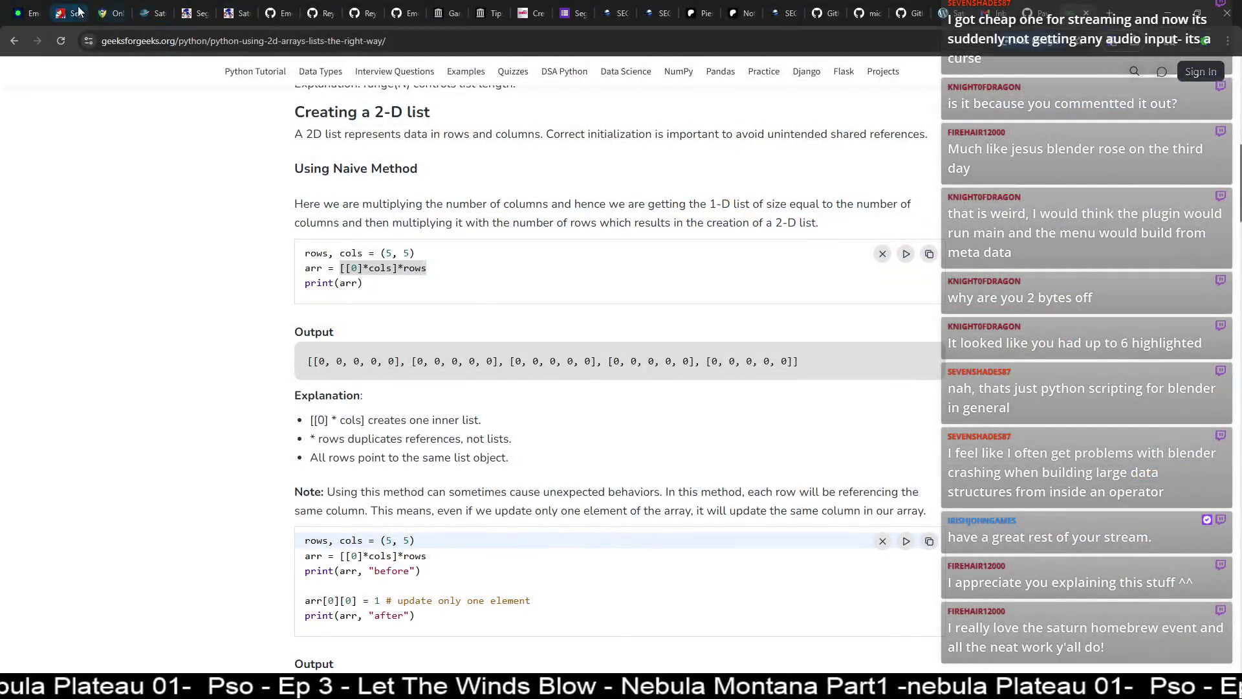
- Switch to the first browser tab with the Emerald Nova showcase page
click(26, 12)
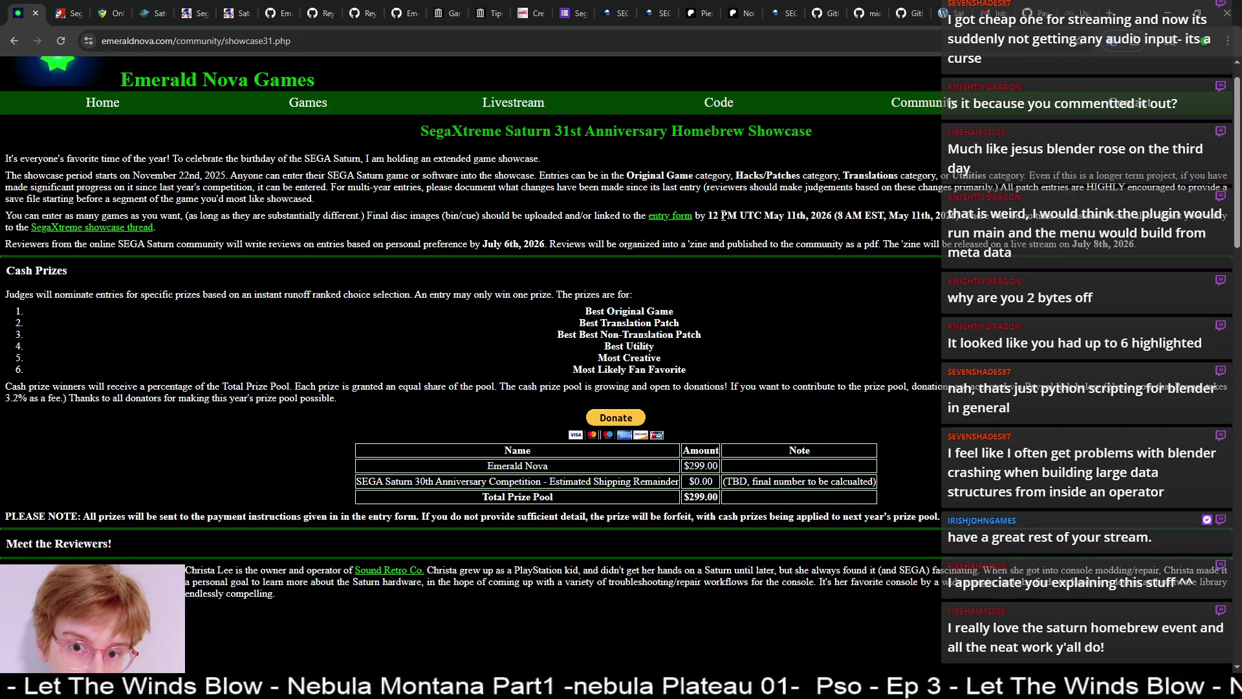
- Open the SegaXtreme Saturn 31st Anniversary Homebrew Showcase thread in a new tab and view it
click(663, 219)
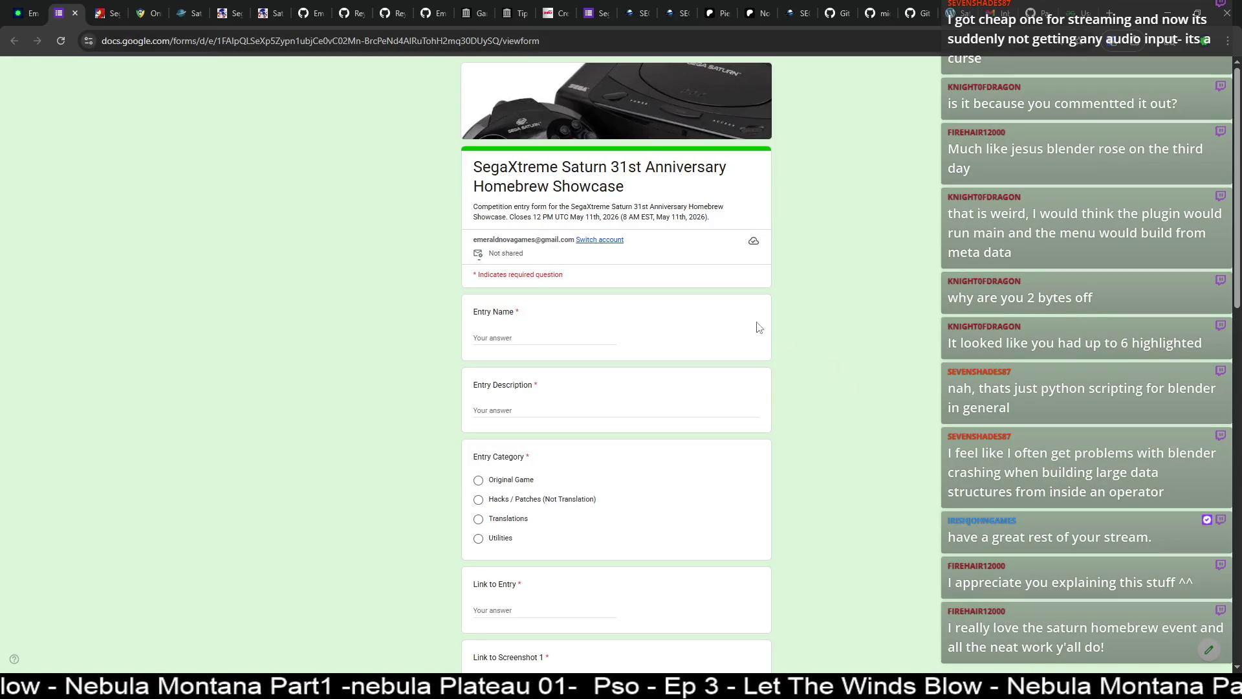
click(74, 13)
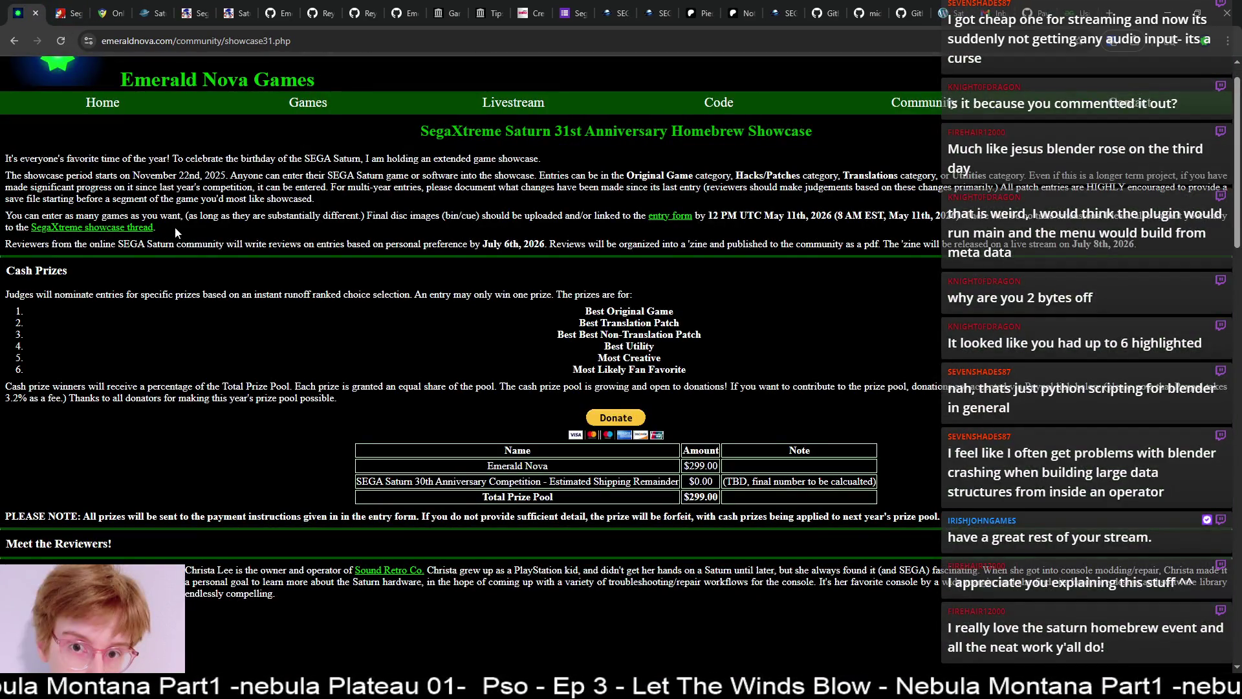
middle_click(98, 227)
click(65, 13)
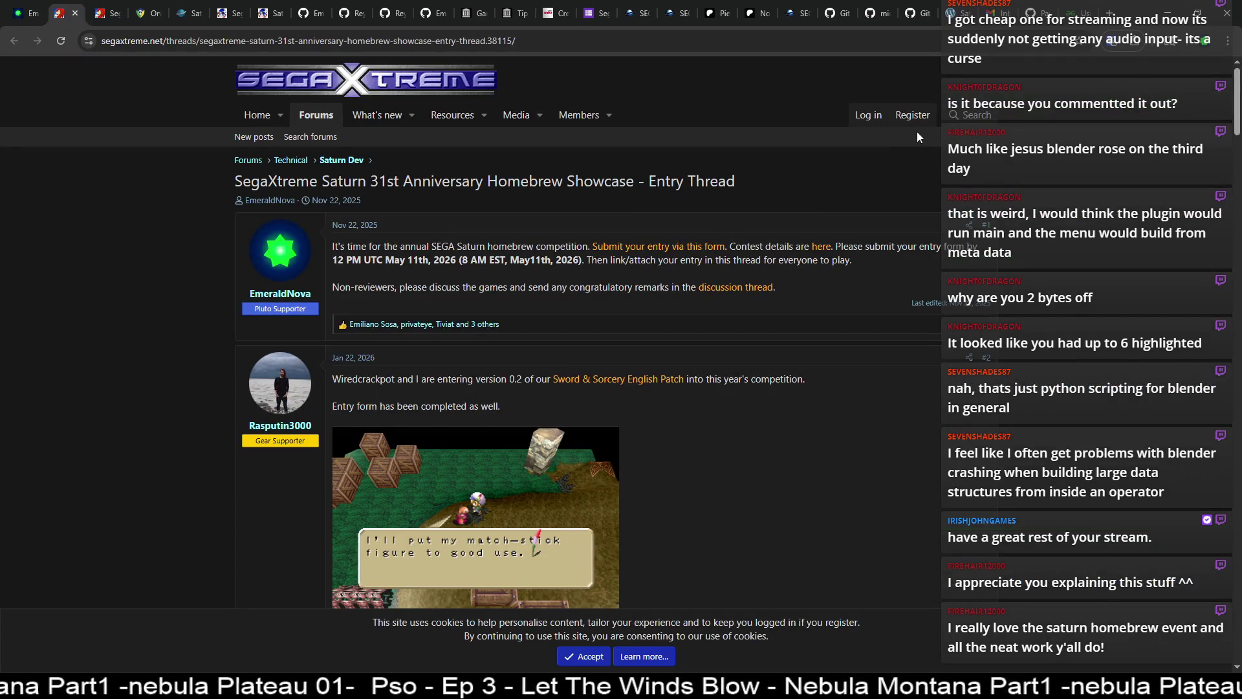
scroll(589, 247, down, 1)
scroll(591, 248, up, 1)
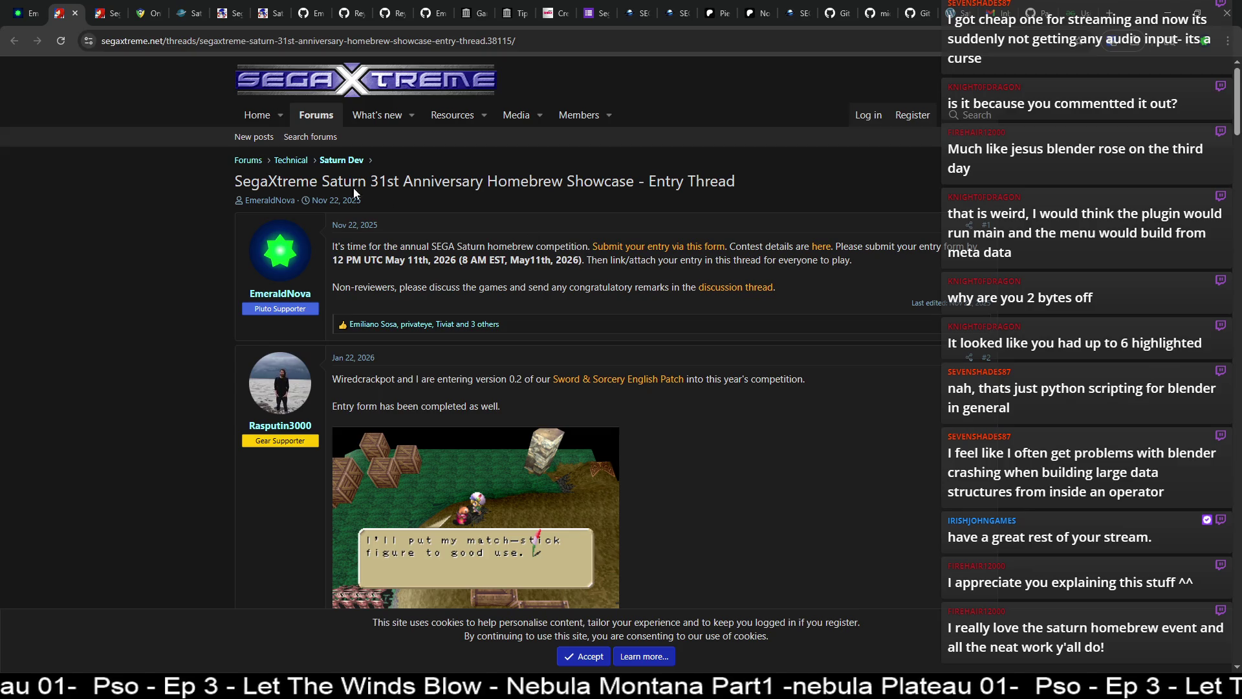
- Close the SegaXtreme tab and select the prize list on the showcase page
click(75, 13)
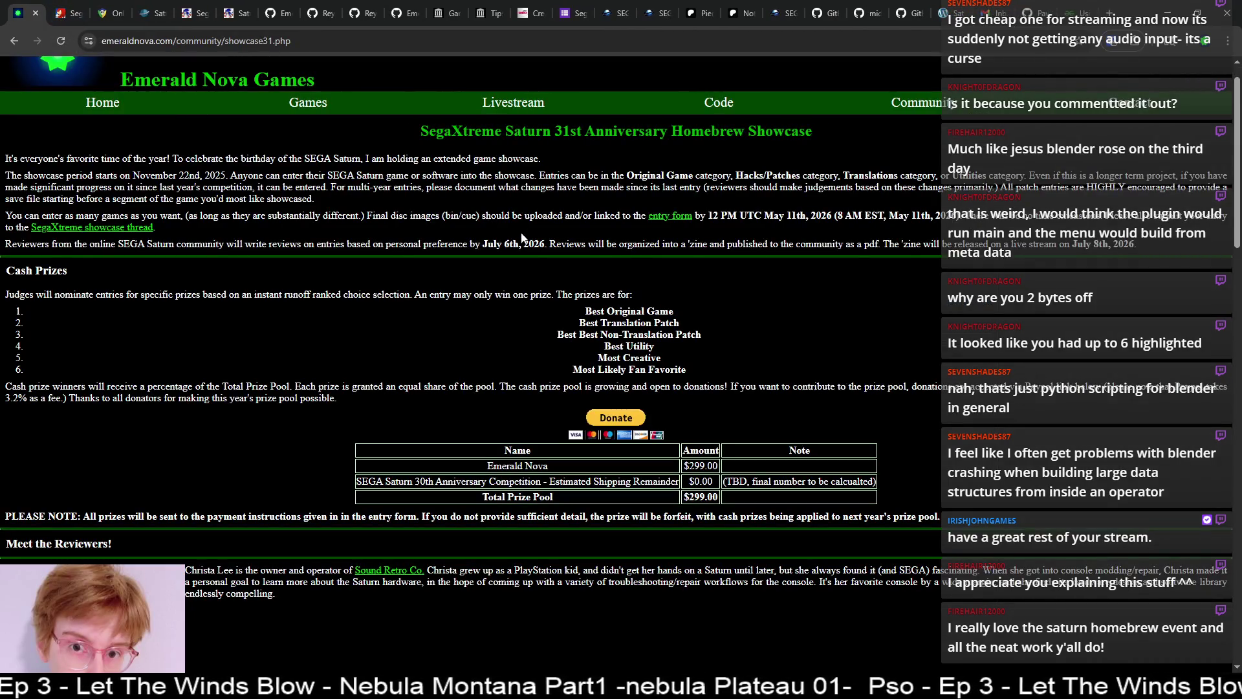
drag(723, 387, 708, 362)
click(681, 367)
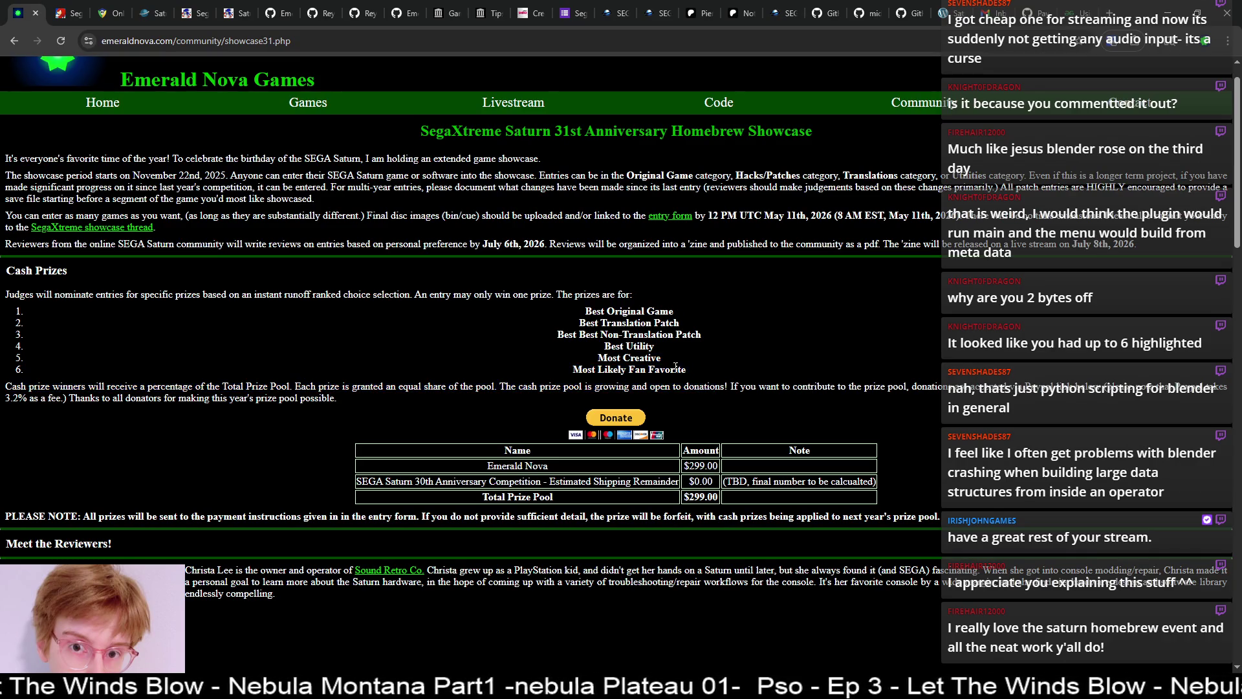
drag(586, 311, 702, 378)
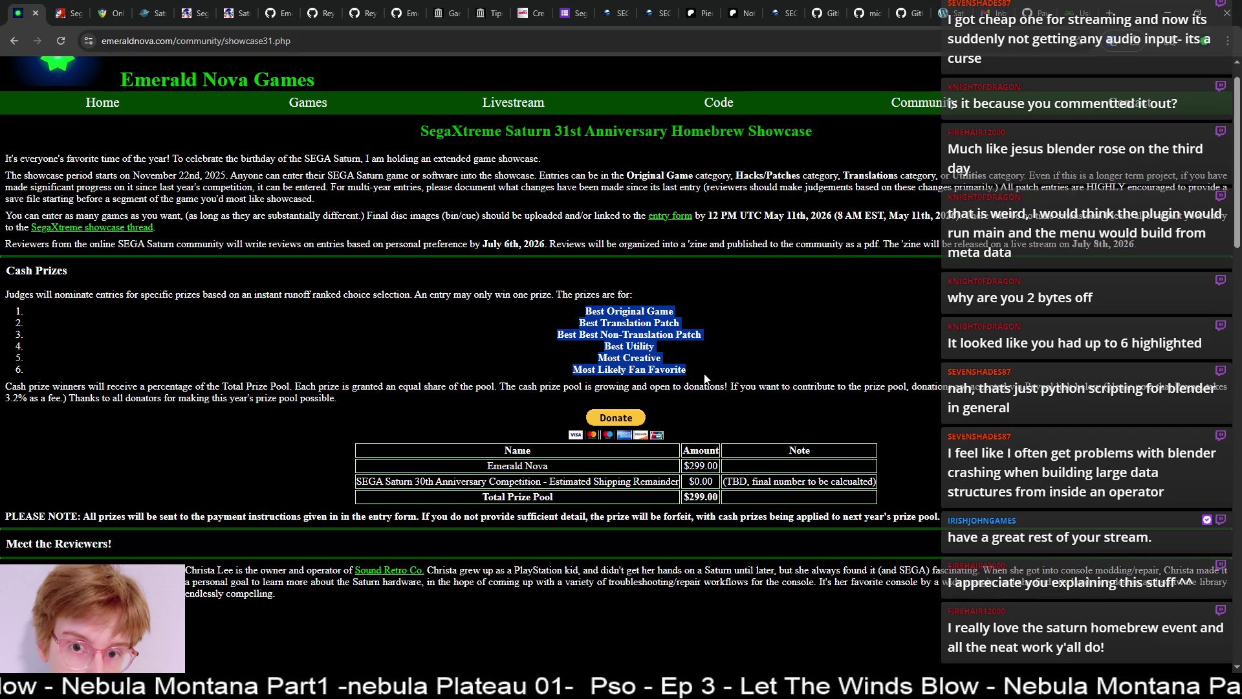
click(556, 308)
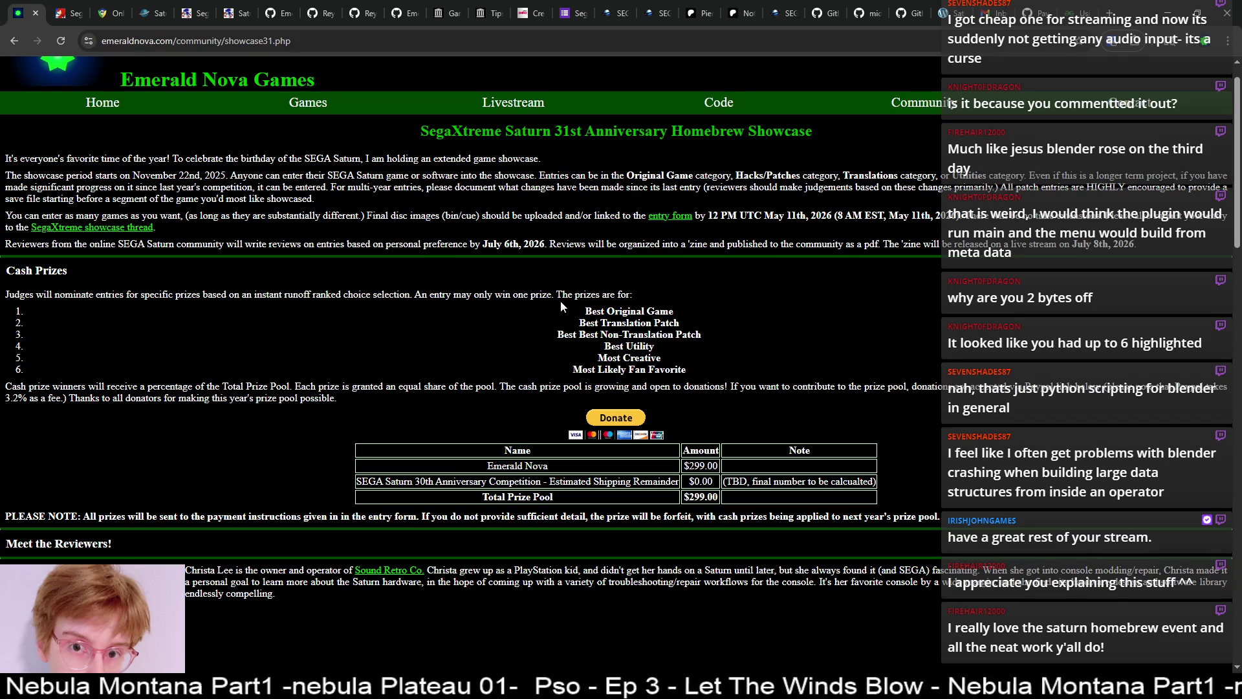
mouse_move(673, 366)
mouse_down()
mouse_move(544, 295)
mouse_move(552, 316)
mouse_up()
- Open the PayPal donation page for the SEGA Saturn competition prize pool
scroll(481, 402, down, 4)
scroll(481, 404, down, 20)
scroll(271, 389, up, 20)
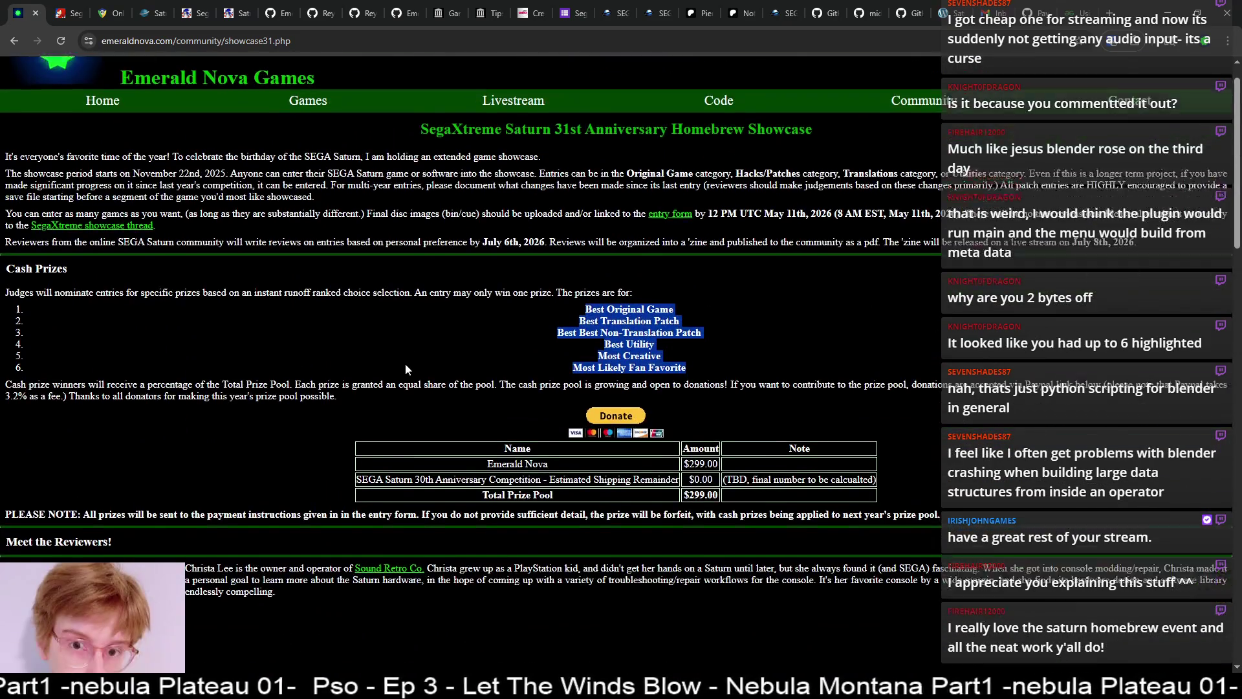
scroll(406, 369, down, 1)
click(405, 240)
- Review the Emerald Nova Games Competition donation page, go back, then deselect the mesh face in Blender
key(F5)
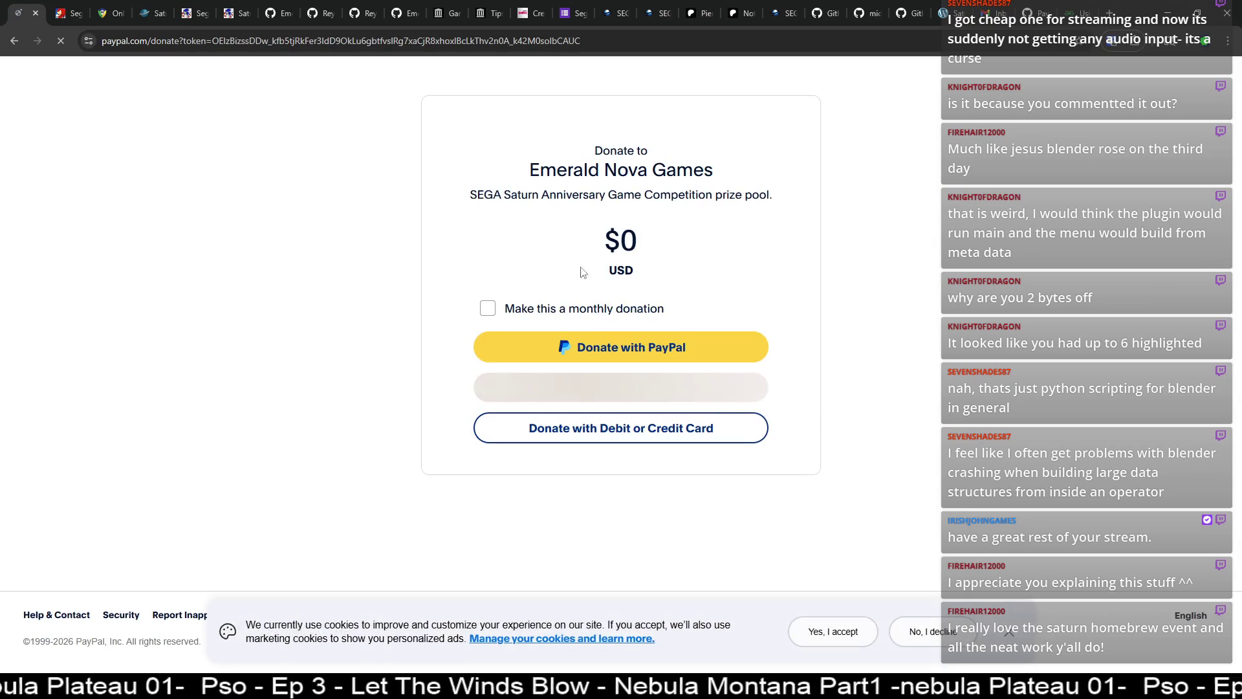
drag(646, 196, 713, 195)
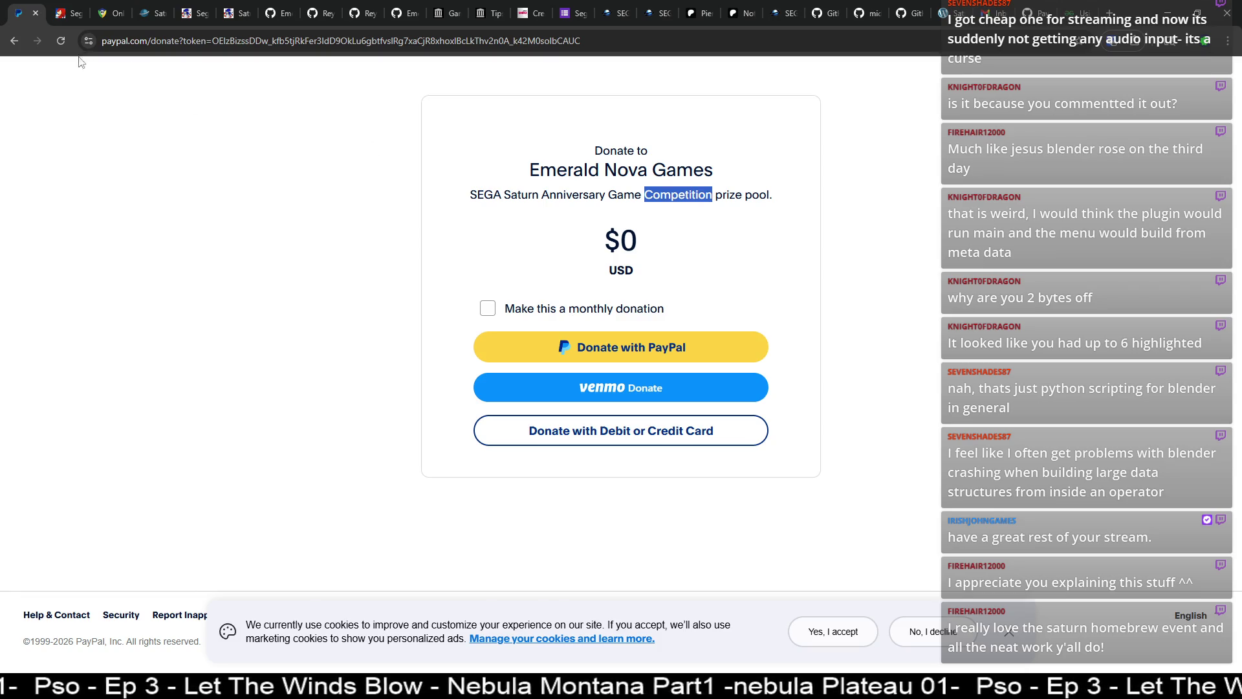
click(17, 41)
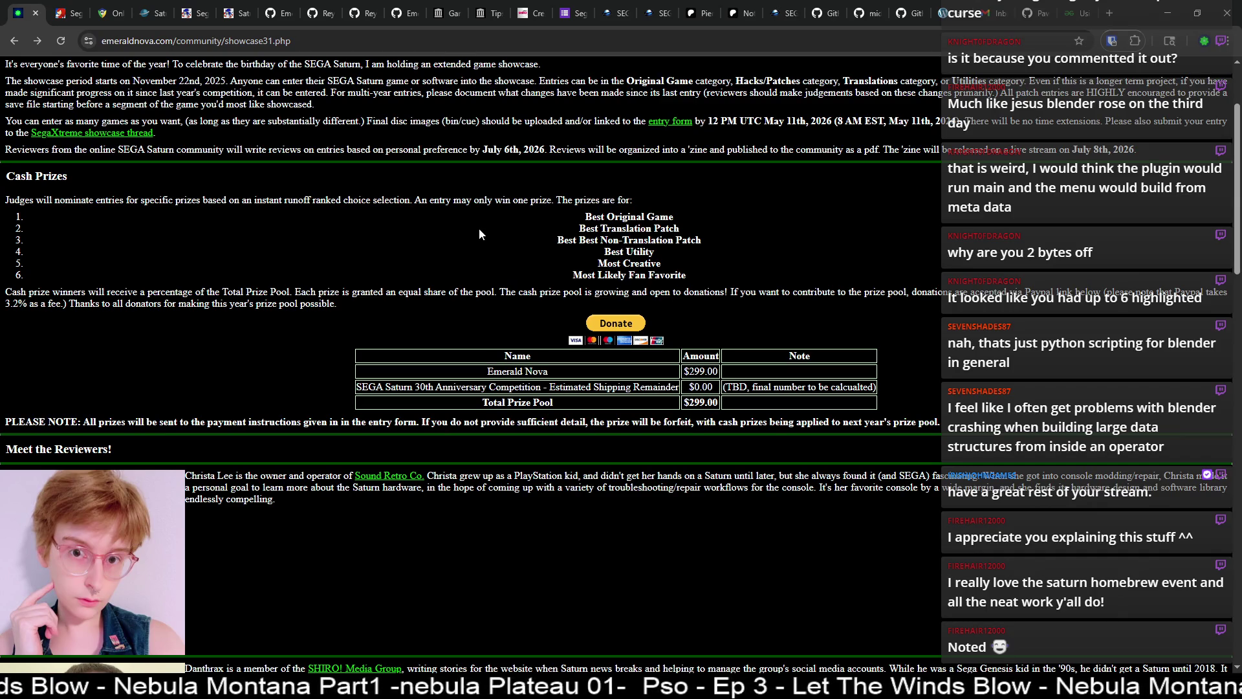
scroll(479, 226, up, 2)
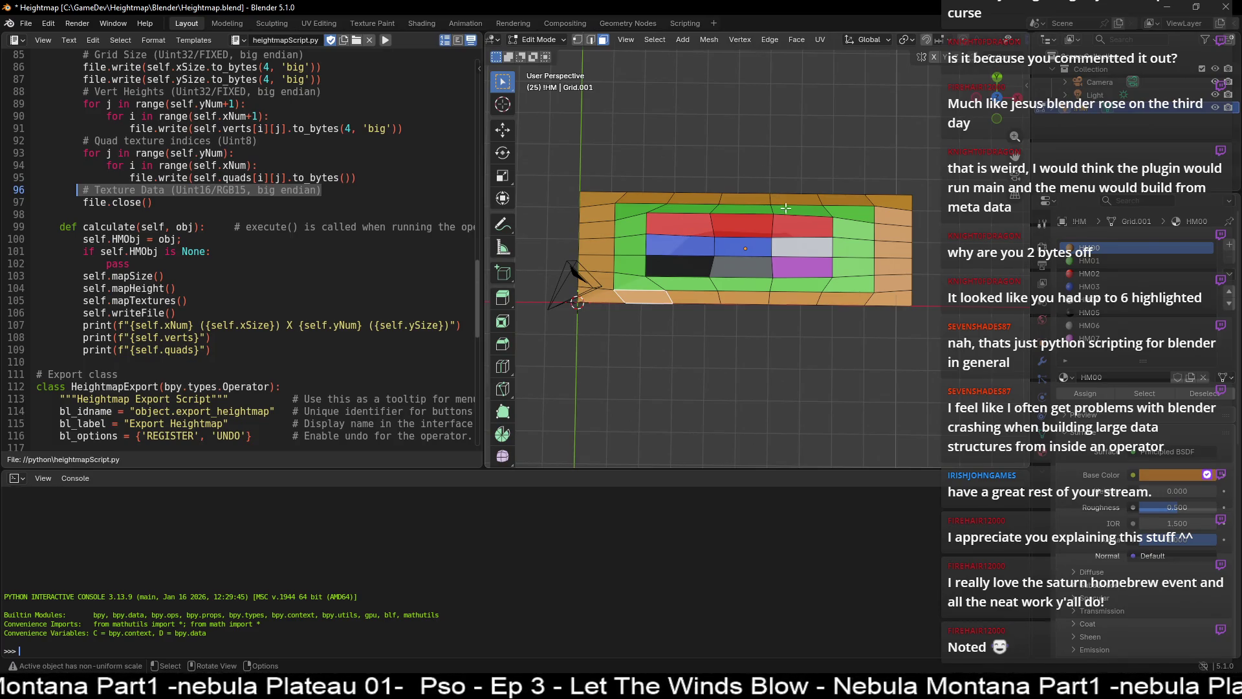
click(682, 148)
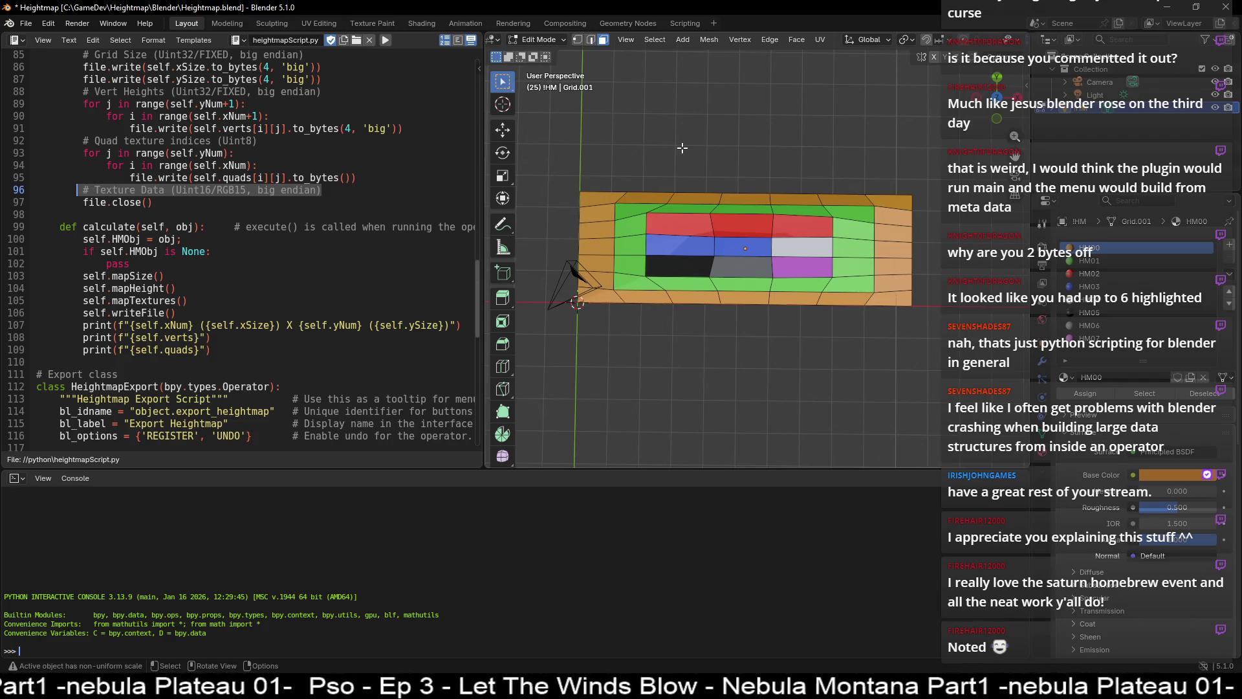